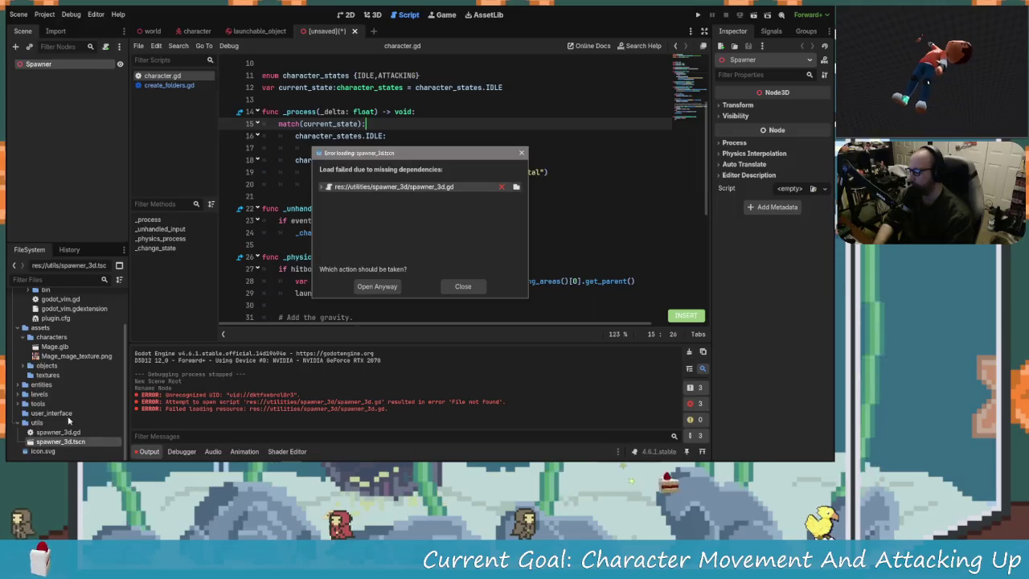
Dismiss the missing-dependencies error for the spawner scene
left_click(516, 186)
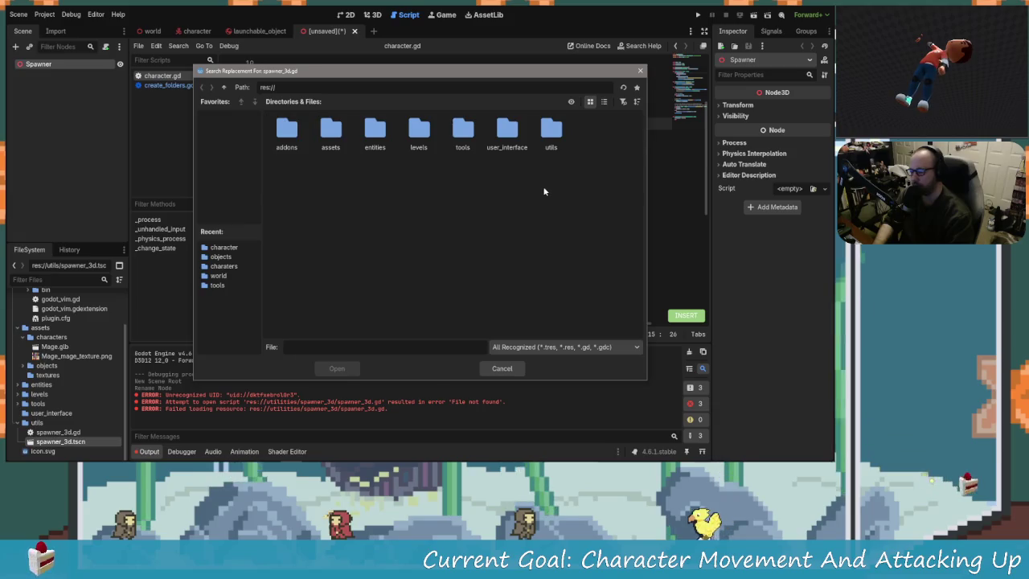
left_click(502, 369)
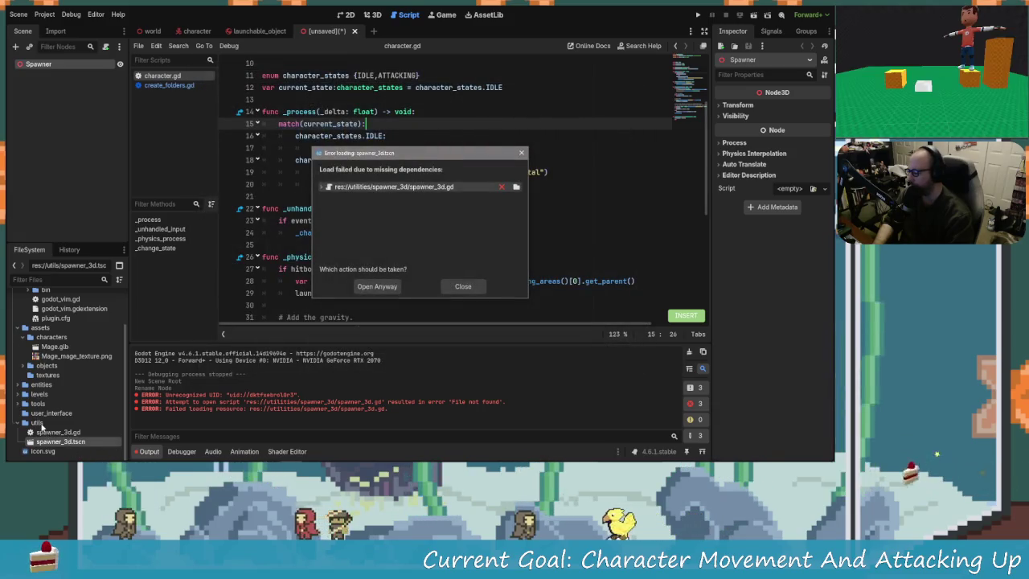
left_click(462, 286)
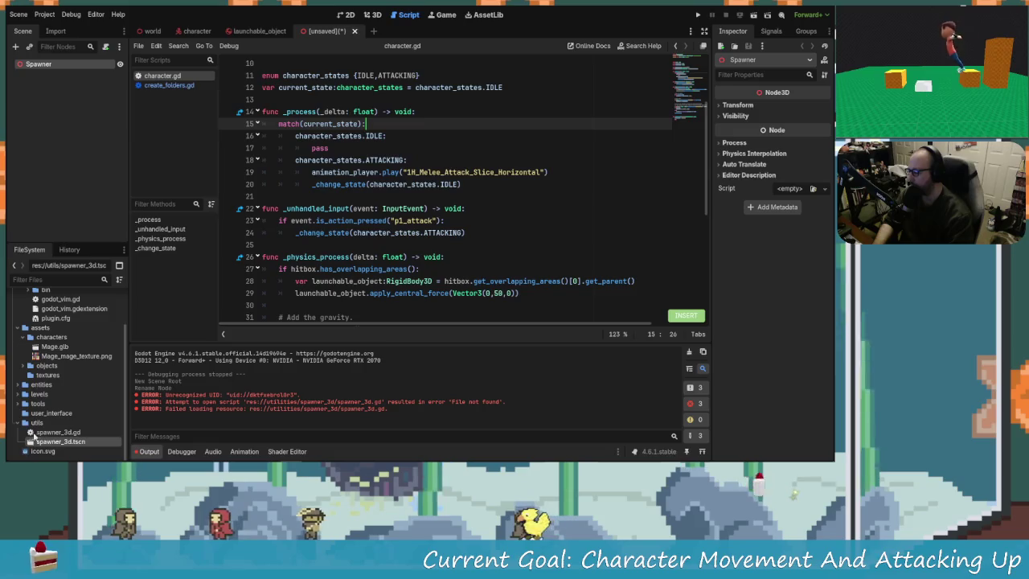
Create a new folder named spawner_3d inside utils
right_click(108, 298)
mouse_move(115, 307)
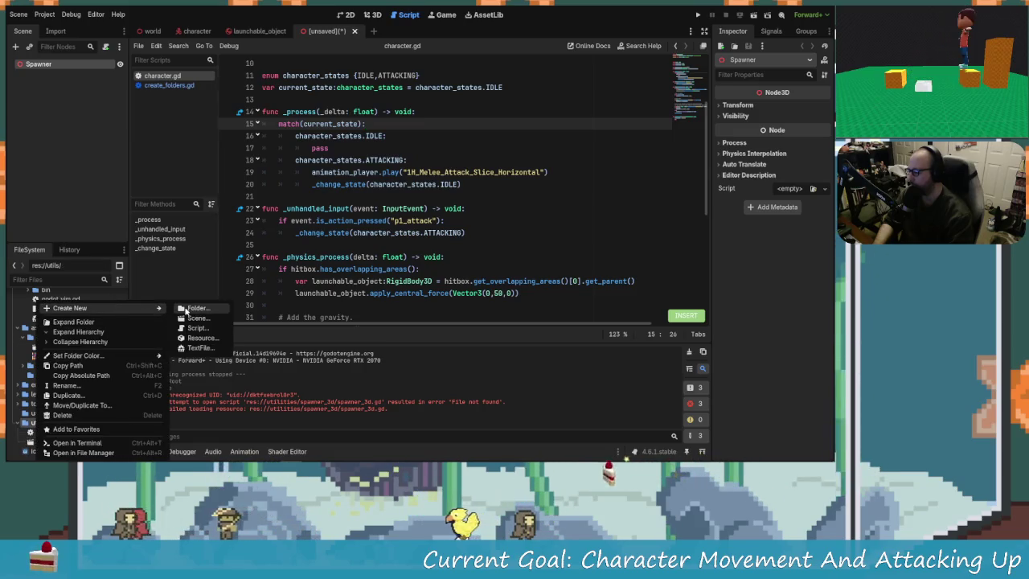
left_click(184, 306)
type("spawner_3d")
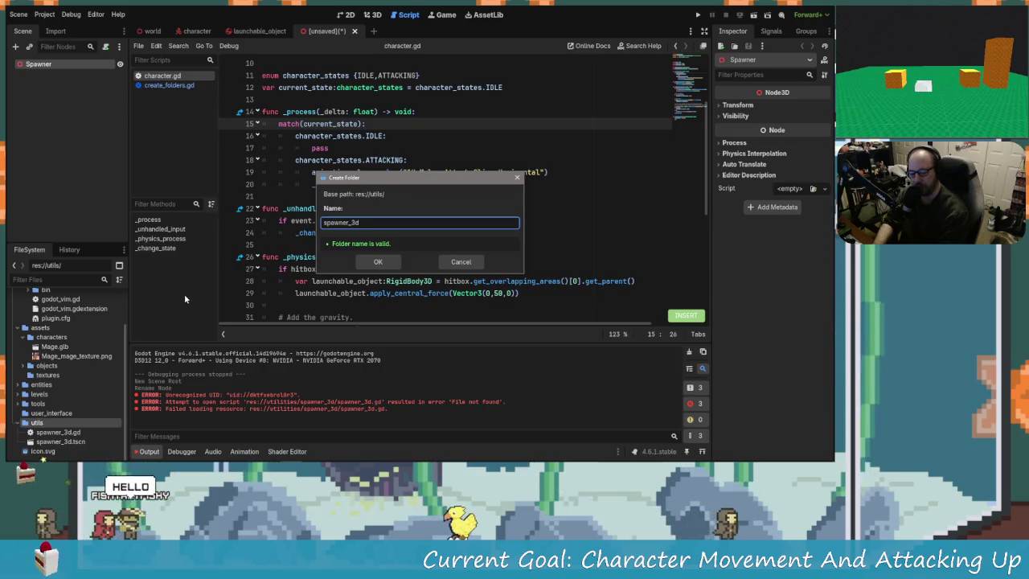
key("Return")
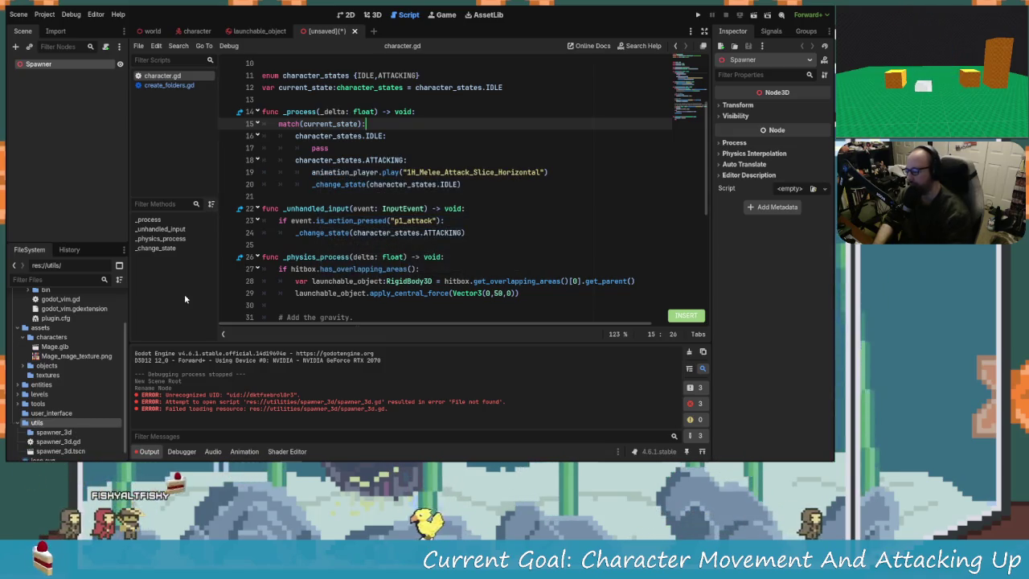
Move spawner_3d.tscn and spawner_3d.gd into the spawner_3d folder
left_click(66, 448)
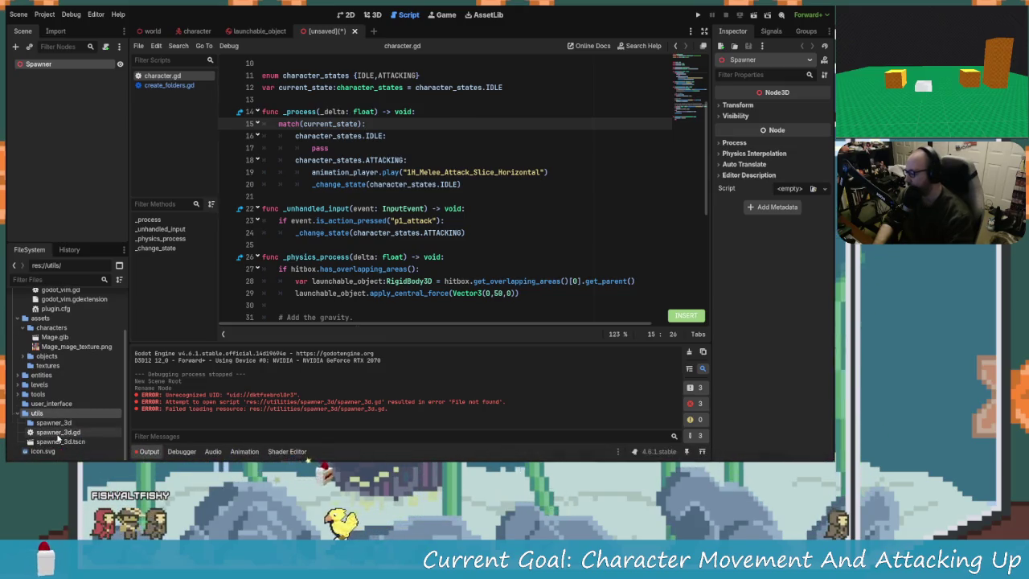
left_click(60, 432, "ctrl")
left_click_drag(61, 432, 48, 424)
left_click(400, 237)
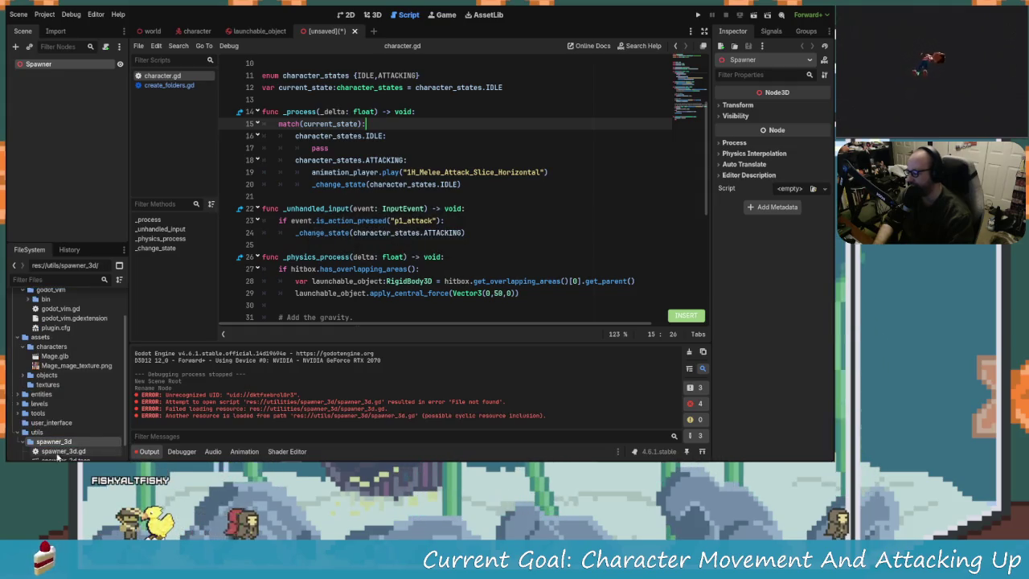
Open the spawner_3d scene, relinking its script to res://utils/spawner_3d/spawner_3d.gd
left_click(20, 441)
double_click(81, 443)
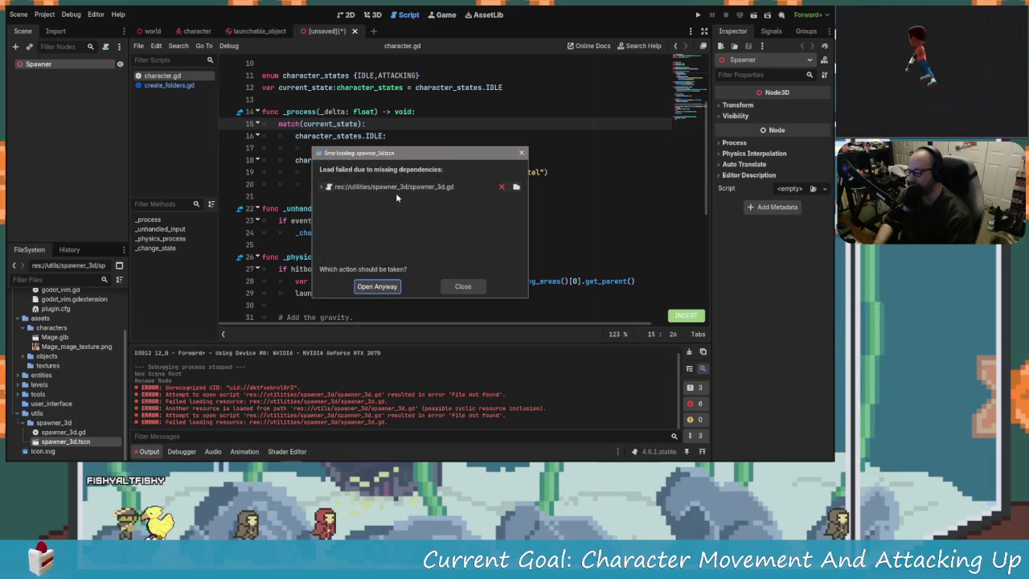
left_click(518, 189)
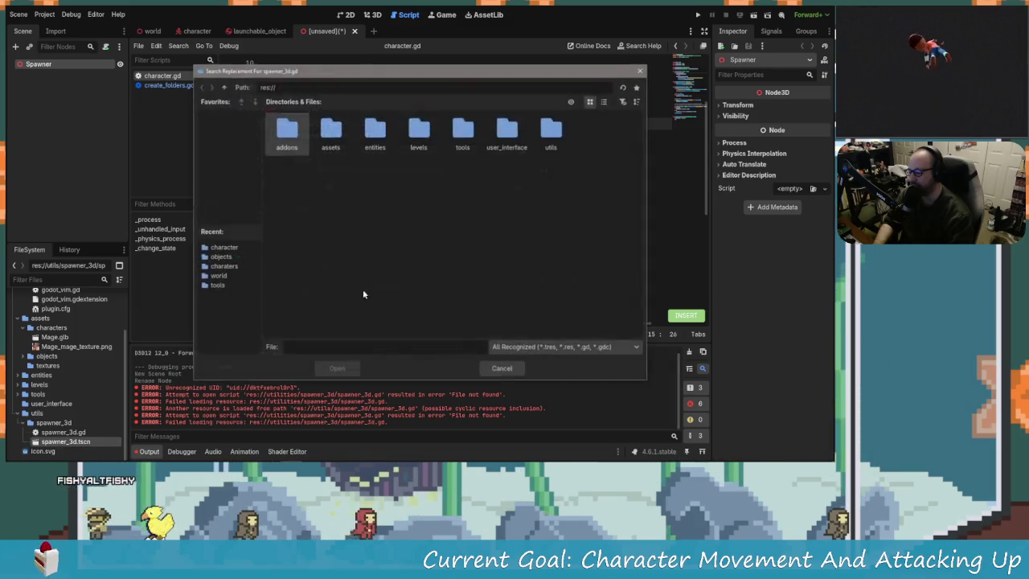
double_click(550, 131)
double_click(289, 133)
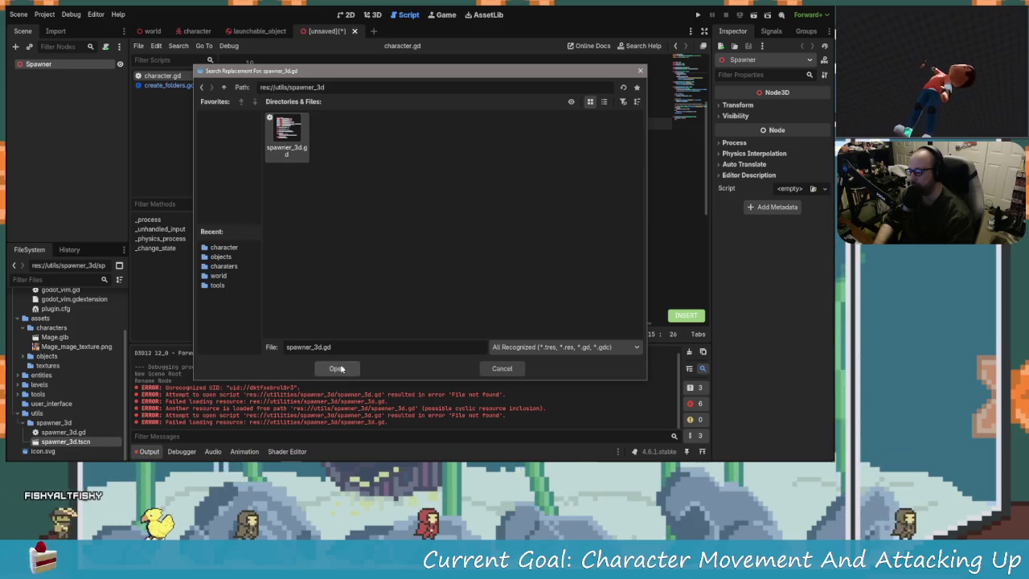
left_click(337, 368)
left_click(376, 287)
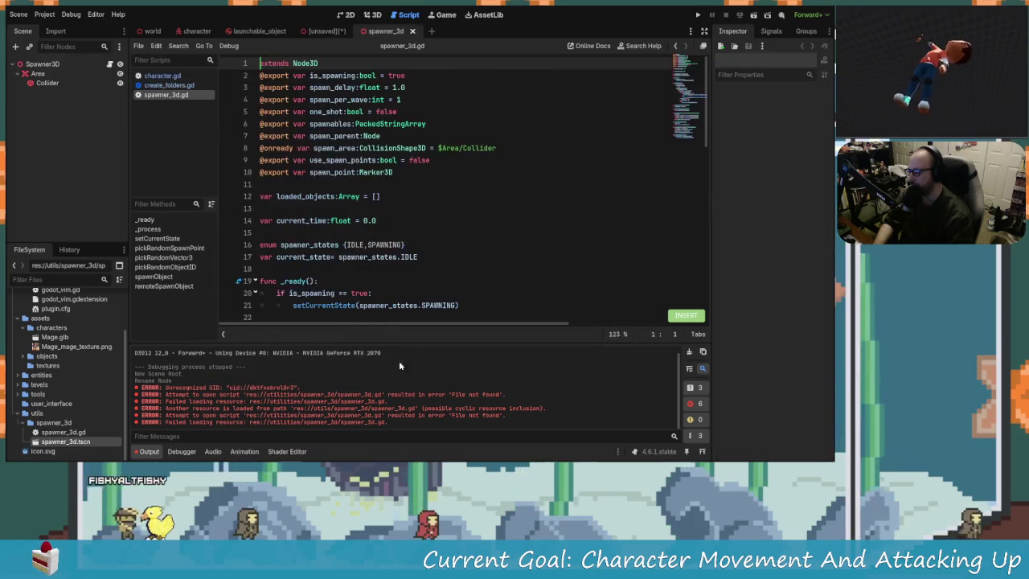
Review the exported variables and body of spawner_3d.gd in the script editor
left_click(375, 196)
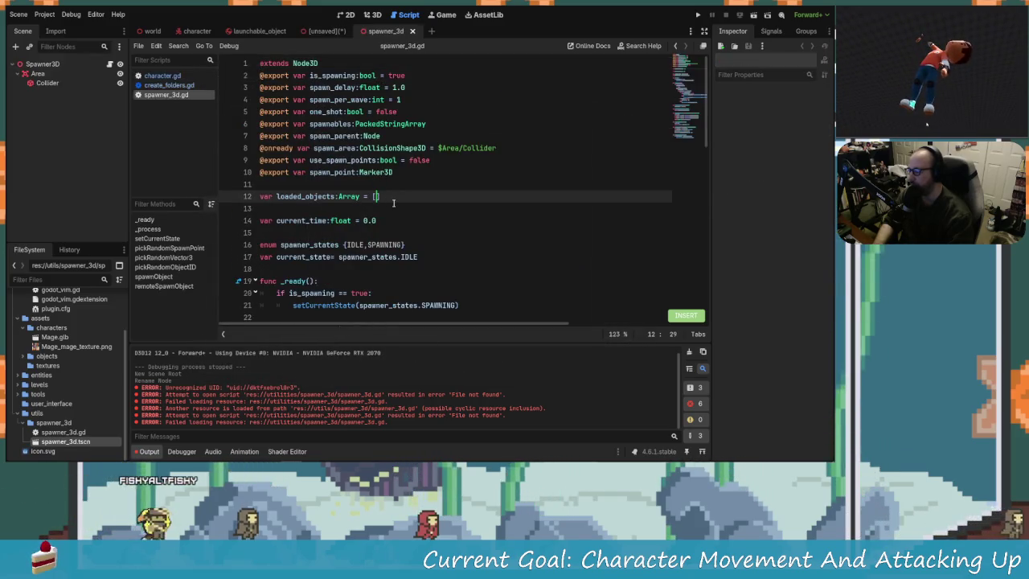
left_click_drag(402, 175, 264, 76)
left_click(379, 124)
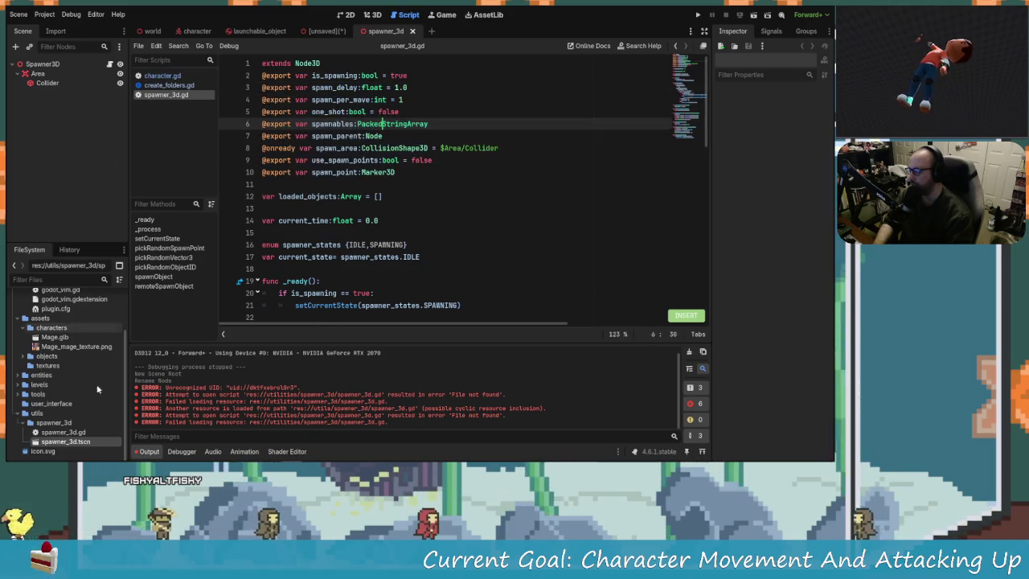
left_click(77, 441)
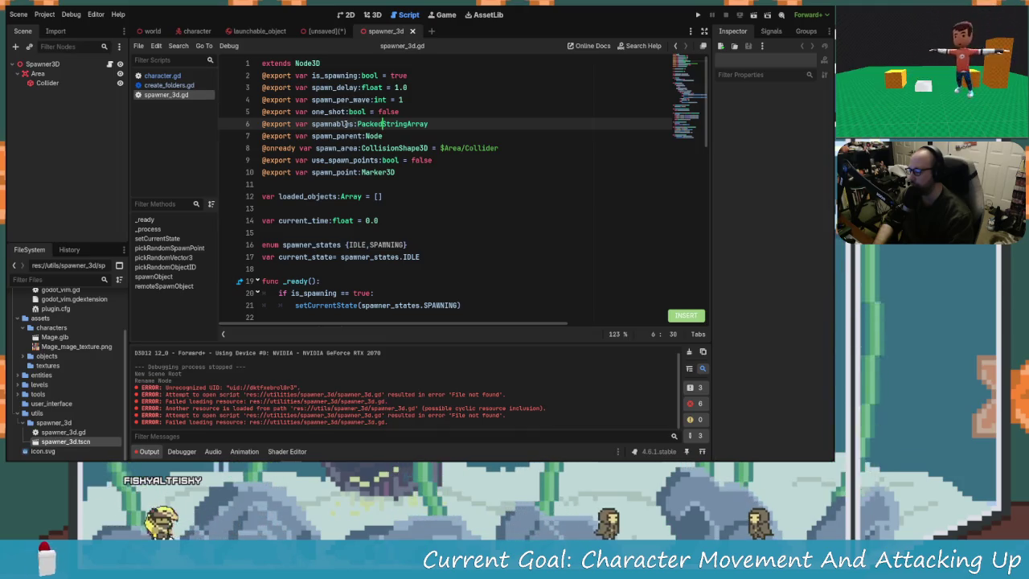
left_click(337, 124)
scroll(384, 225, "down", 1)
scroll(384, 225, "down", 5)
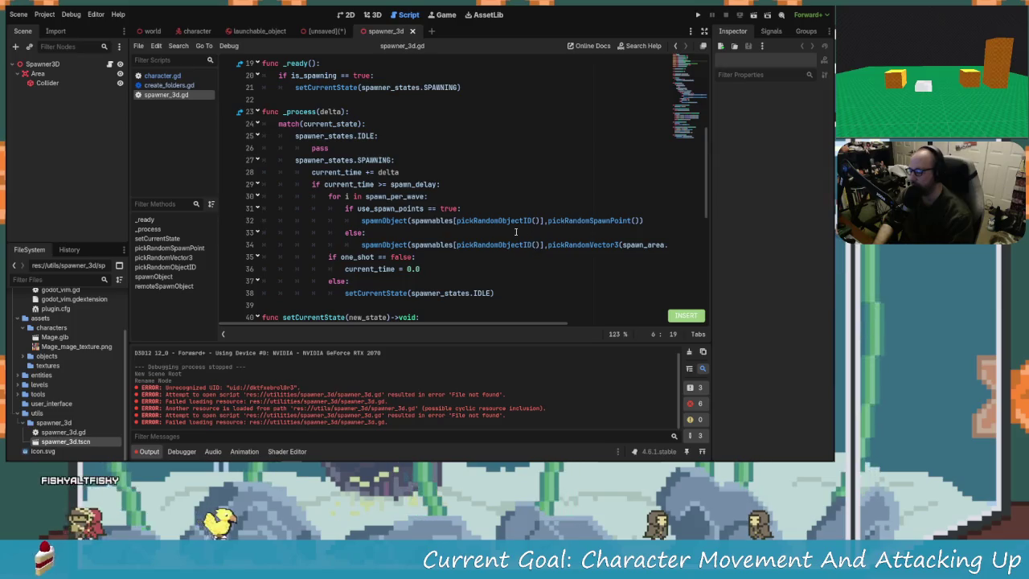
scroll(479, 228, "down", 2)
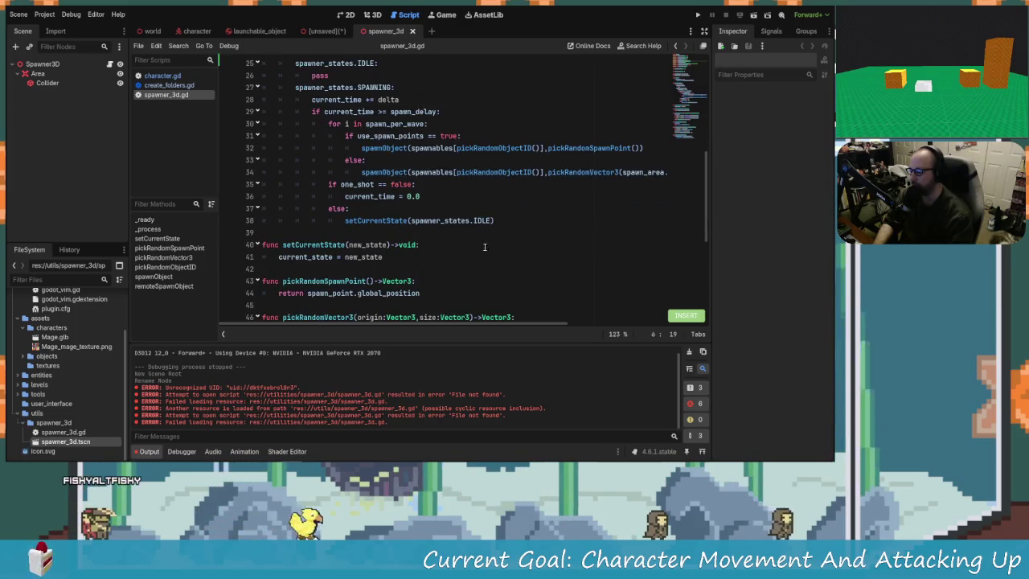
scroll(472, 243, "down", 3)
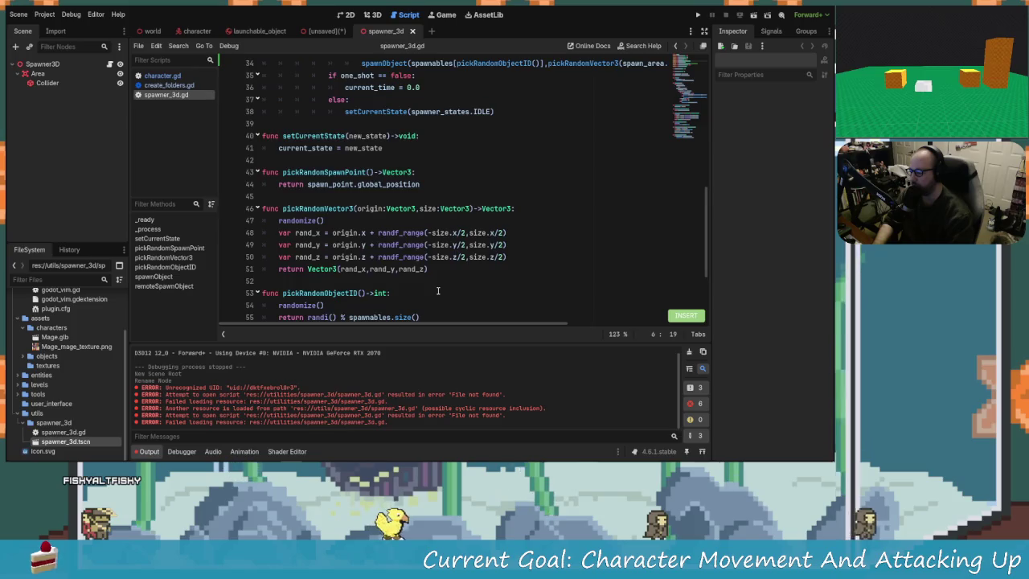
scroll(440, 291, "down", 4)
scroll(454, 295, "up", 12)
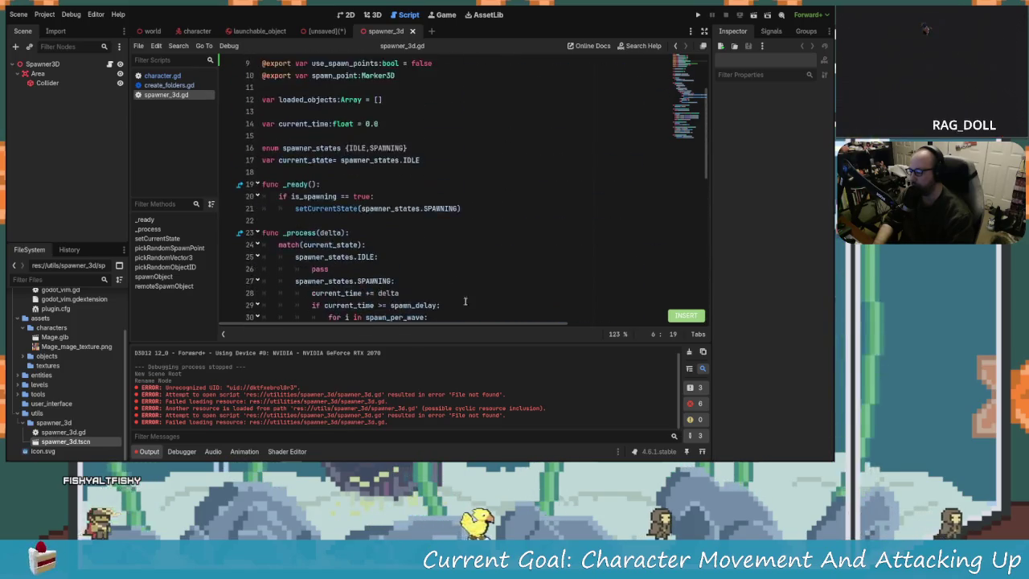
scroll(460, 297, "up", 3)
Clear the Output log, select the Spawner3D root, and return to the unsaved scene
left_click(688, 352)
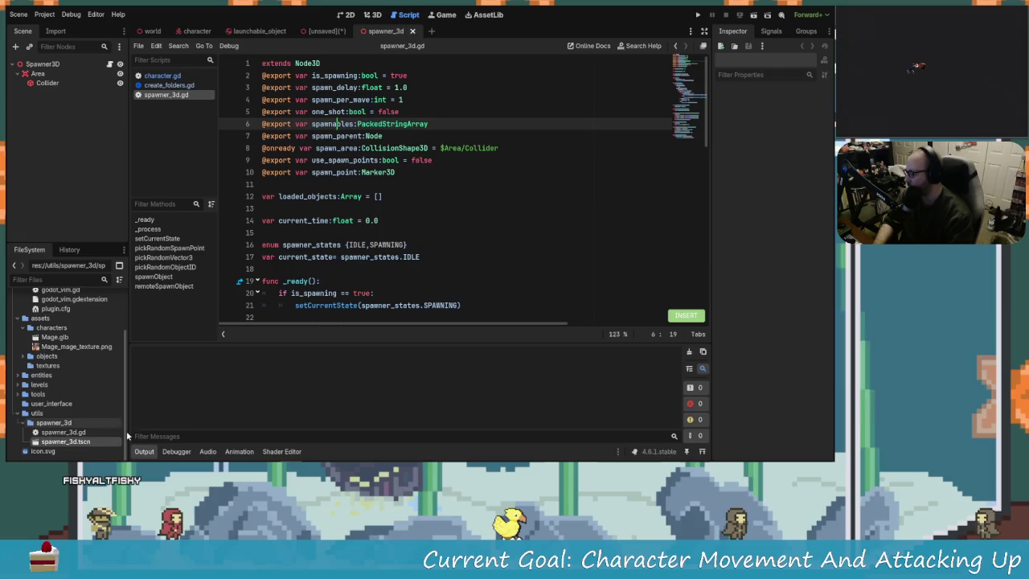
left_click(429, 148)
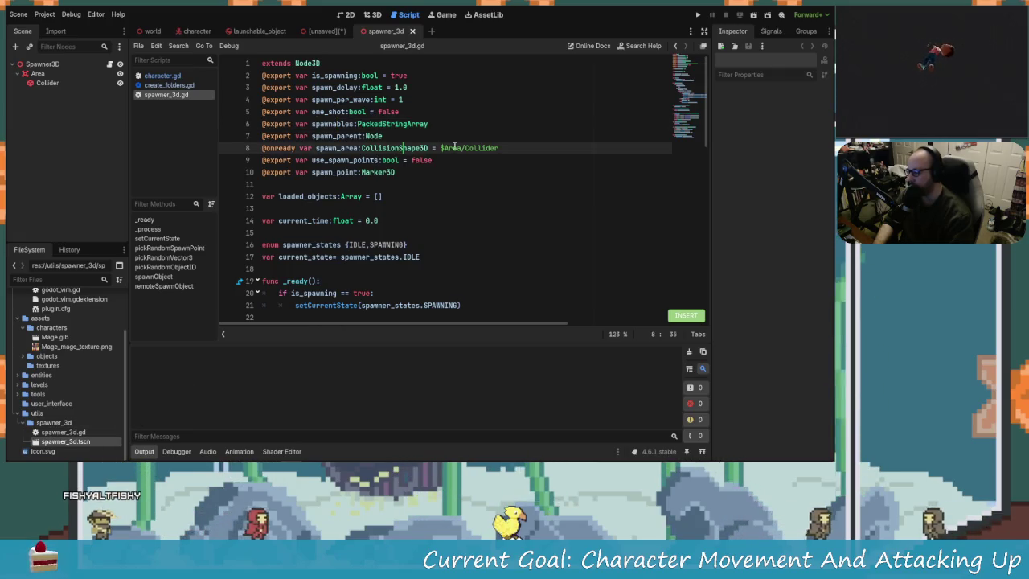
scroll(398, 245, "down", 5)
scroll(398, 245, "down", 6)
scroll(402, 257, "up", 5)
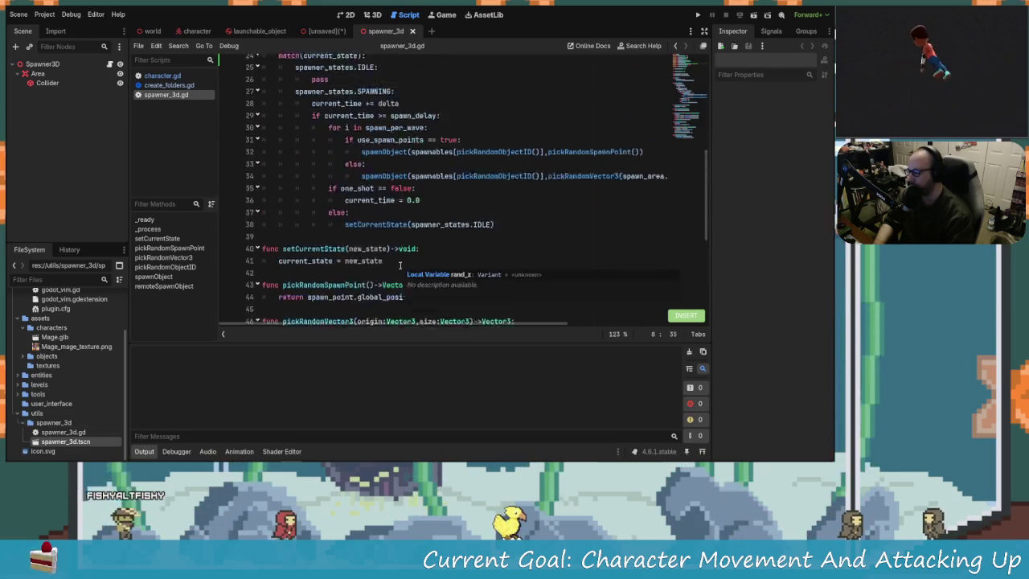
scroll(411, 274, "down", 4)
scroll(410, 273, "up", 3)
mouse_move(485, 323)
left_mouse_down()
mouse_move(623, 325)
mouse_move(499, 325)
left_mouse_up()
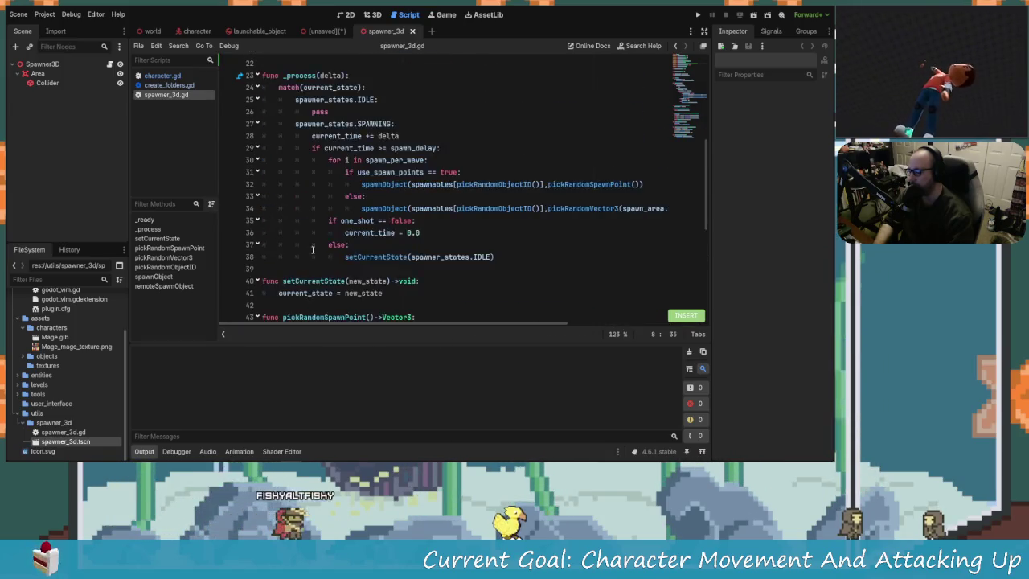
scroll(381, 309, "down", 7)
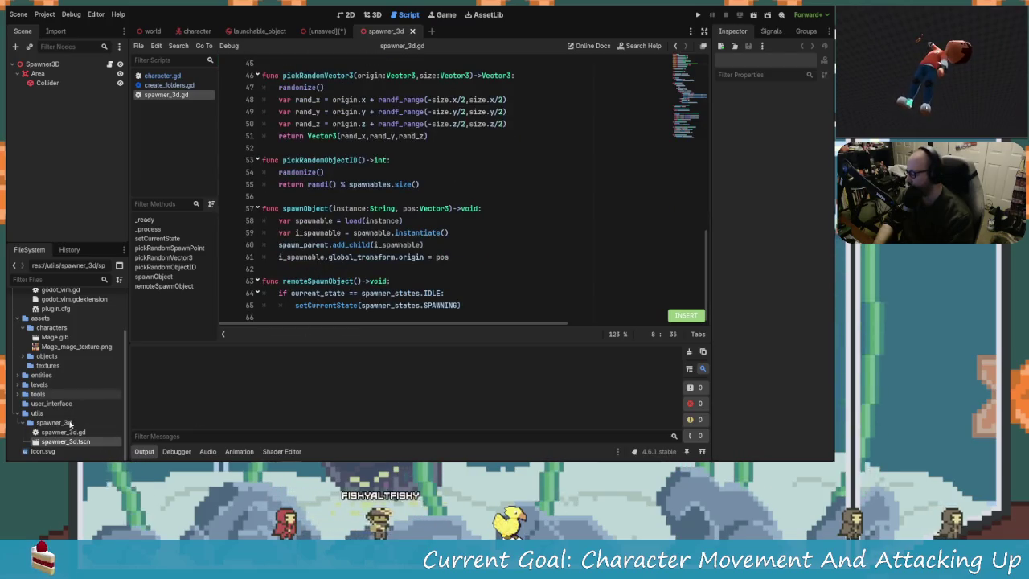
left_click(42, 63)
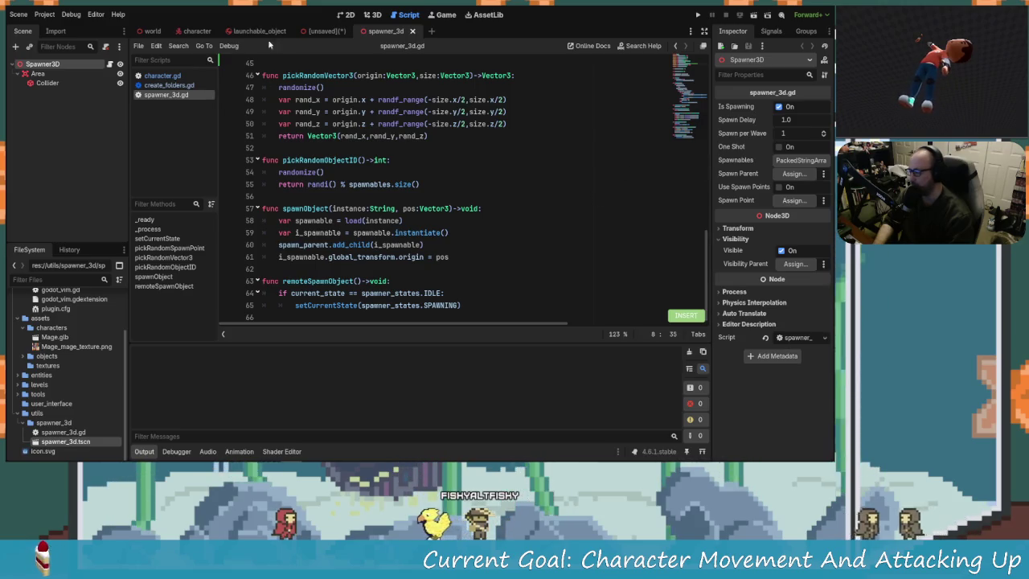
left_click(317, 32)
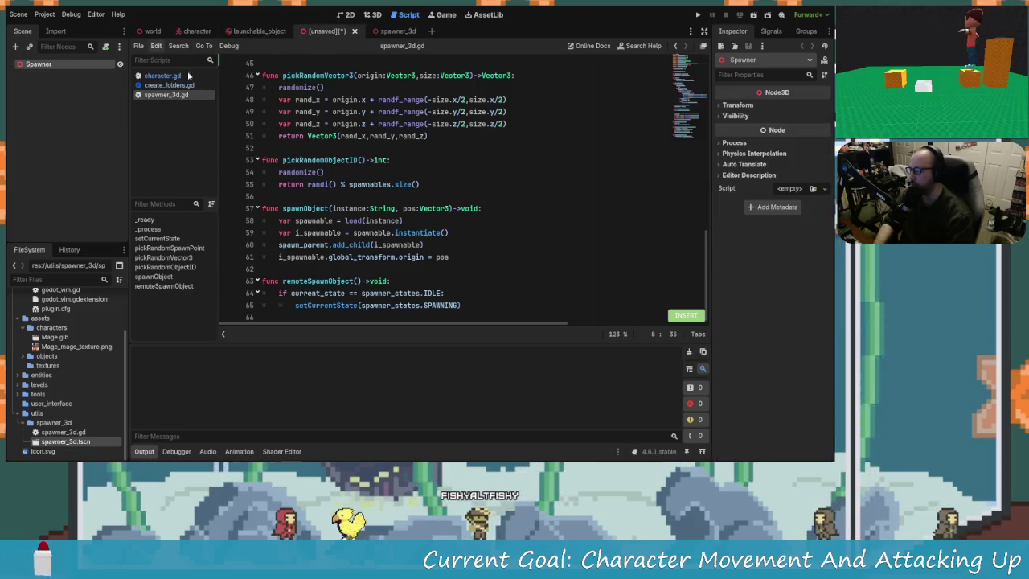
Close the unsaved scene without saving and return to the world scene
right_click(313, 32)
left_click(348, 116)
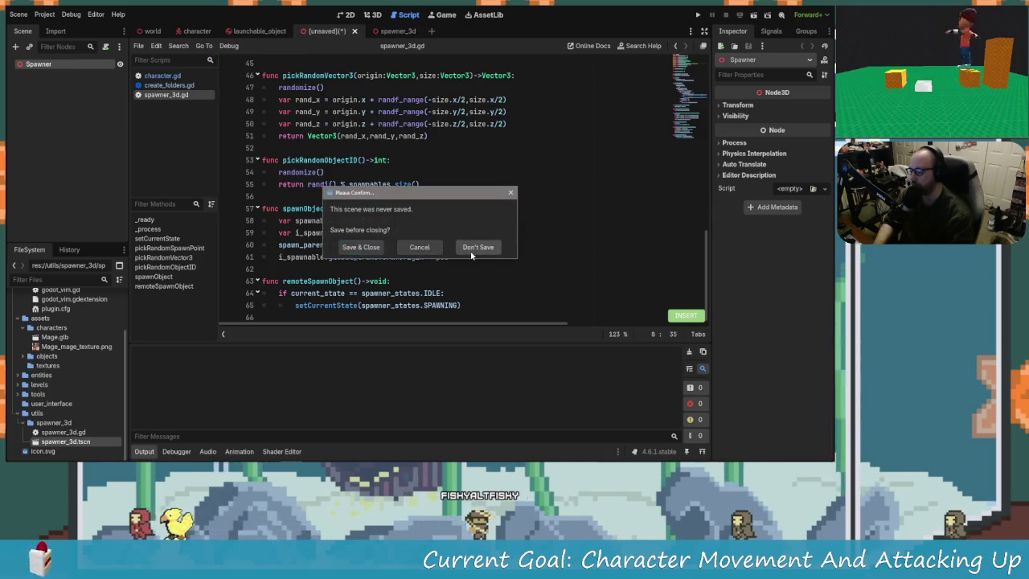
left_click(472, 249)
left_click(152, 30)
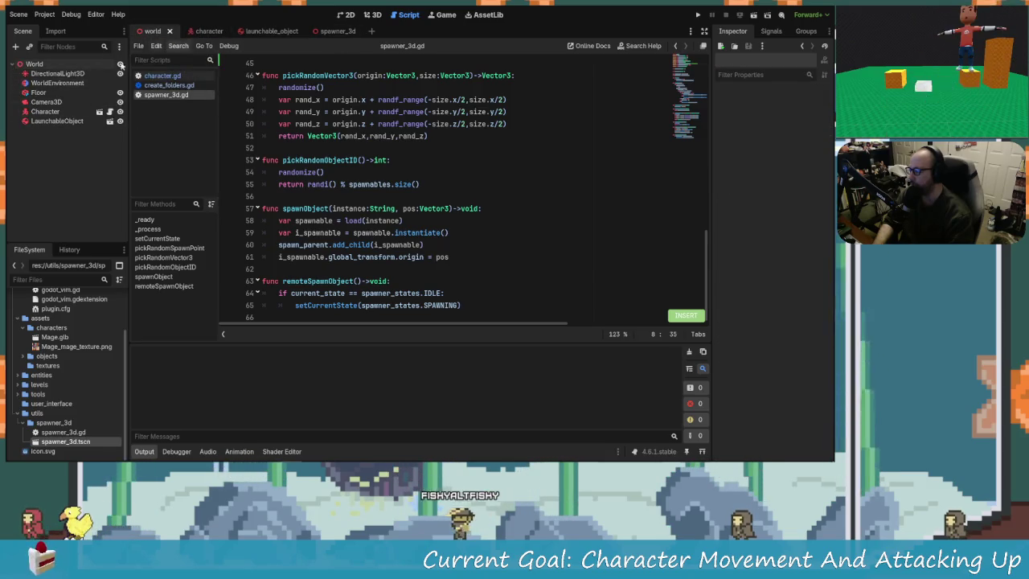
Add a Node3D child under World and name it Objects
left_click(39, 66)
key("ctrl+a")
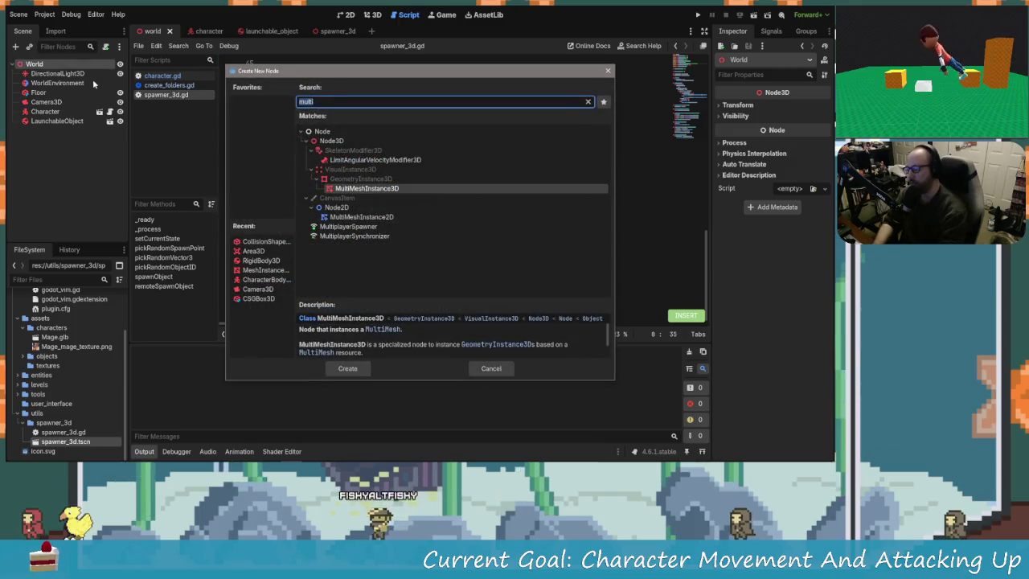
type("node3d")
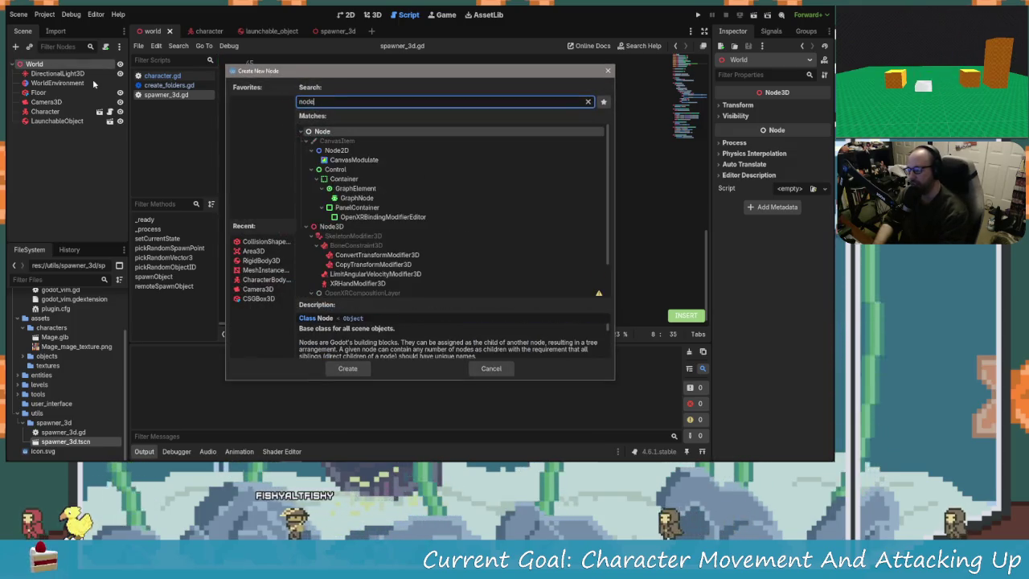
key("Return")
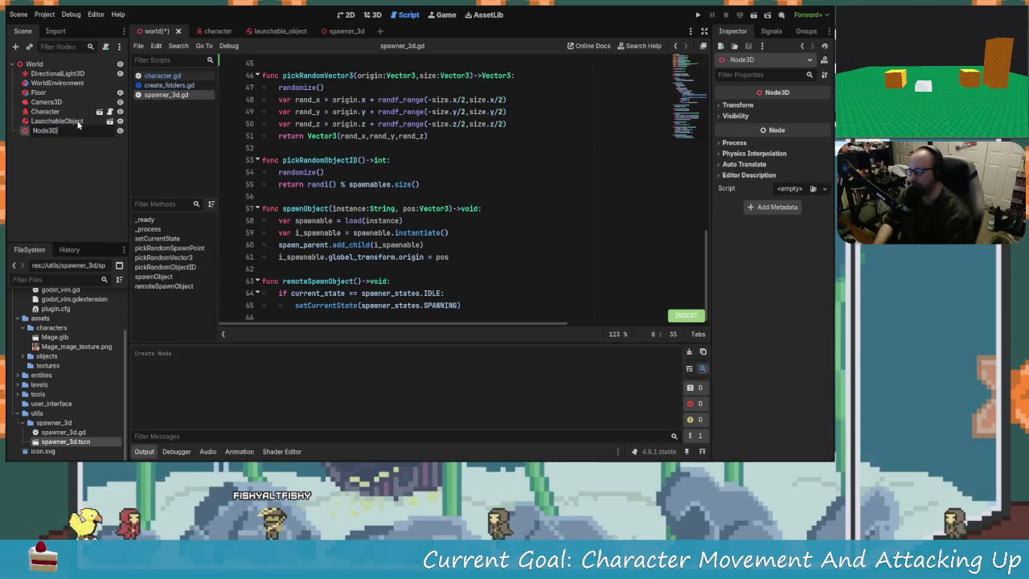
type("Objects")
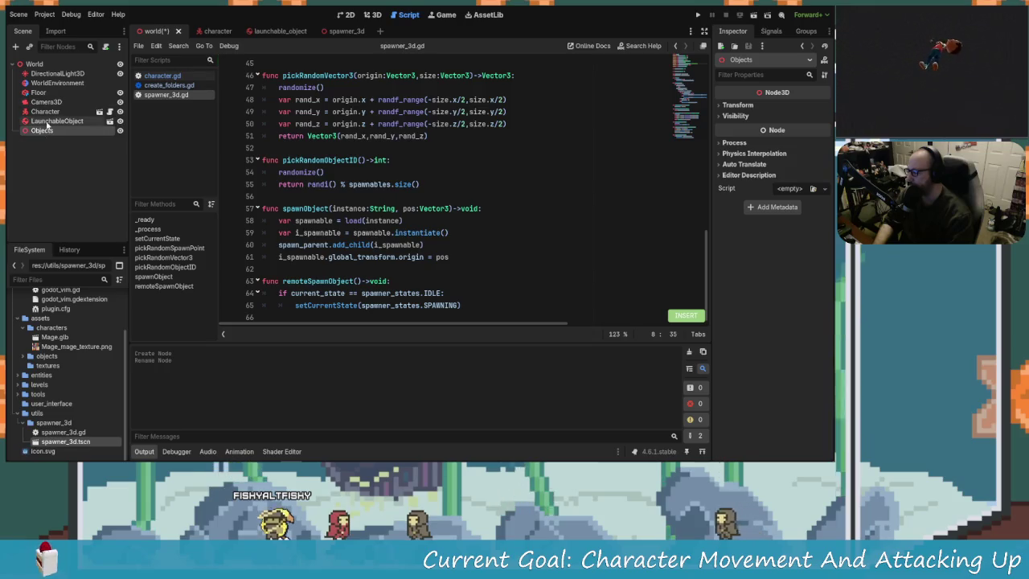
Delete the LaunchableObject node from the World scene
left_click(73, 121)
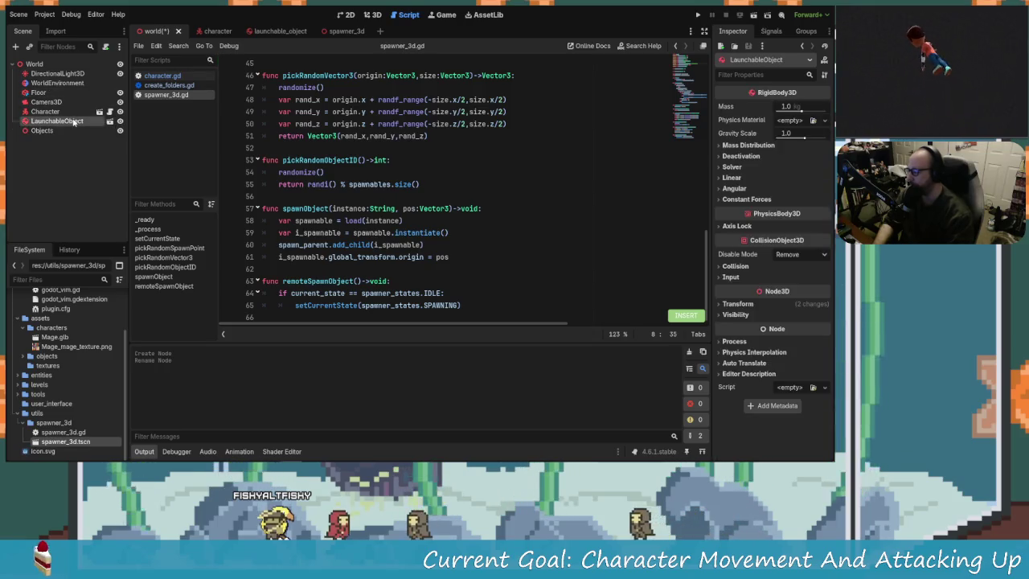
key("Delete")
key("Return")
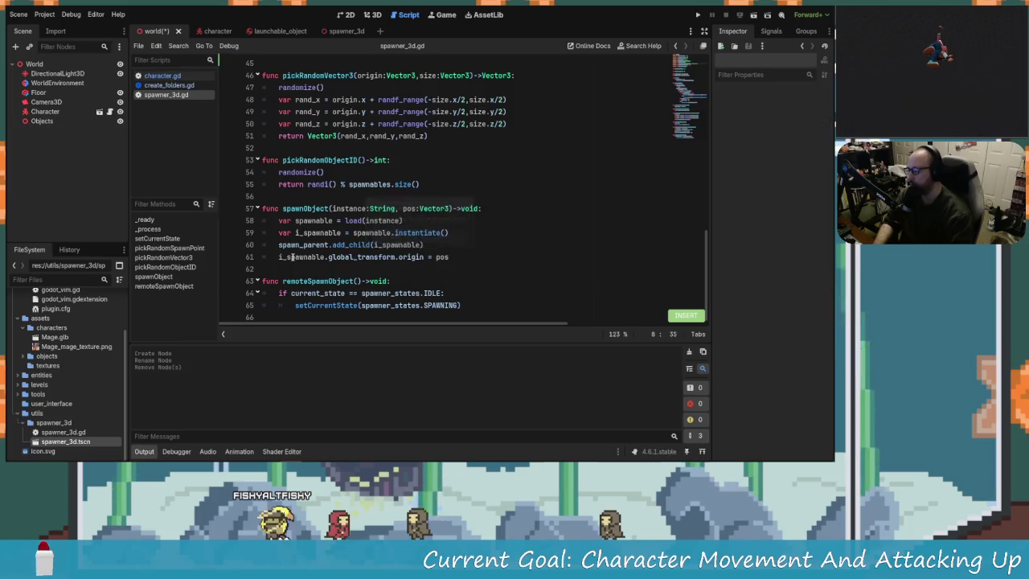
left_click(42, 120)
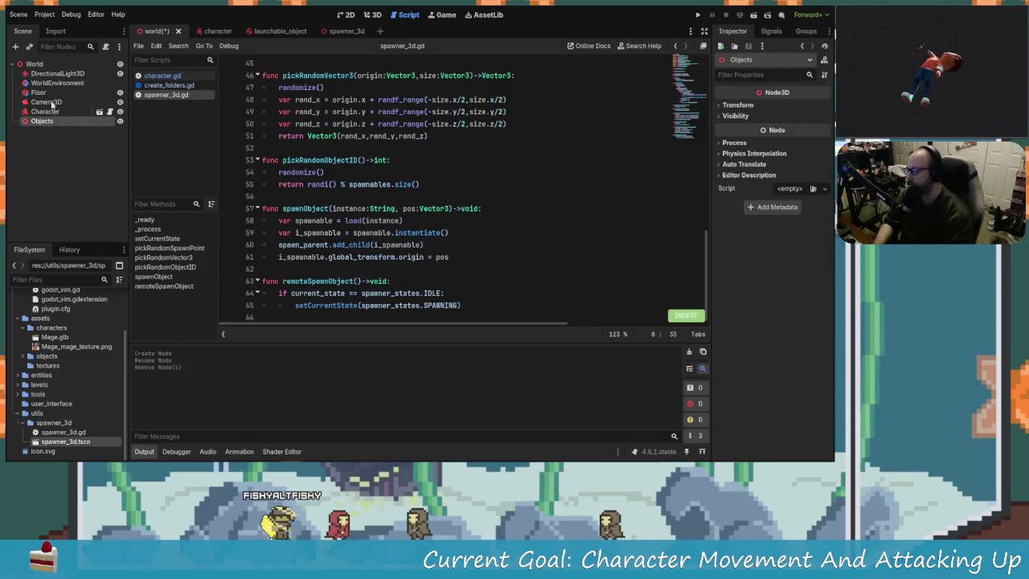
Instance spawner_3d.tscn as a child scene in World
left_click(15, 47)
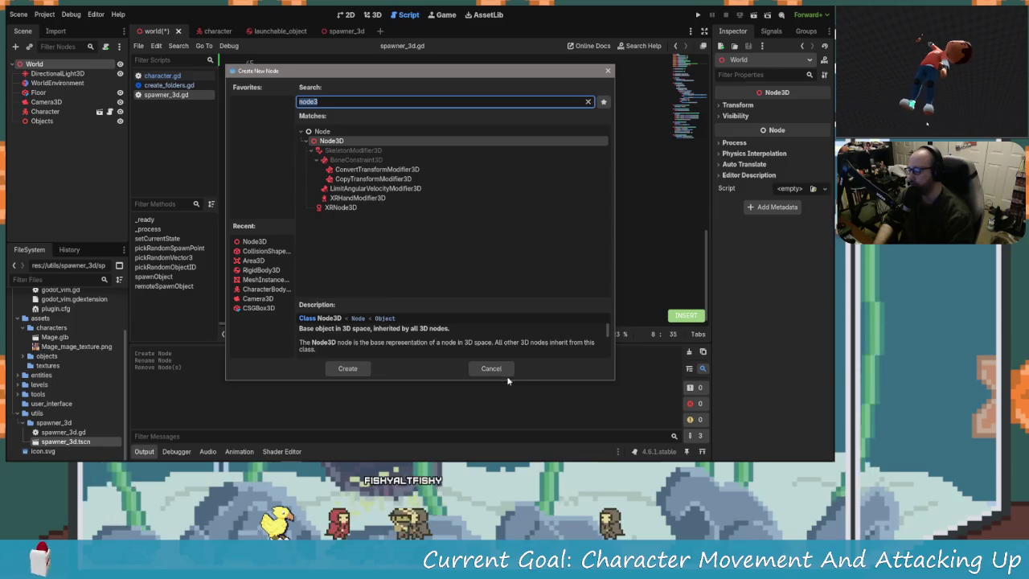
left_click(491, 369)
left_click(32, 47)
type("3")
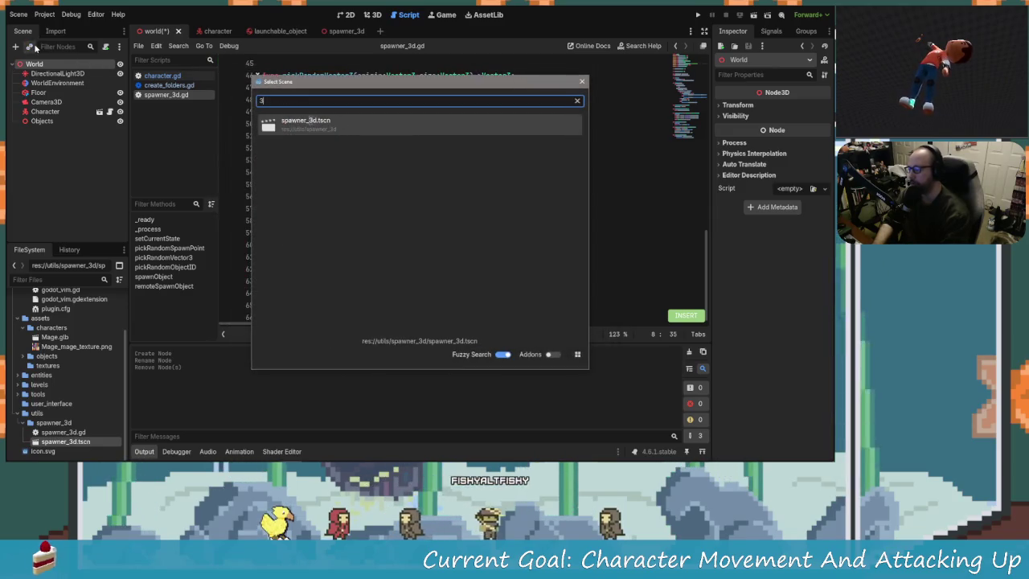
key("Return")
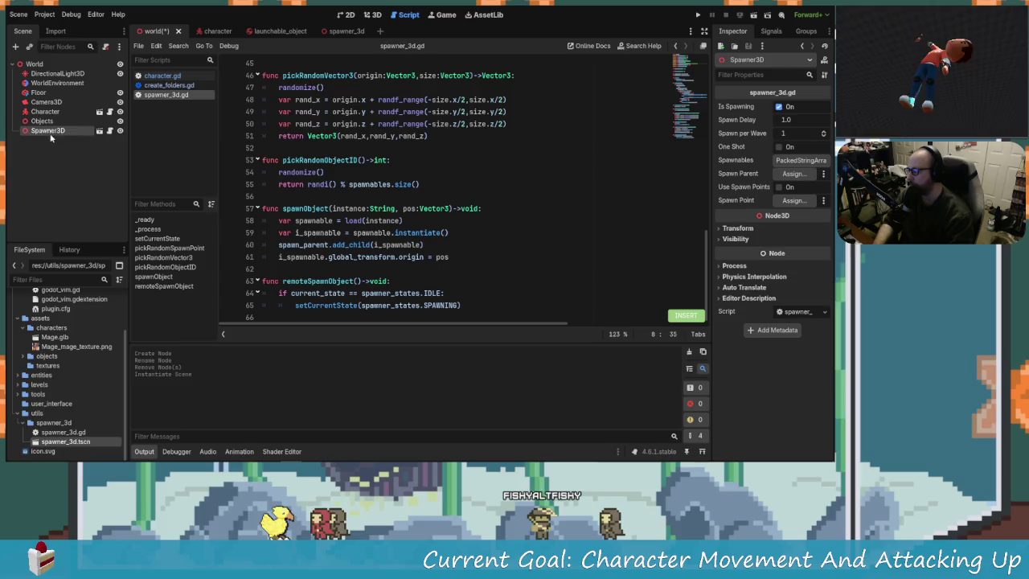
Set the Spawner3D's Spawn Parent to the Objects node
left_click(53, 151)
left_click(50, 132)
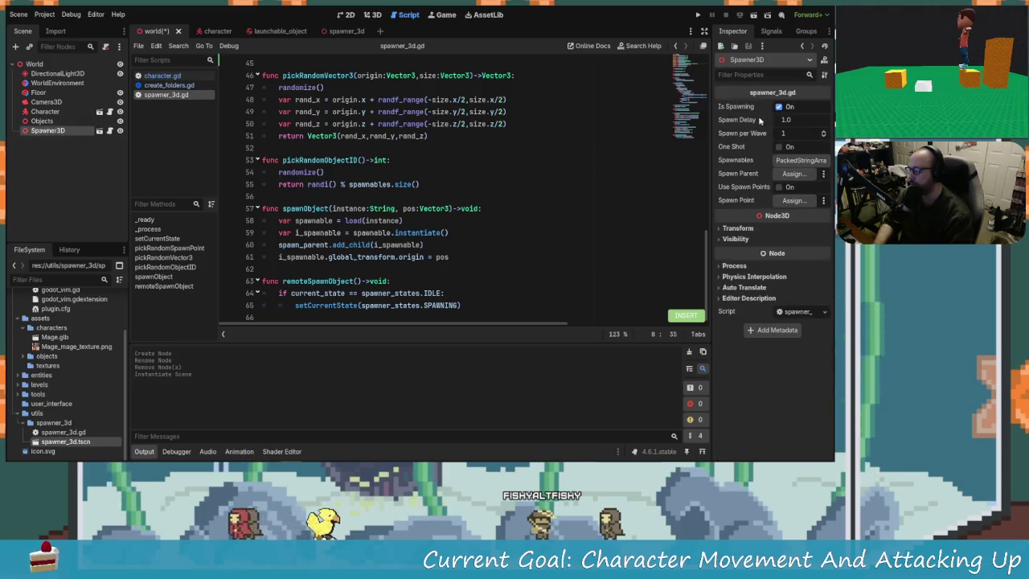
left_click(791, 173)
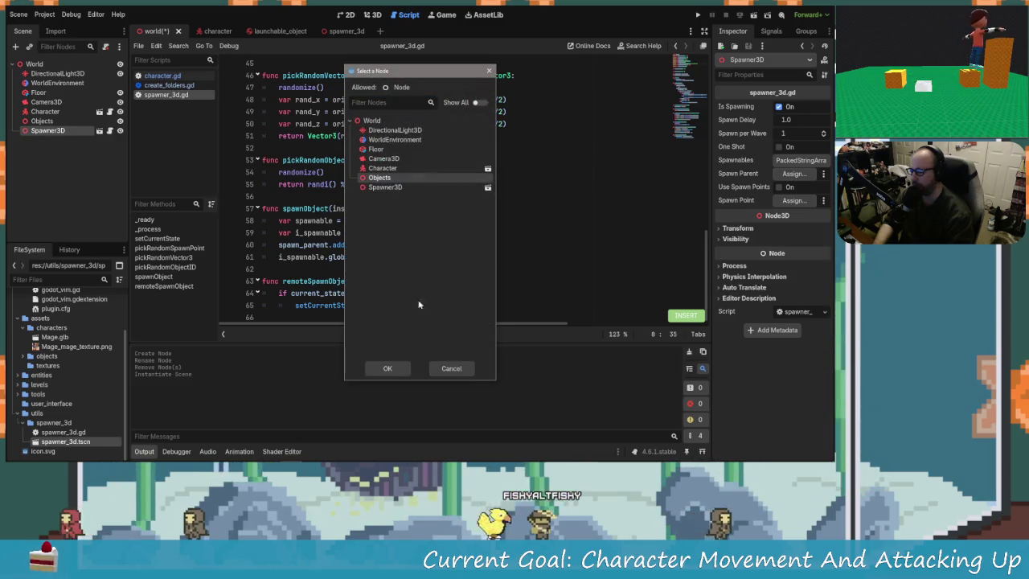
left_click(392, 369)
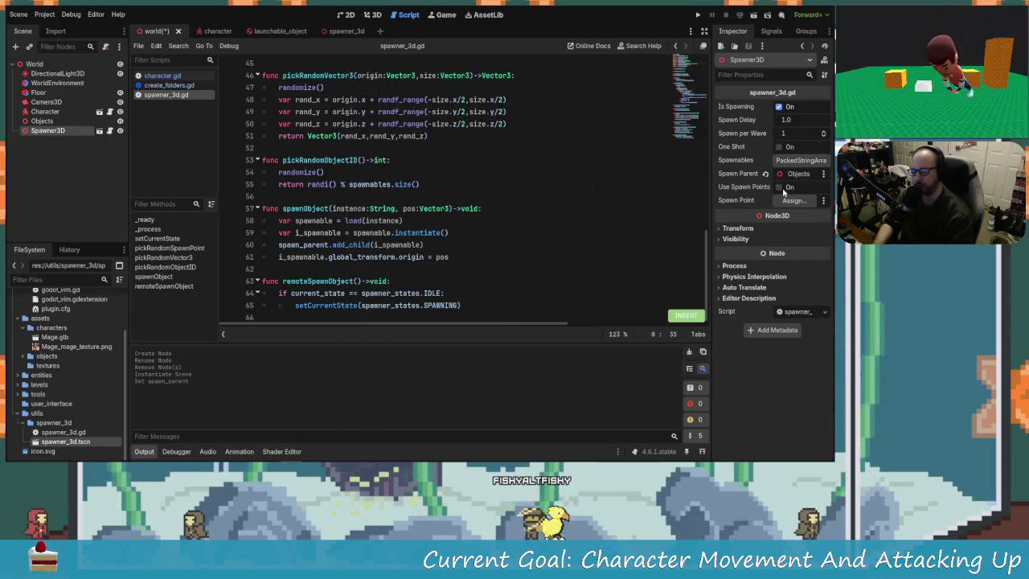
left_click(369, 14)
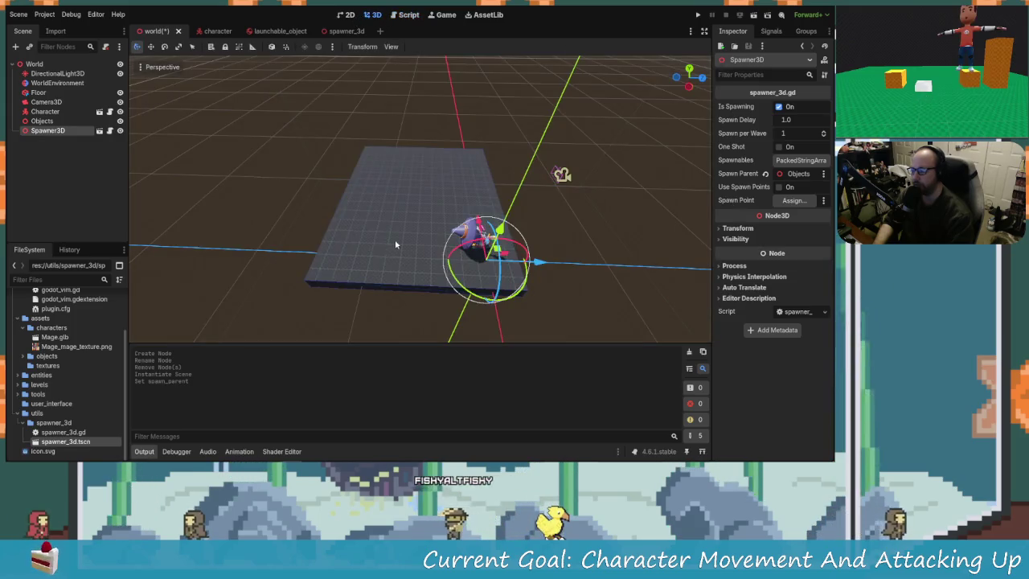
Frame the Spawner3D in the 3D view and enable Editable Children on it
key("f")
mouse_move(560, 266)
left_mouse_down()
mouse_move(426, 179)
mouse_move(458, 230)
mouse_move(420, 223)
left_mouse_up()
scroll(420, 223, "up", 2)
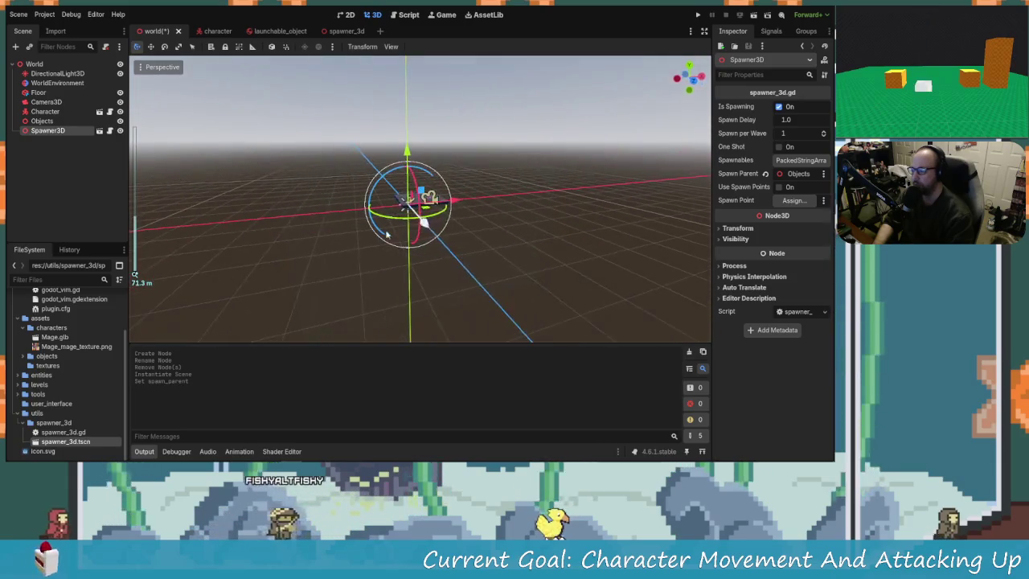
right_click(69, 133)
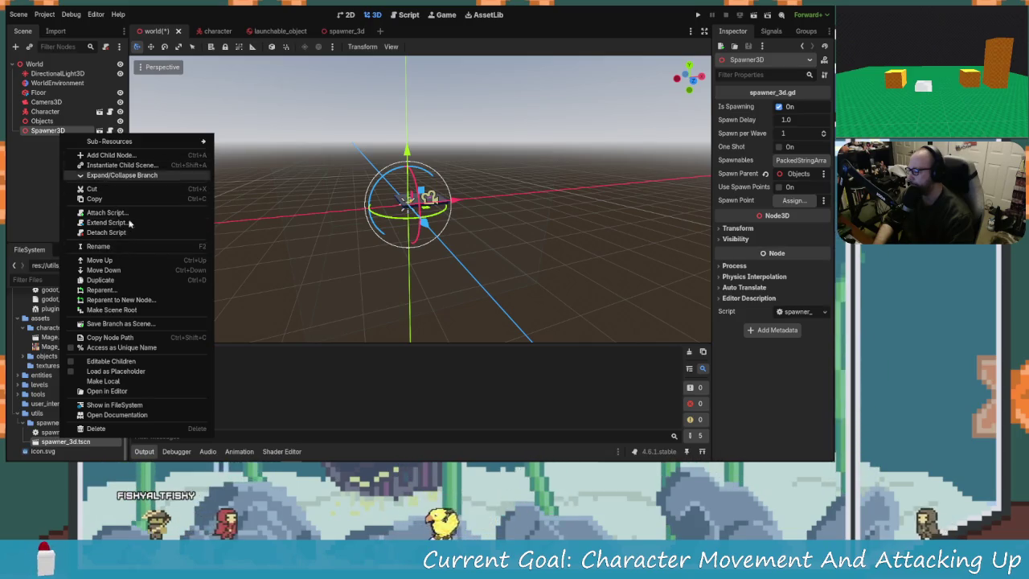
left_click(131, 361)
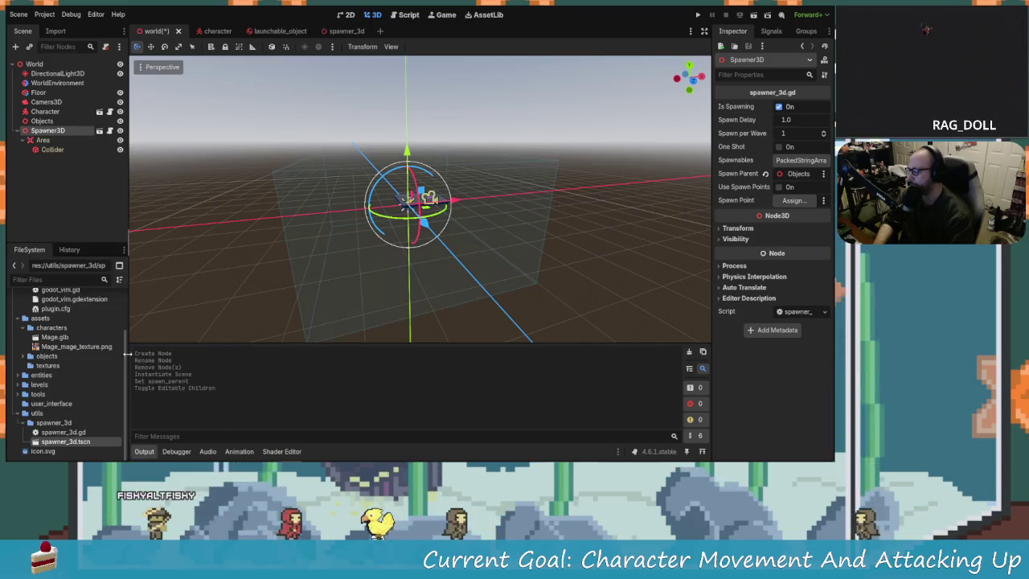
Select the Area's Collider and shrink its box along X
left_click(53, 149)
left_click(42, 140)
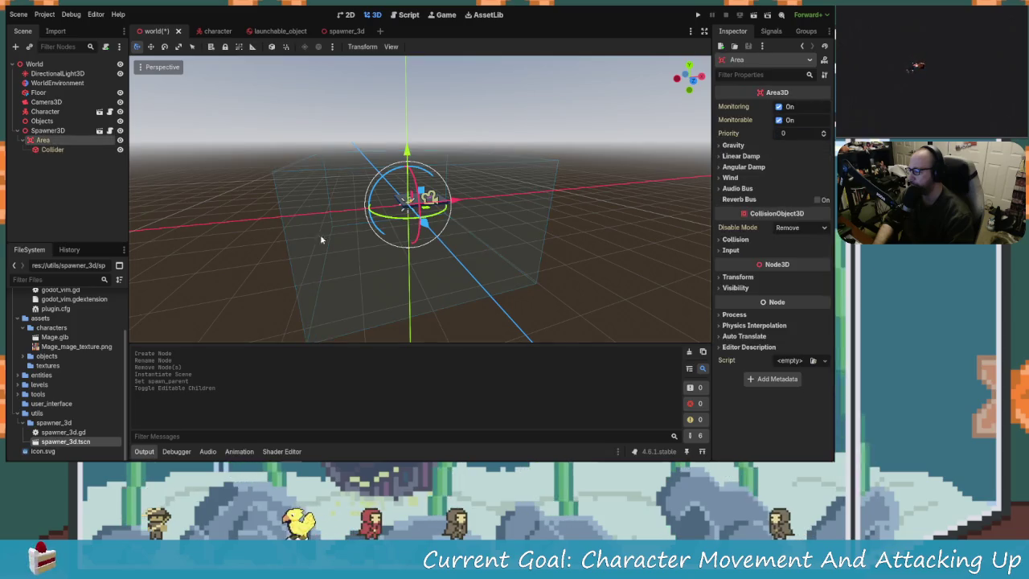
left_click(73, 150)
left_click_drag(317, 215, 399, 216)
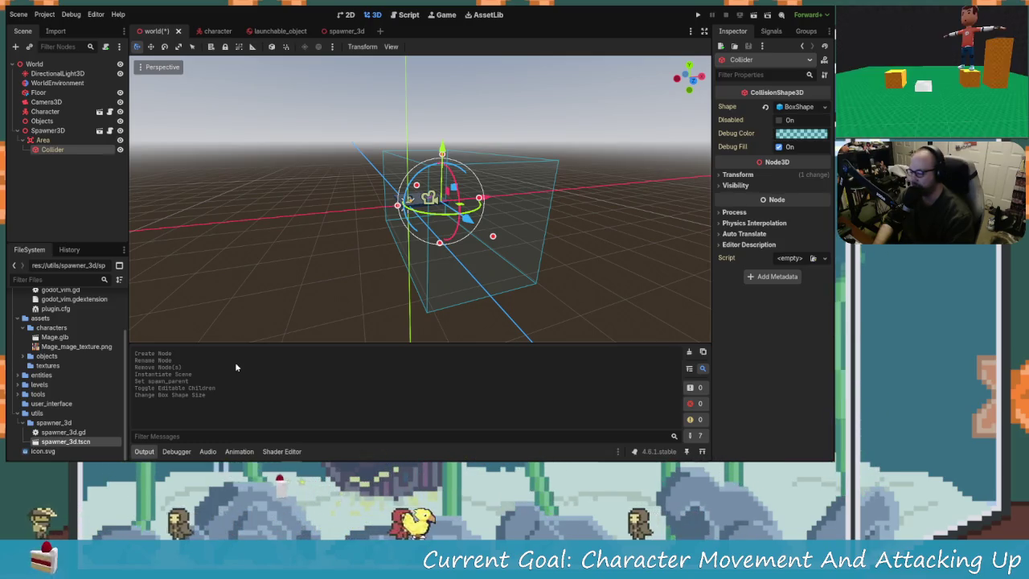
Resize the Collider box to about 13.84 × 6.45 × 3.73, undoing an accidental move
mouse_move(404, 139)
left_mouse_down()
mouse_move(556, 267)
mouse_move(570, 232)
mouse_move(474, 197)
mouse_move(444, 209)
mouse_move(400, 185)
left_mouse_up()
scroll(452, 235, "up", 5)
scroll(453, 234, "down", 3)
left_click_drag(452, 235, 450, 150)
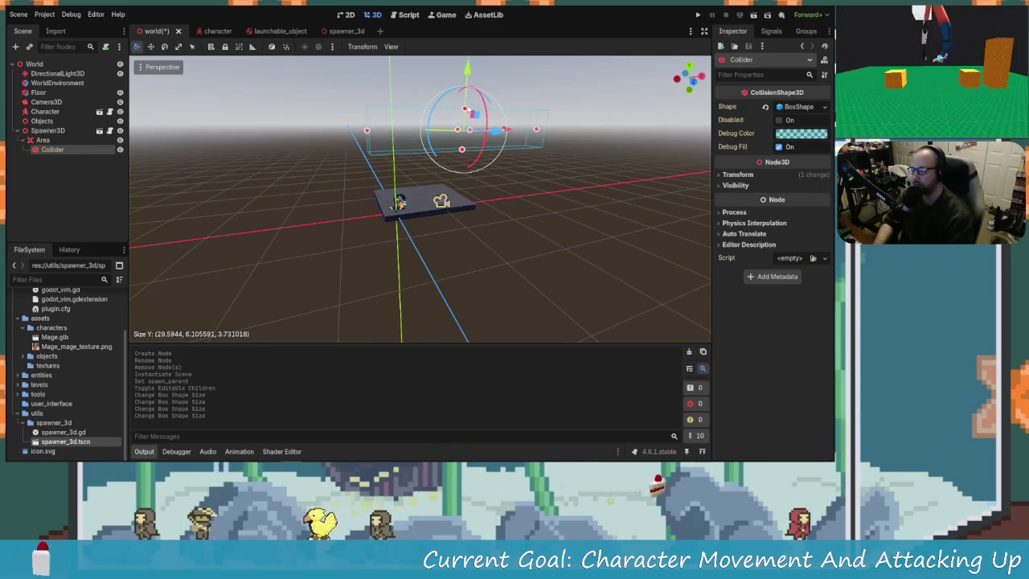
left_click_drag(536, 129, 478, 139)
scroll(448, 213, "up", 5)
mouse_move(446, 215)
left_mouse_down()
mouse_move(289, 257)
mouse_move(433, 309)
mouse_move(478, 306)
mouse_move(517, 262)
mouse_move(491, 178)
mouse_move(462, 186)
mouse_move(492, 194)
mouse_move(498, 316)
mouse_move(450, 266)
mouse_move(386, 225)
mouse_move(241, 185)
left_mouse_up()
key("ctrl+z")
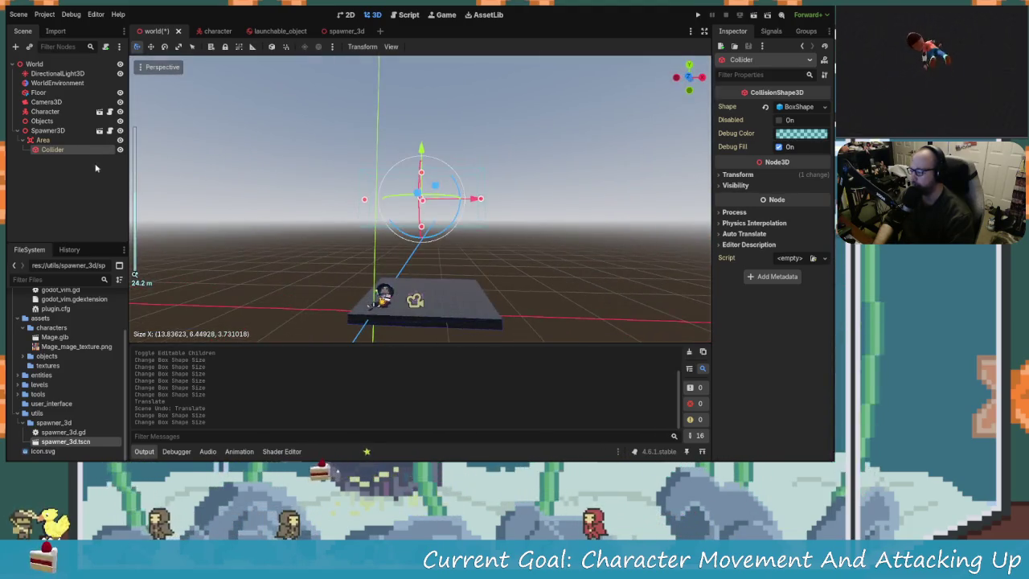
left_click(58, 131)
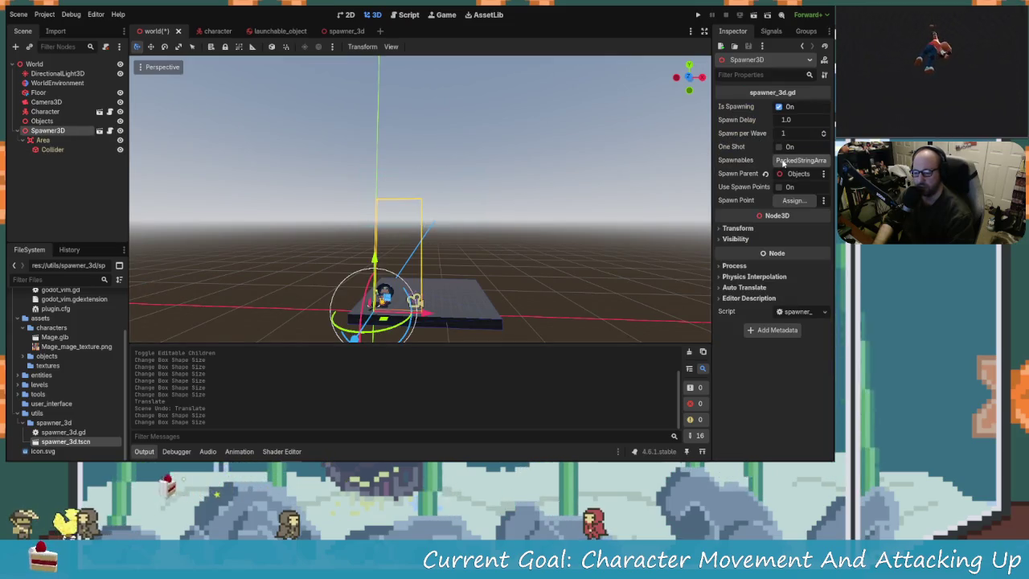
Add one empty element to Spawner3D's Spawnables array and open spawner_3d.gd
left_click(782, 161)
left_click(777, 188)
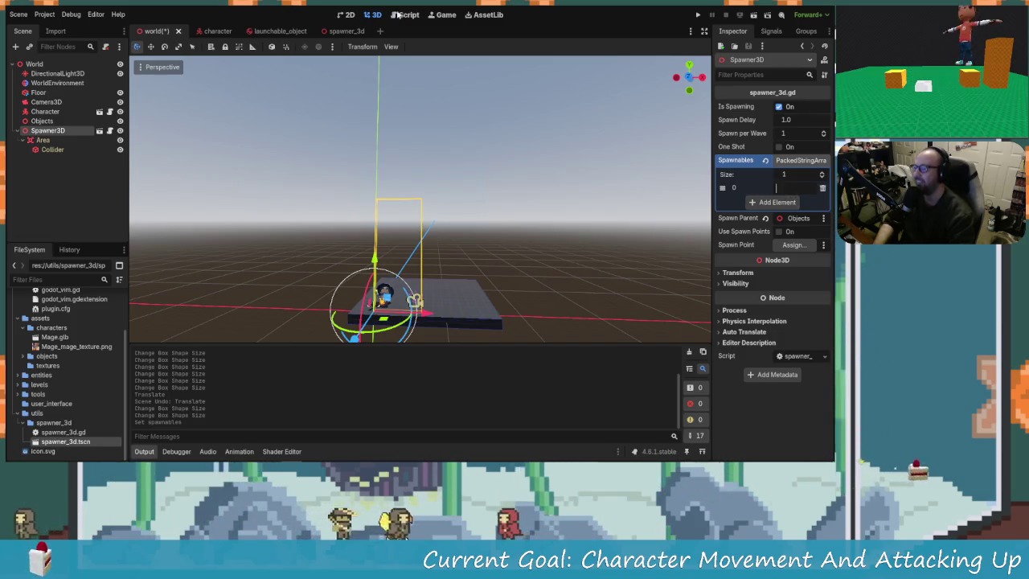
left_click(409, 14)
scroll(462, 206, "up", 15)
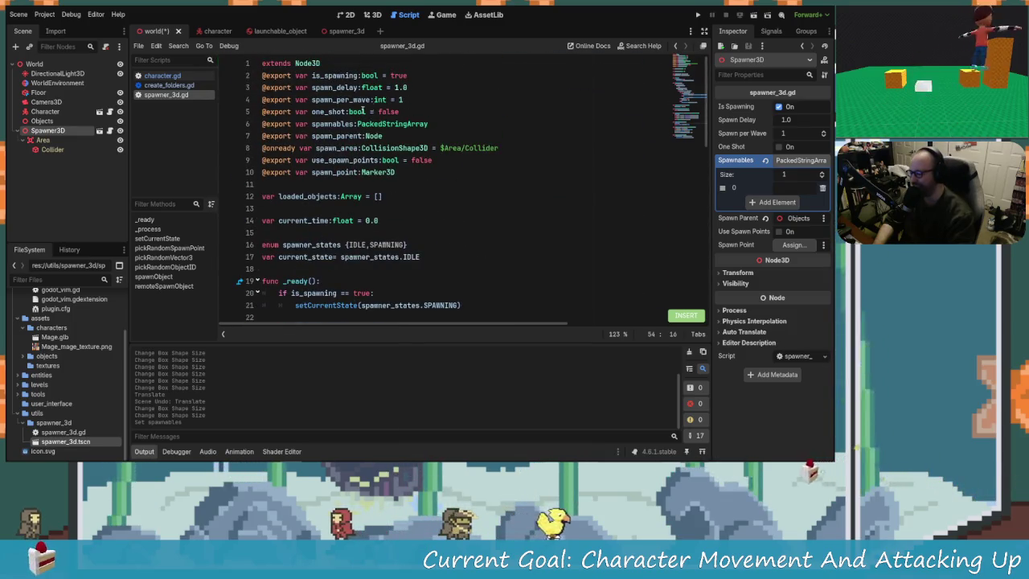
Delete the PackedStringArray type on line 6 and start typing PackedScene
left_click(337, 124)
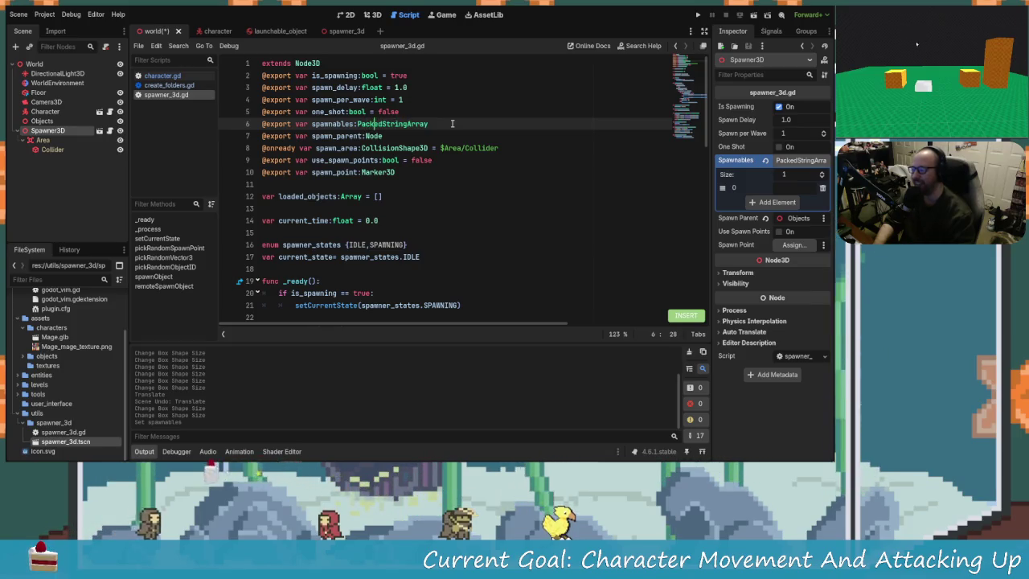
left_click(453, 124)
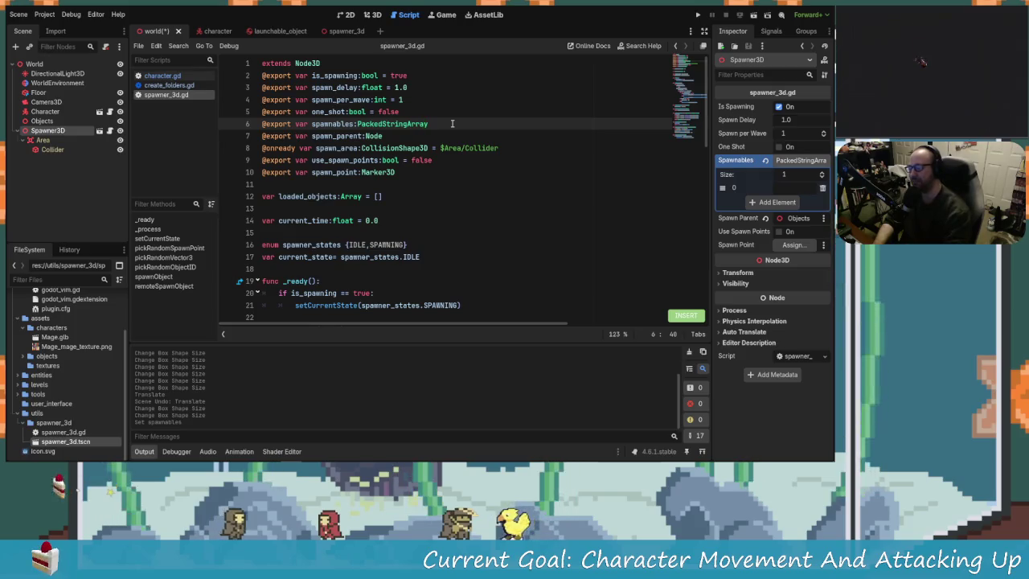
key("Escape")
key("h")
key("h")
key("h")
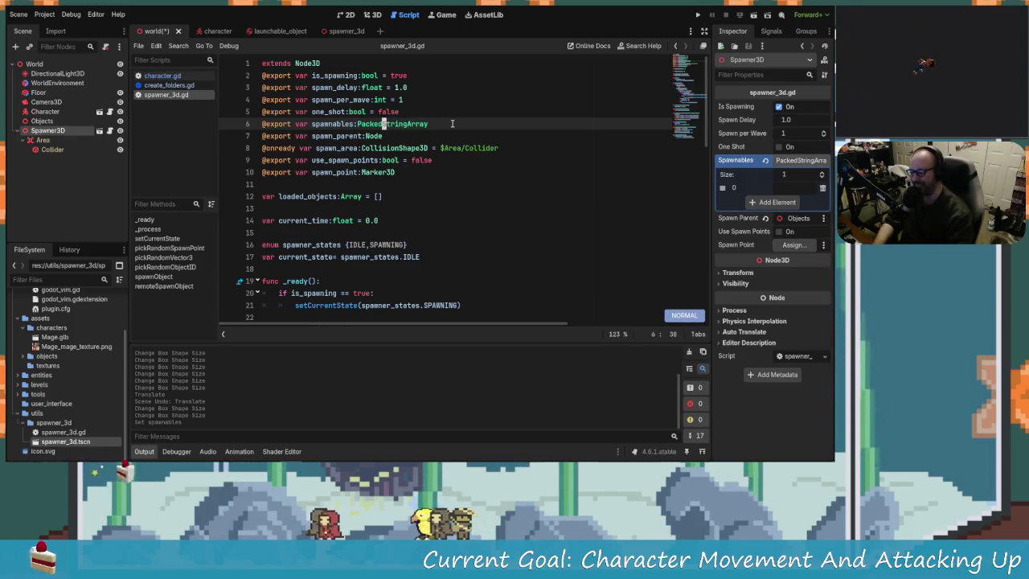
key("l")
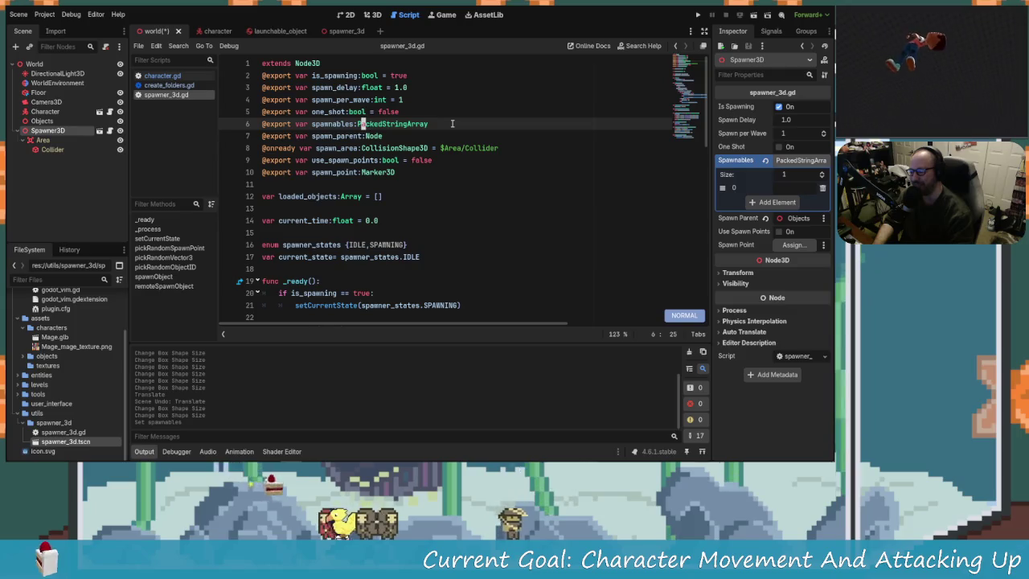
key("h")
key("h")
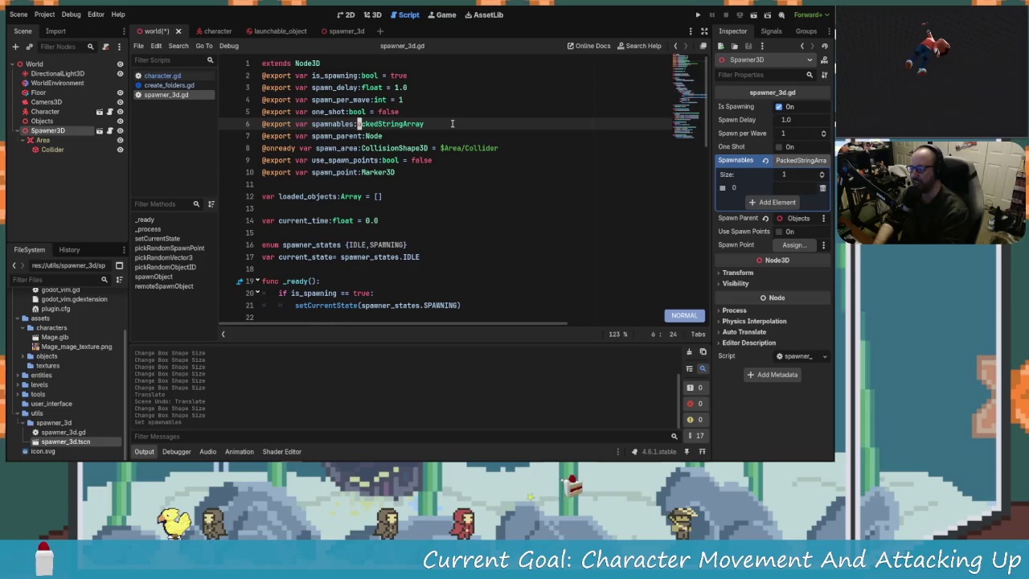
key("d")
key("t")
key("d")
key("d")
key("t")
key("A")
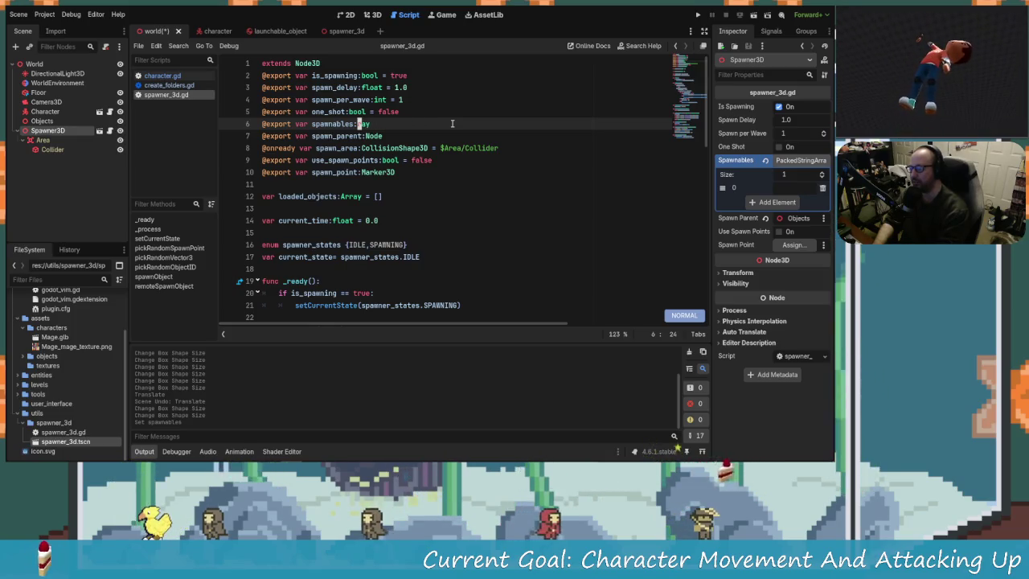
type("i")
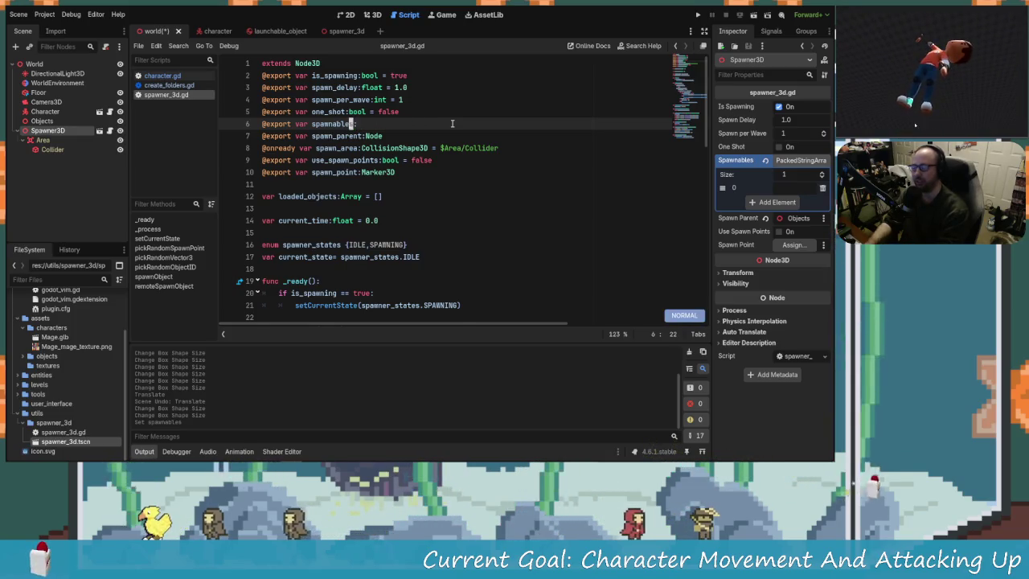
type(":")
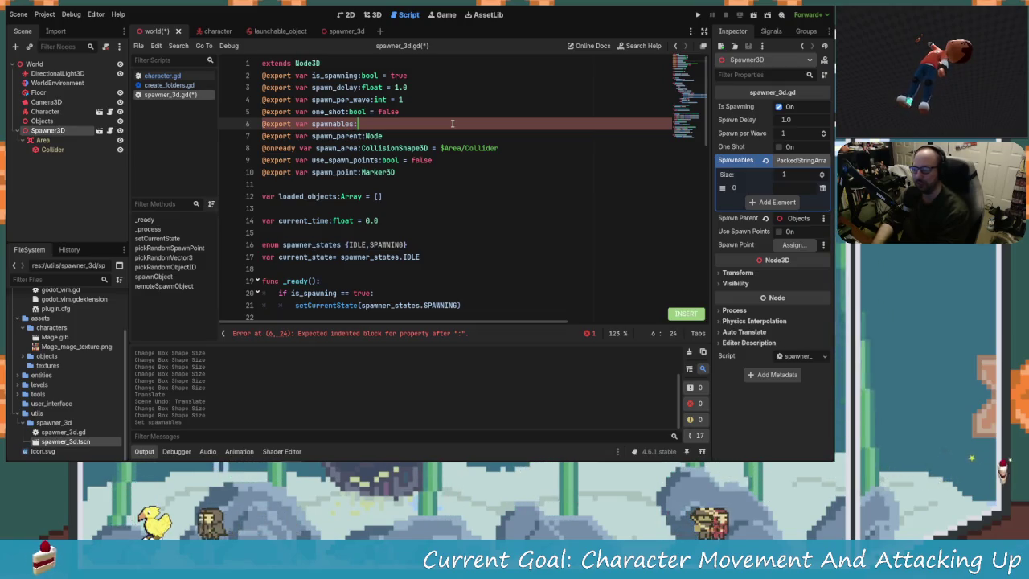
type("p")
type("ked")
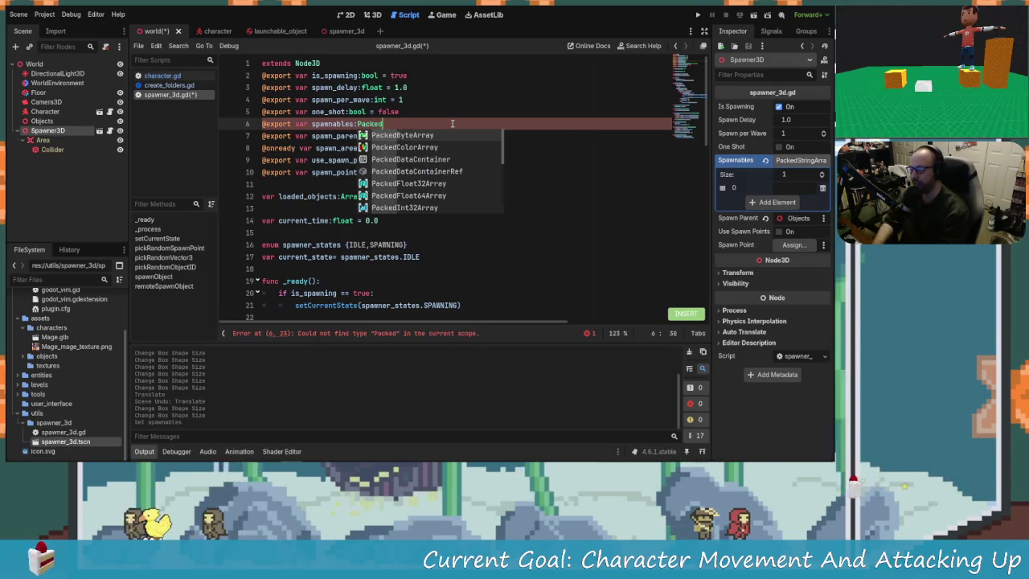
type("Scene")
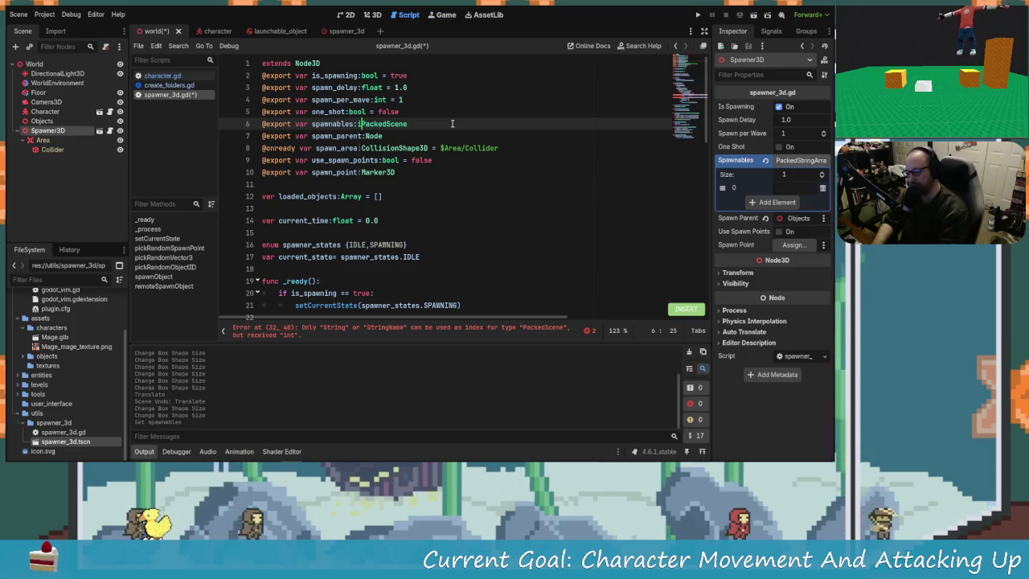
Complete the spawnables type as Array[PackedScene] using autocomplete
key("ctrl+space")
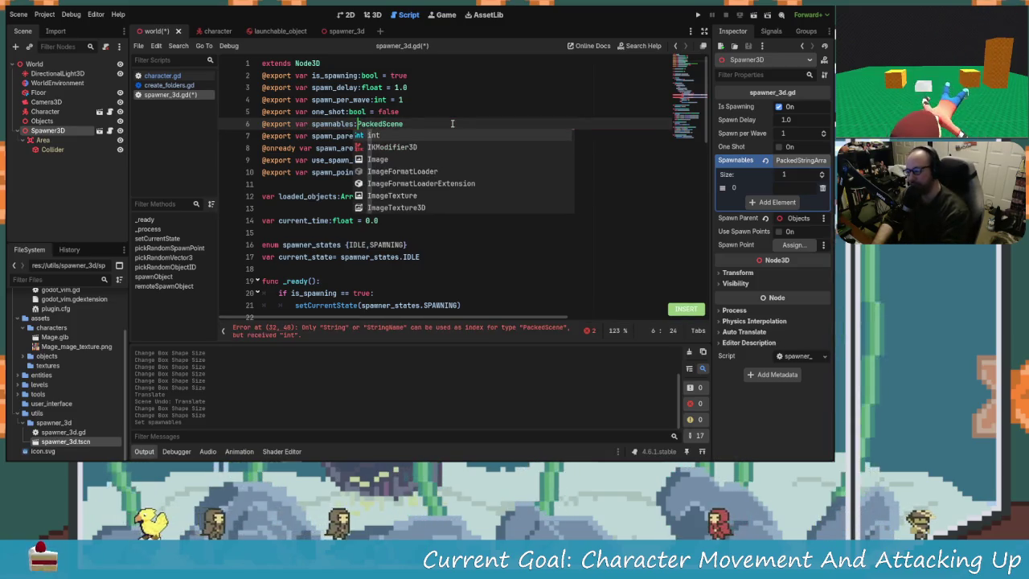
type("Array")
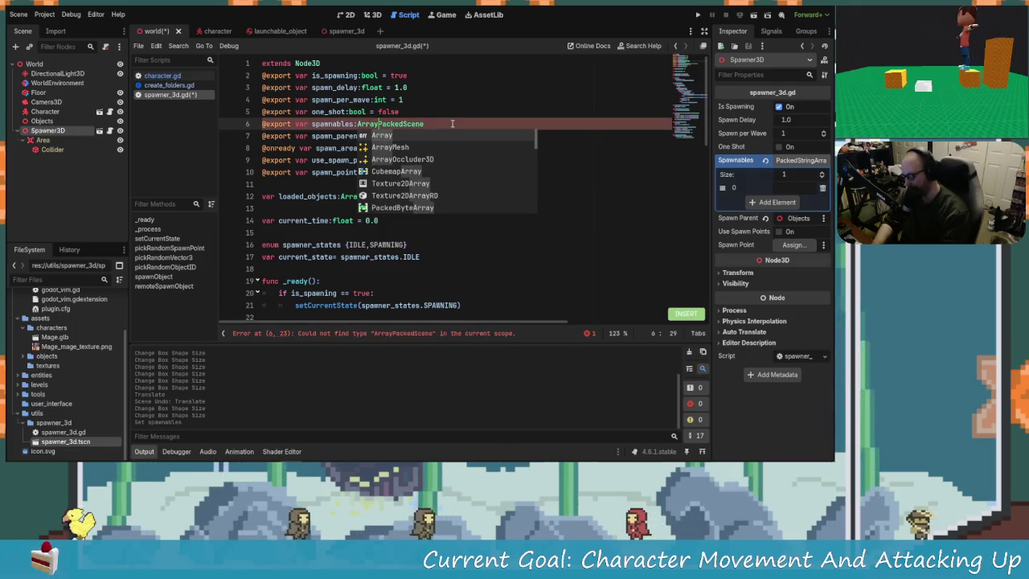
type("[")
key("End")
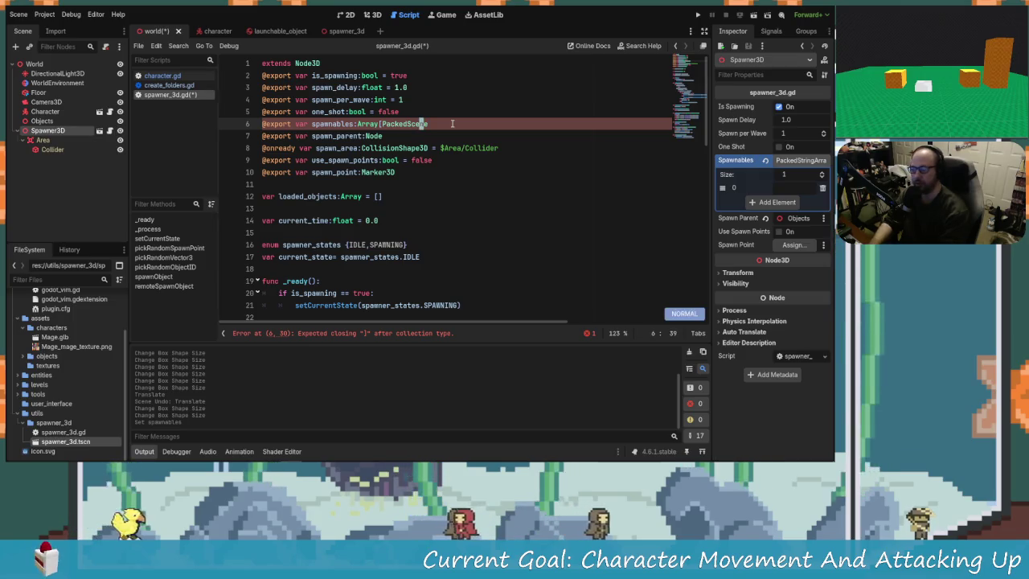
key("a")
type("]")
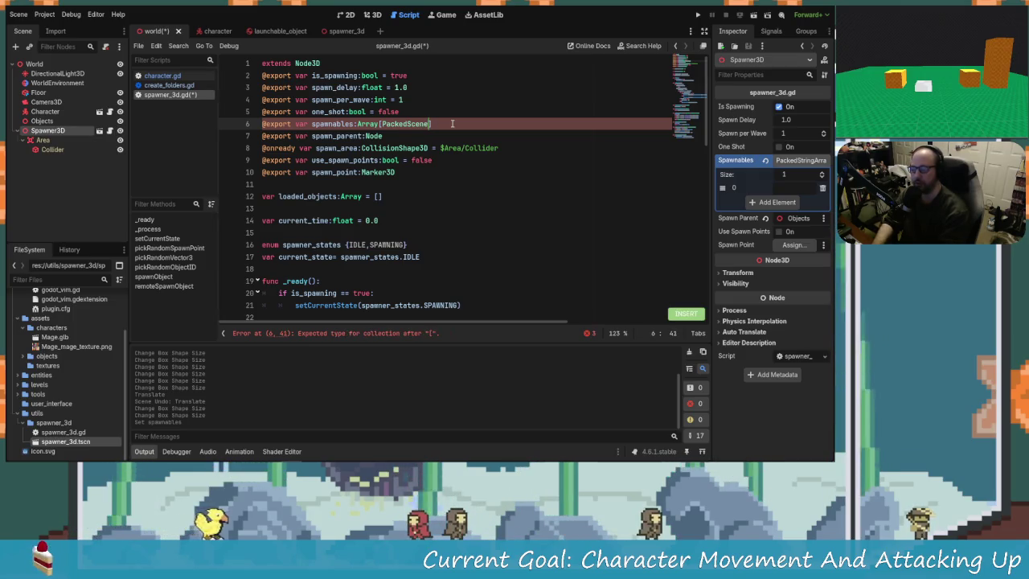
key("Escape")
key("j")
key("j")
key("j")
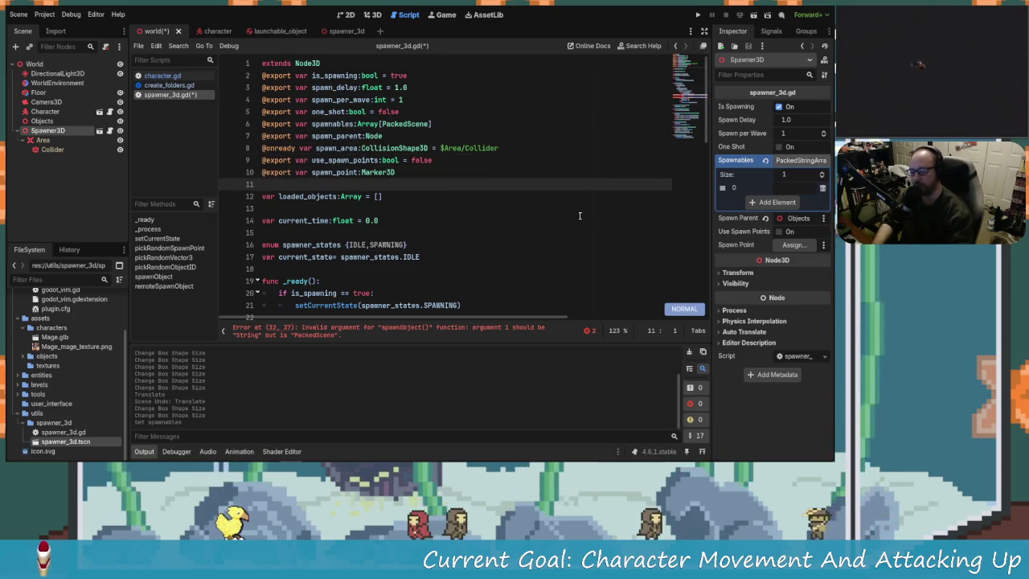
Remove the Spawnables element, reselect Spawner3D, and save with Ctrl+S
left_click(821, 189)
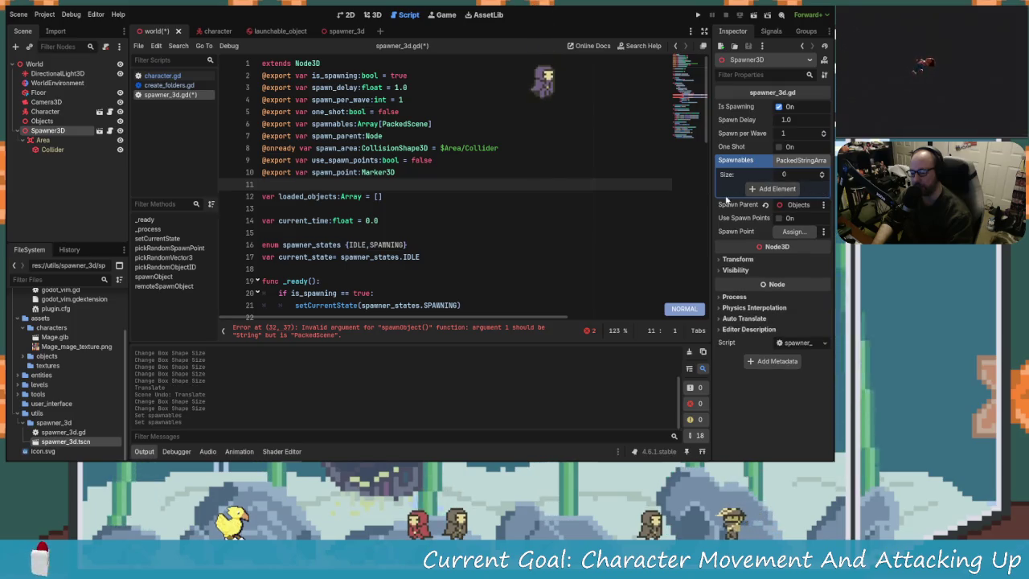
left_click(321, 124)
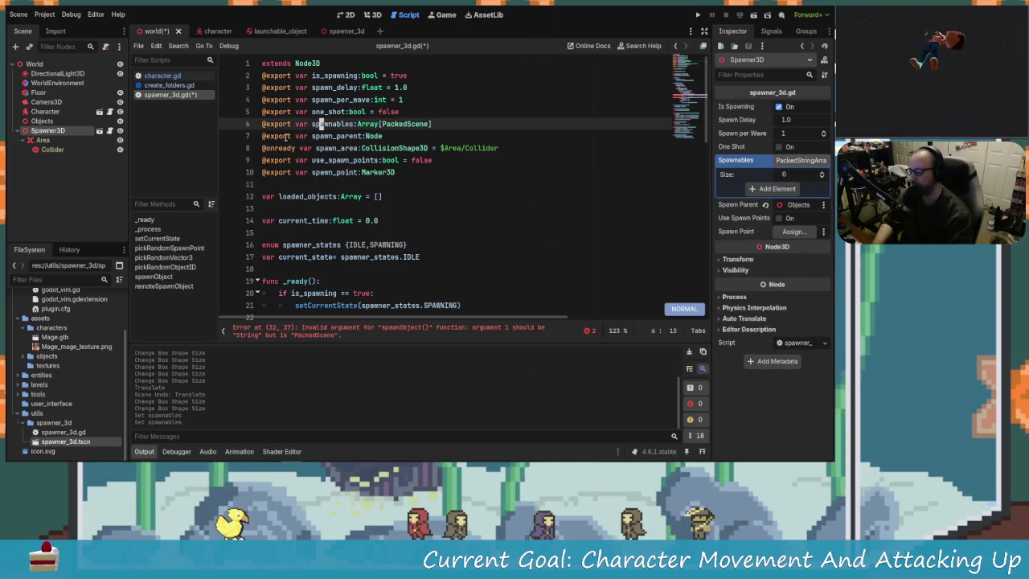
left_click(32, 130)
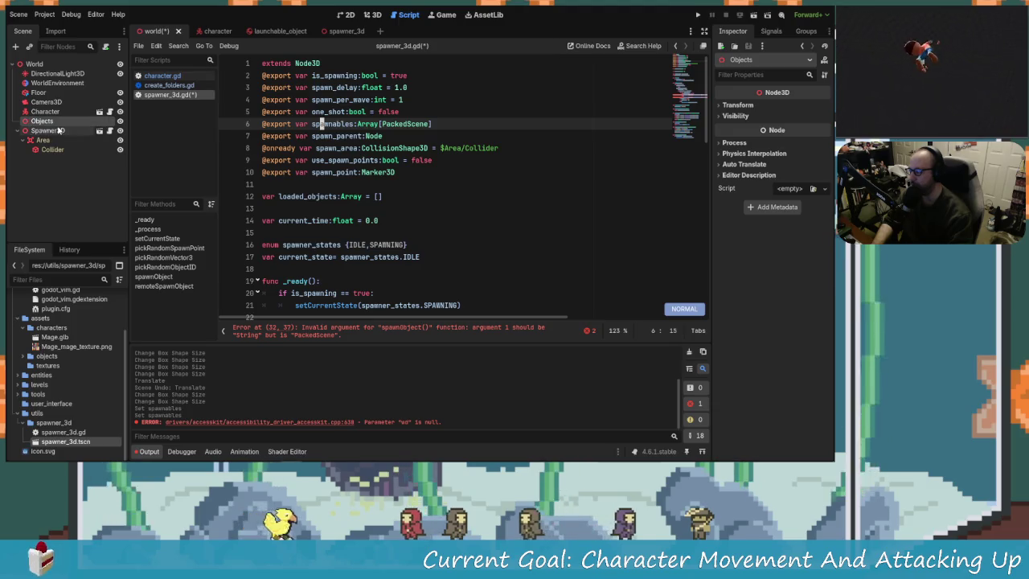
left_click(777, 188)
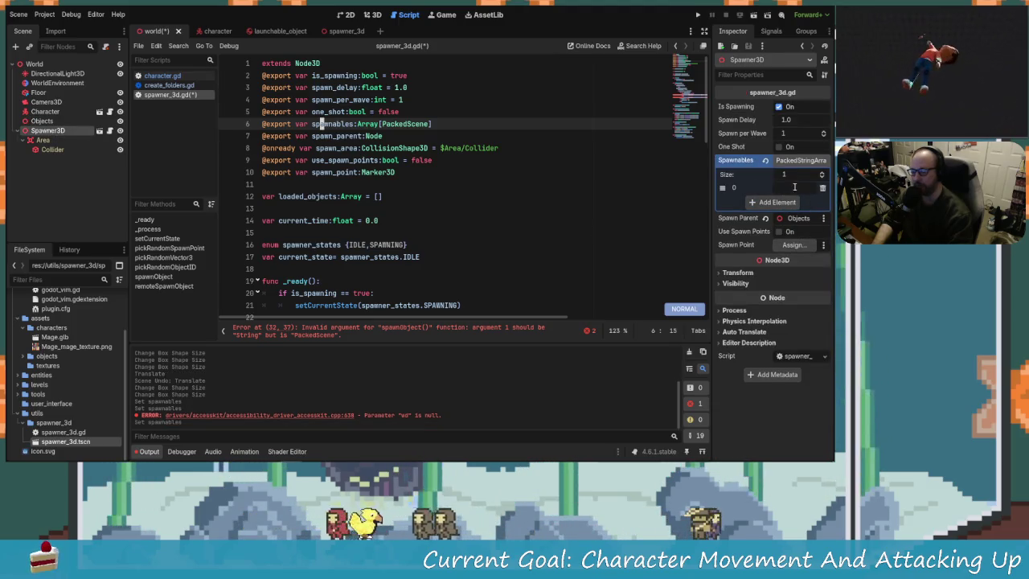
left_click(821, 187)
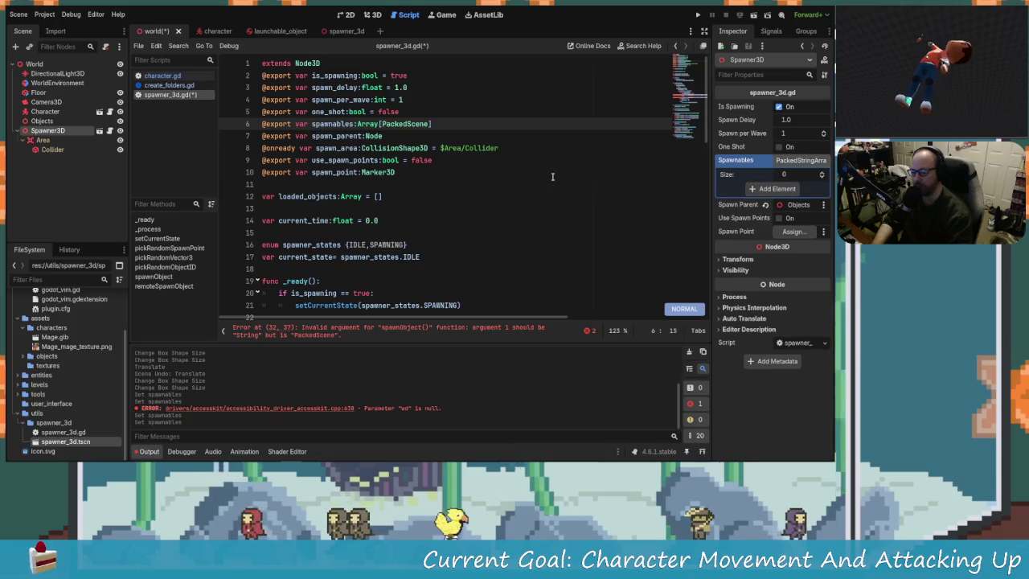
left_click(551, 172)
key("ctrl+s")
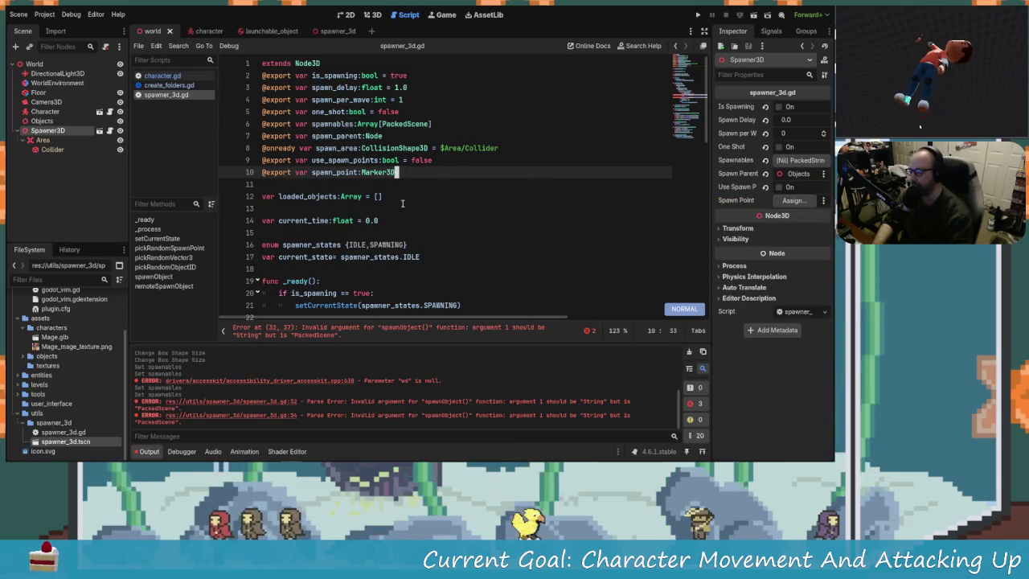
Add then delete a Spawnables element so the list size is 0
left_click(800, 160)
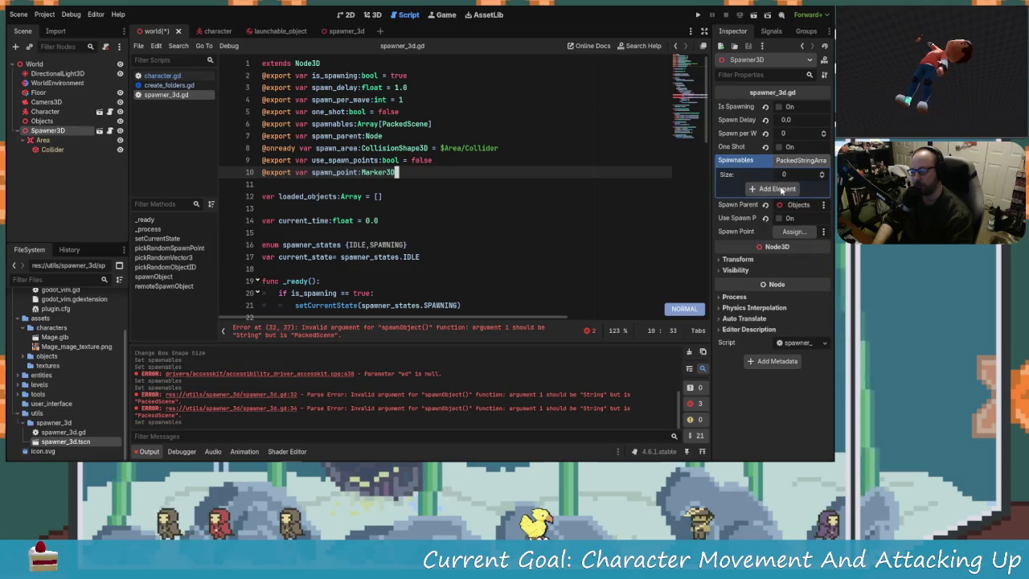
left_click(768, 203)
left_click(784, 190)
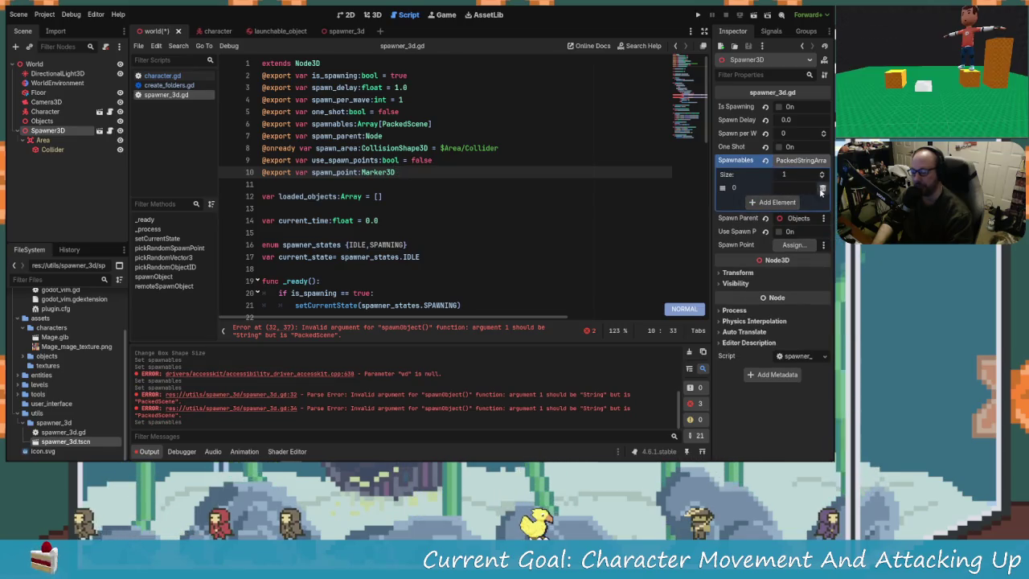
left_click(821, 189)
scroll(449, 221, "down", 3)
scroll(447, 217, "up", 3)
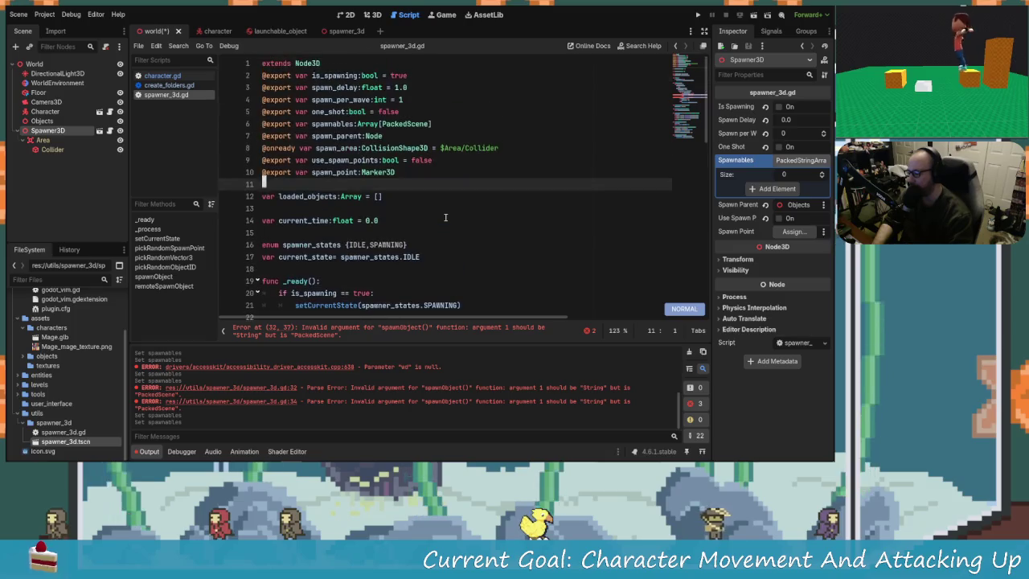
Locate the erroring spawnObject call in _process and the function's String parameter on line 57
left_click(403, 123)
scroll(411, 211, "down", 7)
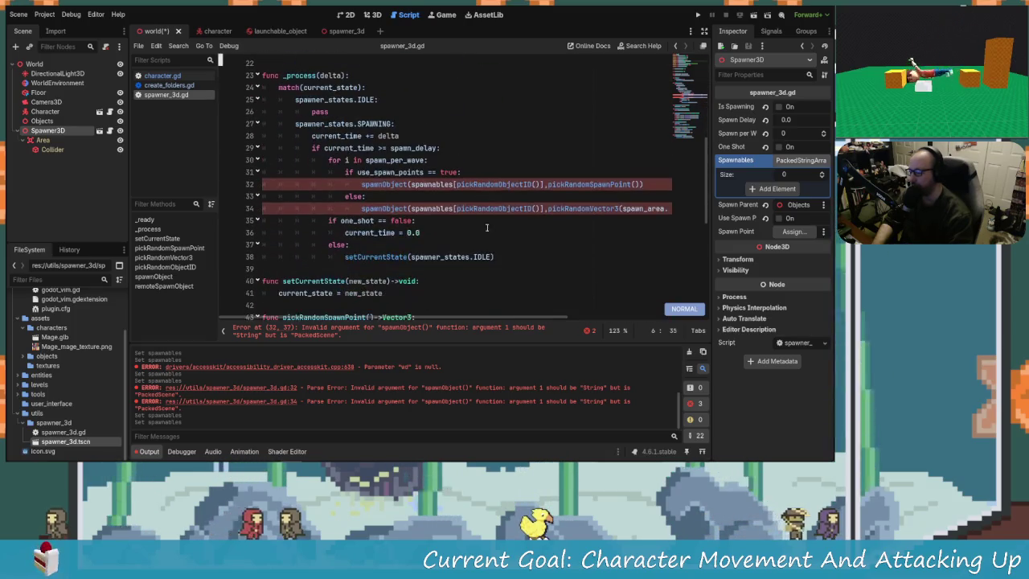
scroll(412, 212, "up", 1)
left_click(496, 219)
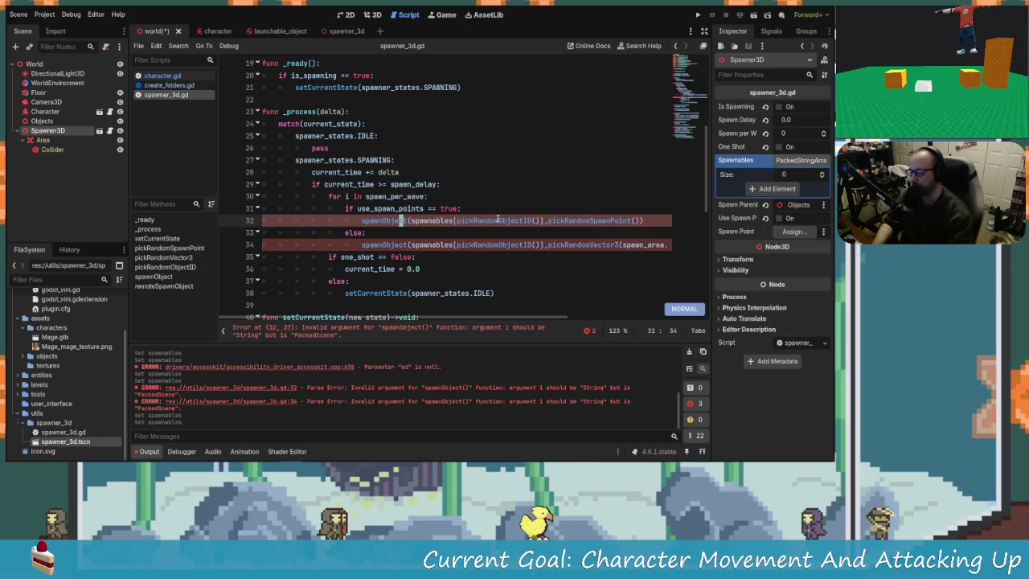
key("j")
key("k")
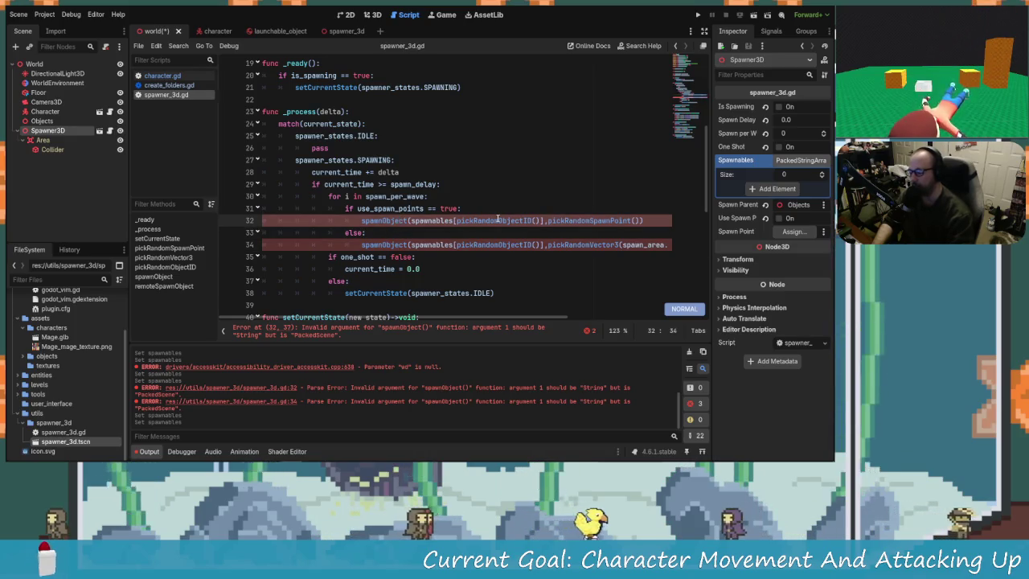
scroll(469, 244, "down", 9)
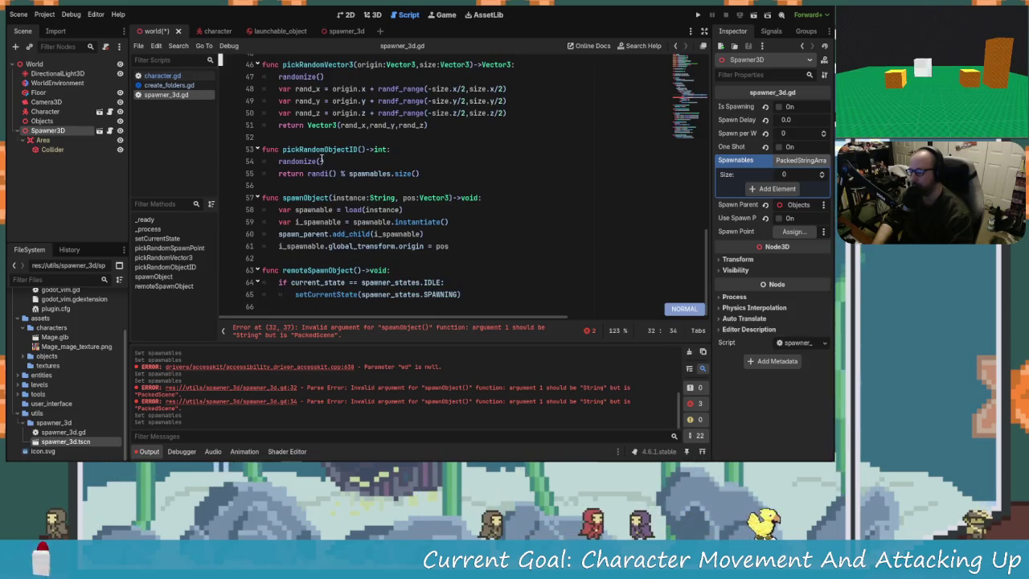
left_click(390, 198)
scroll(393, 199, "up", 1)
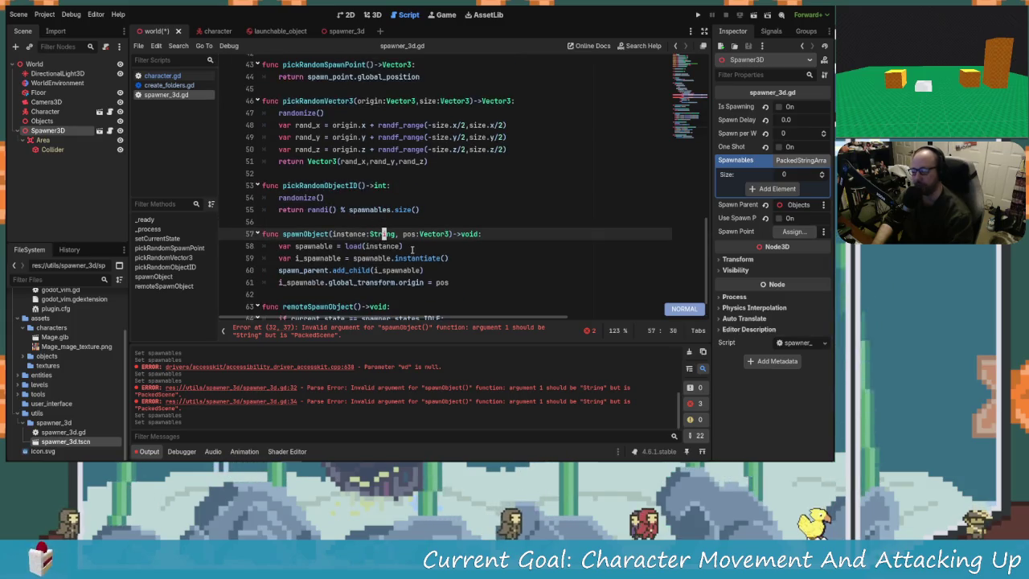
Rename spawnObject's parameter to packed_scene and change its type to PackedScene
key("l")
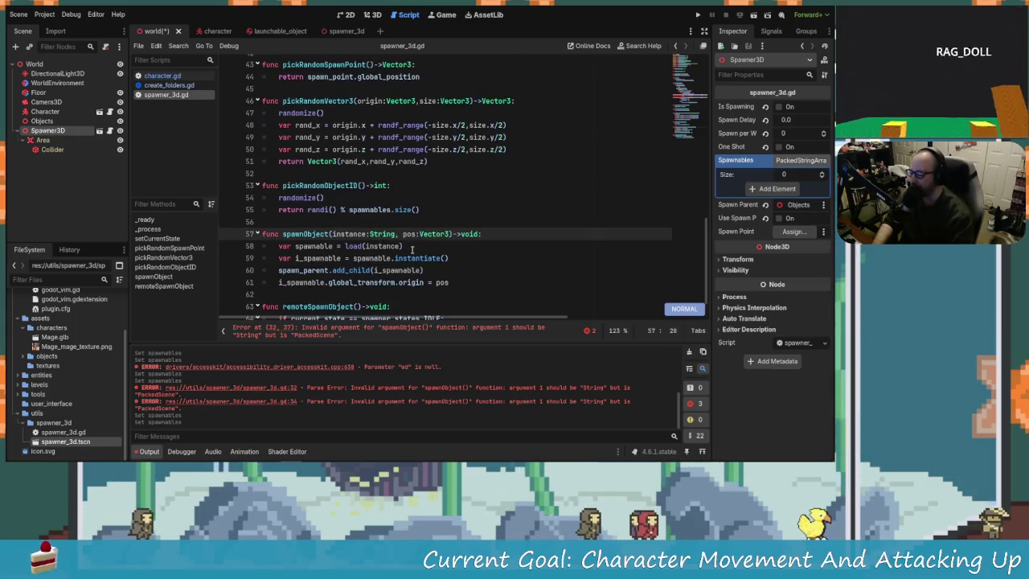
key("l")
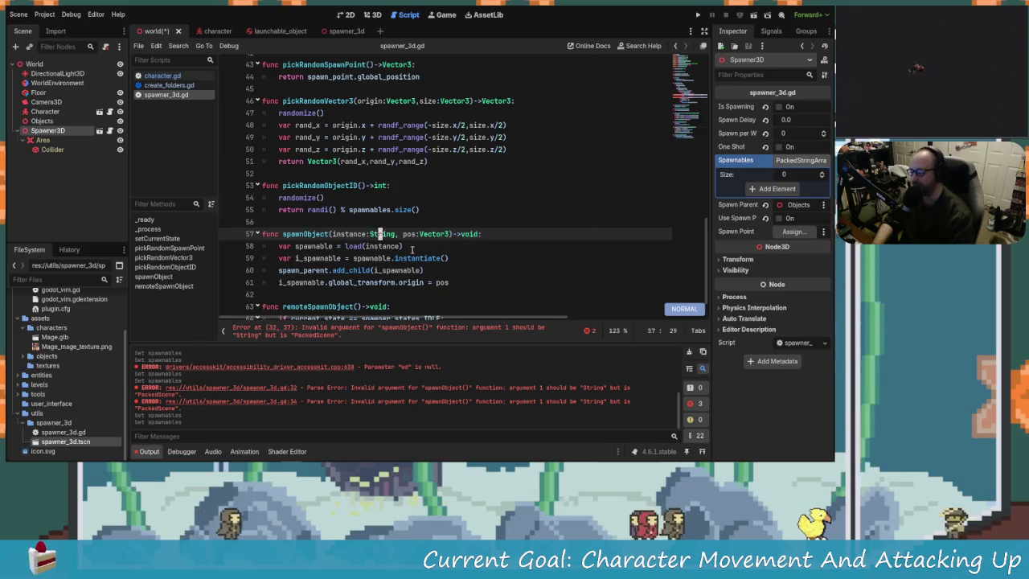
key("j")
key("j")
key("k")
key("k")
key("j")
key("j")
key("k")
key("k")
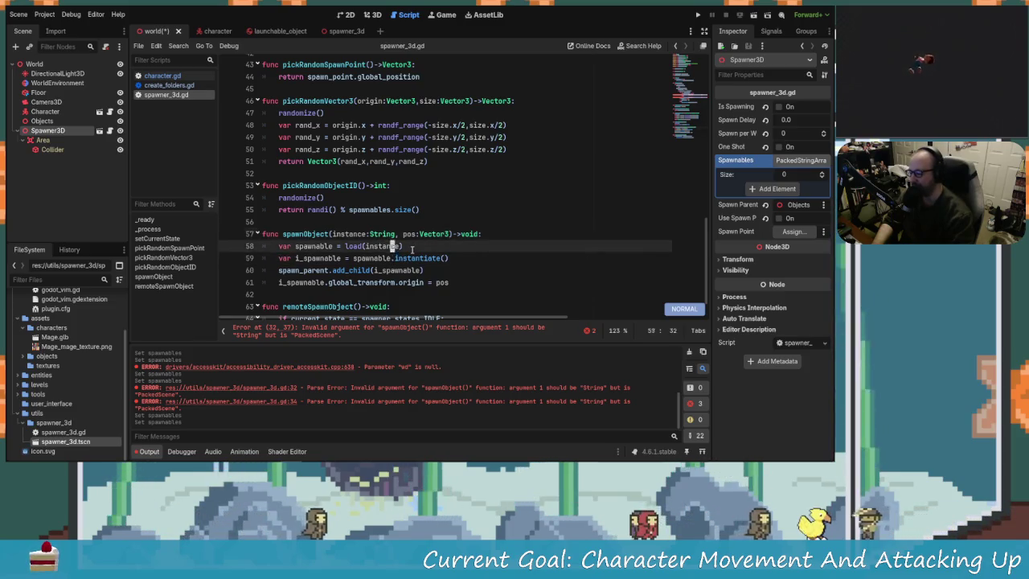
key("h")
key("h")
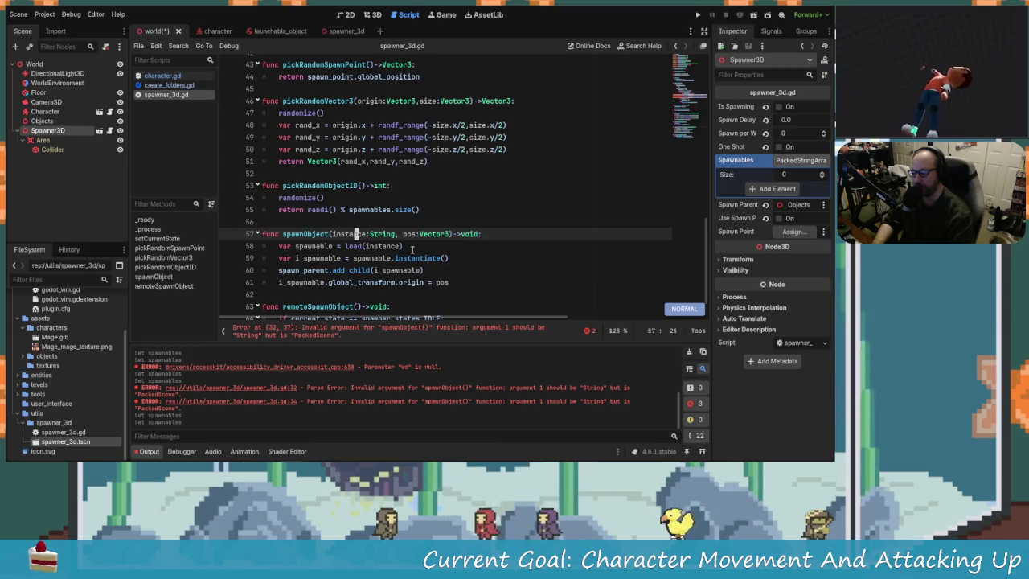
key("b")
key("b")
key("b")
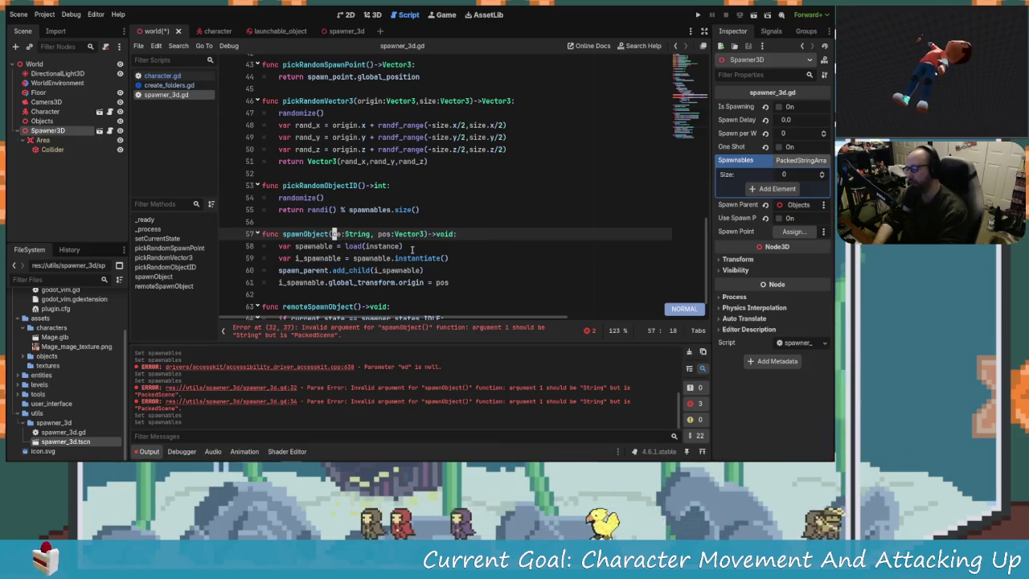
type("spawnObje")
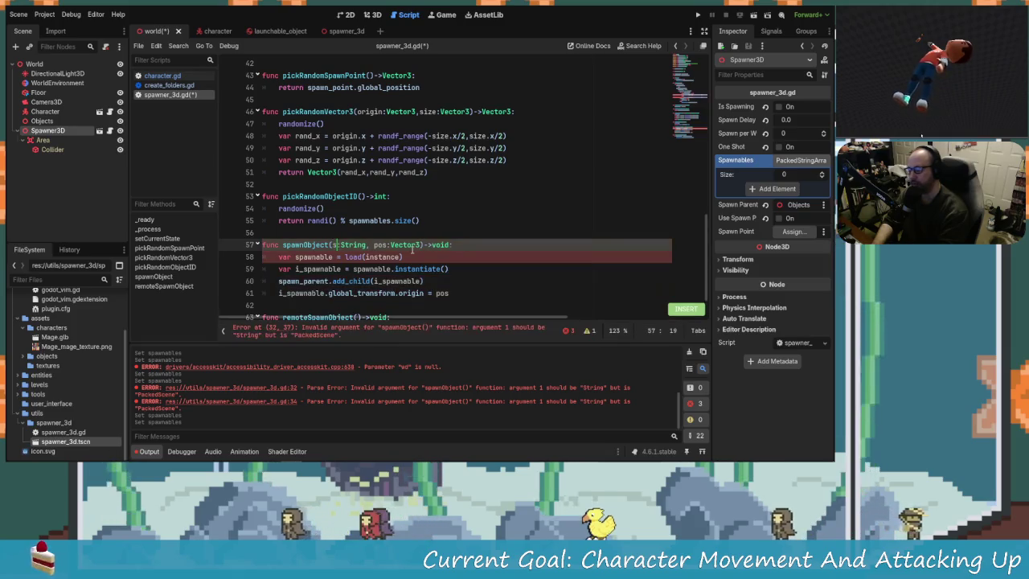
type("ct(packed_")
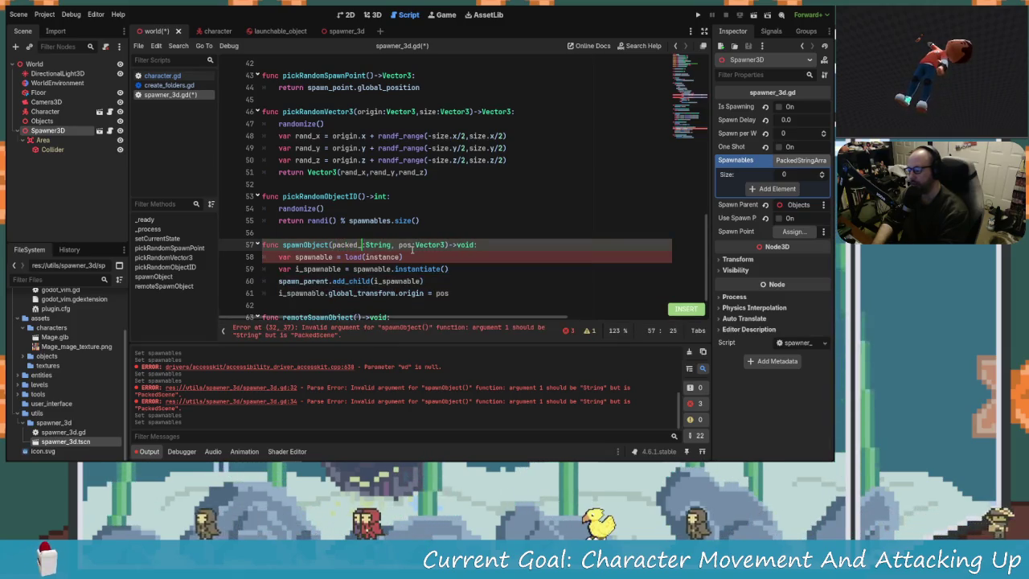
type("scene")
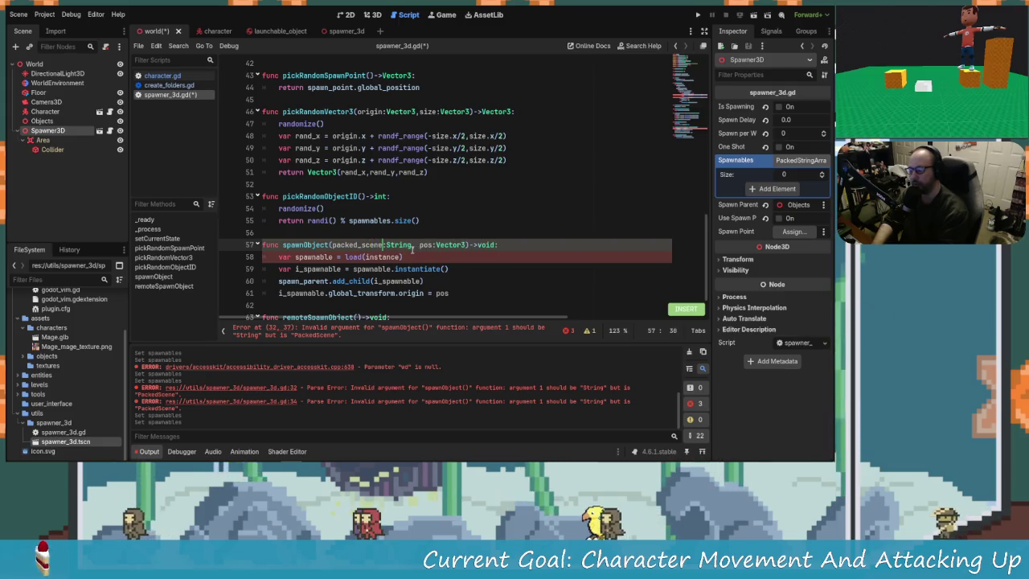
key("Escape")
key("w")
key("w")
type("x")
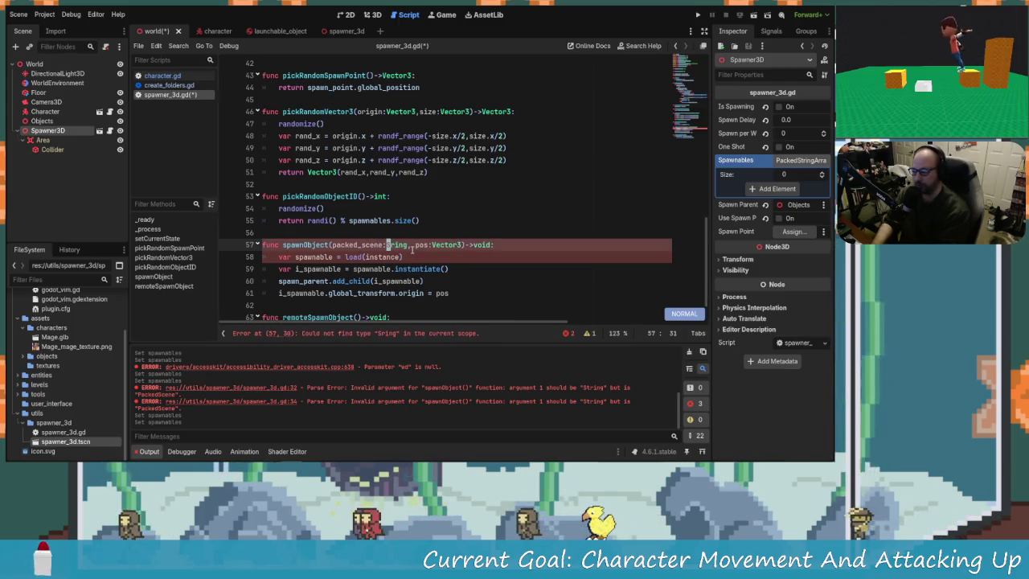
type("iP")
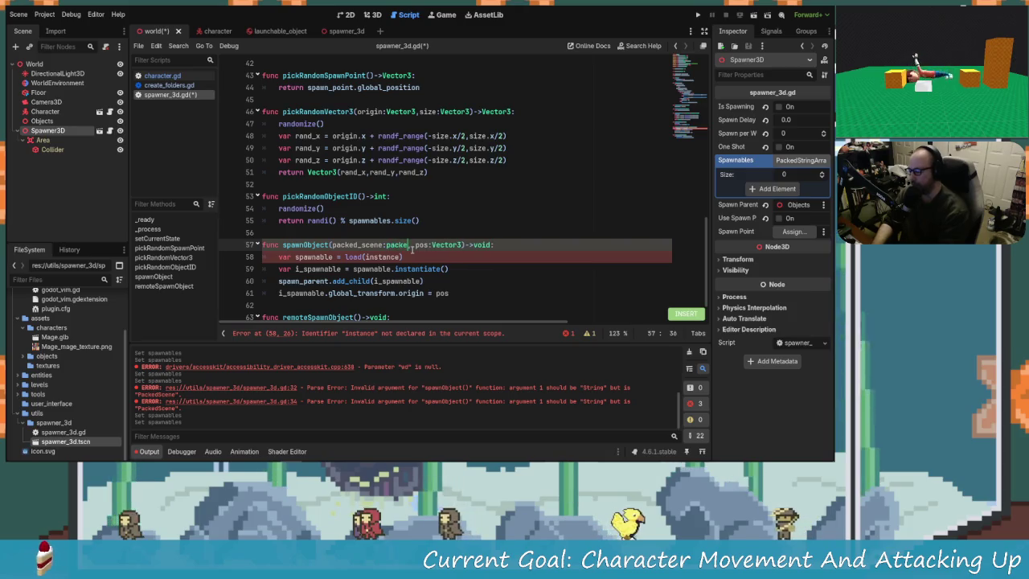
type("d_c")
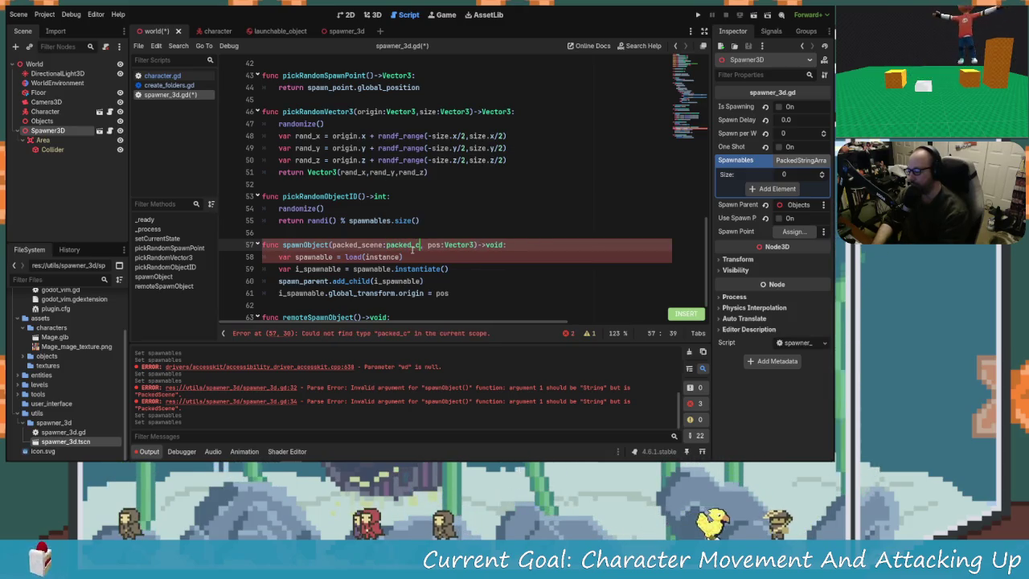
key("BackSpace")
key("BackSpace")
key("BackSpace")
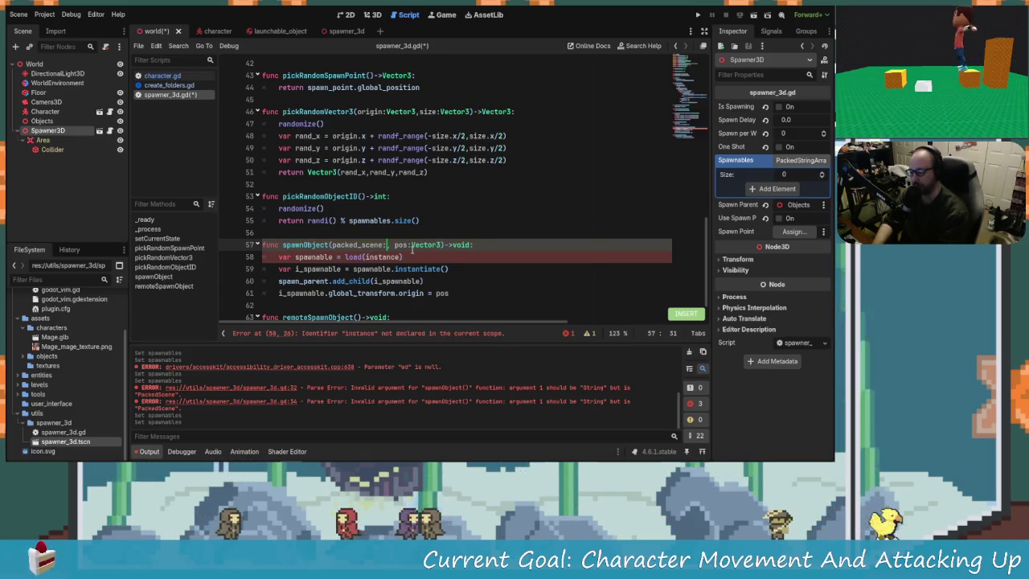
type("packed_")
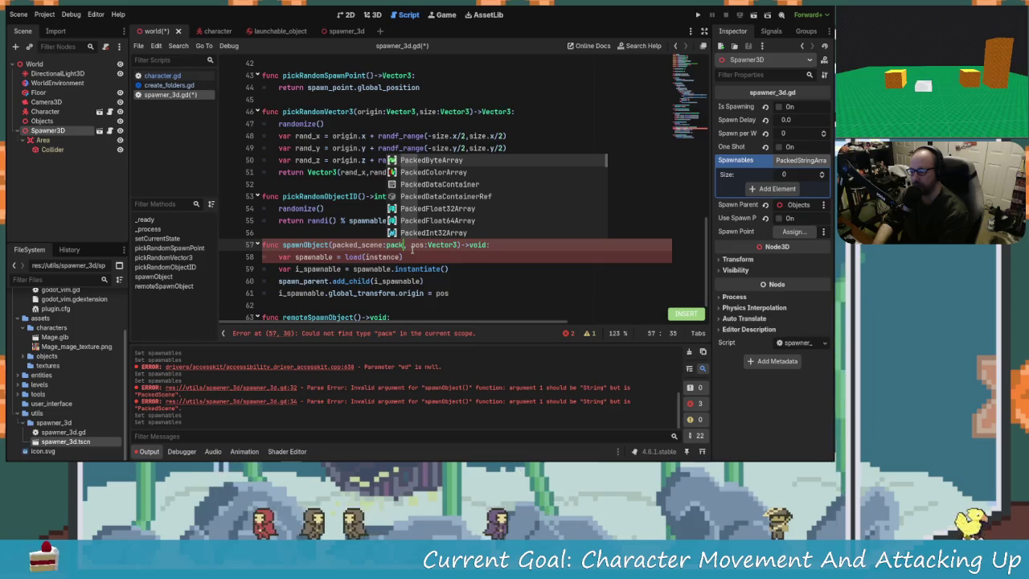
type("sce")
key("Return")
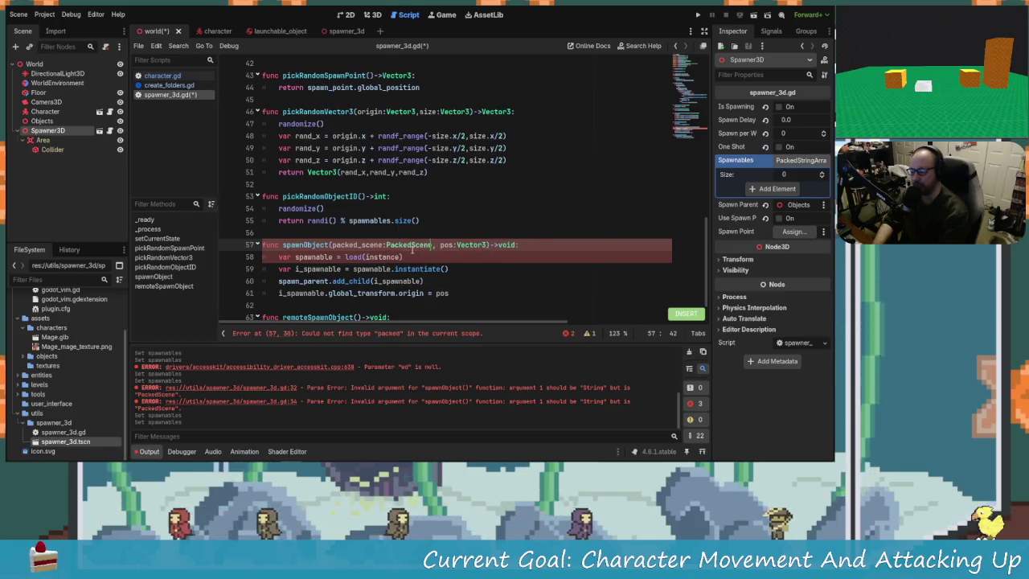
Remove the load call on line 58, replacing it with packed_scene
key("j")
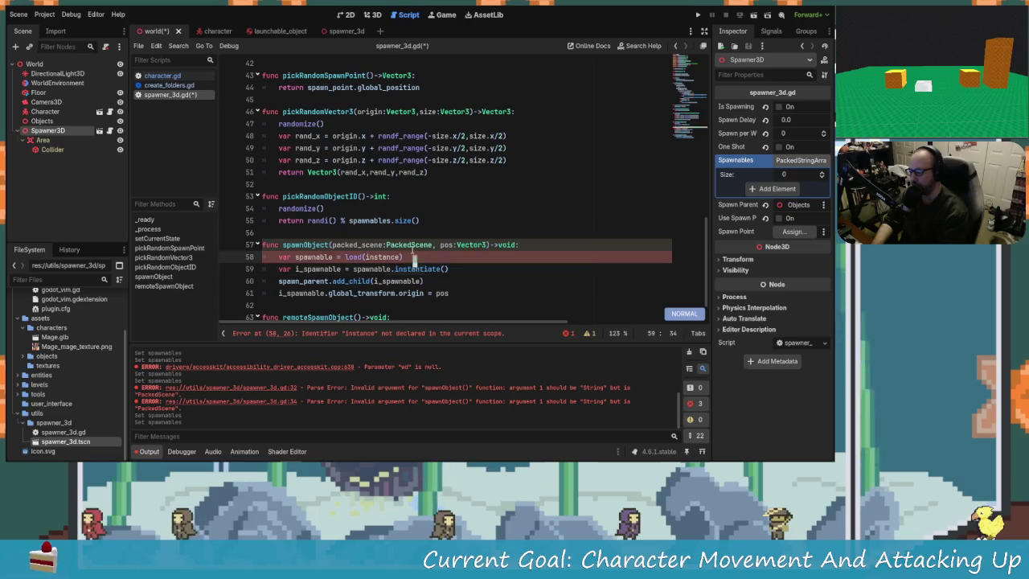
key("h")
key("h")
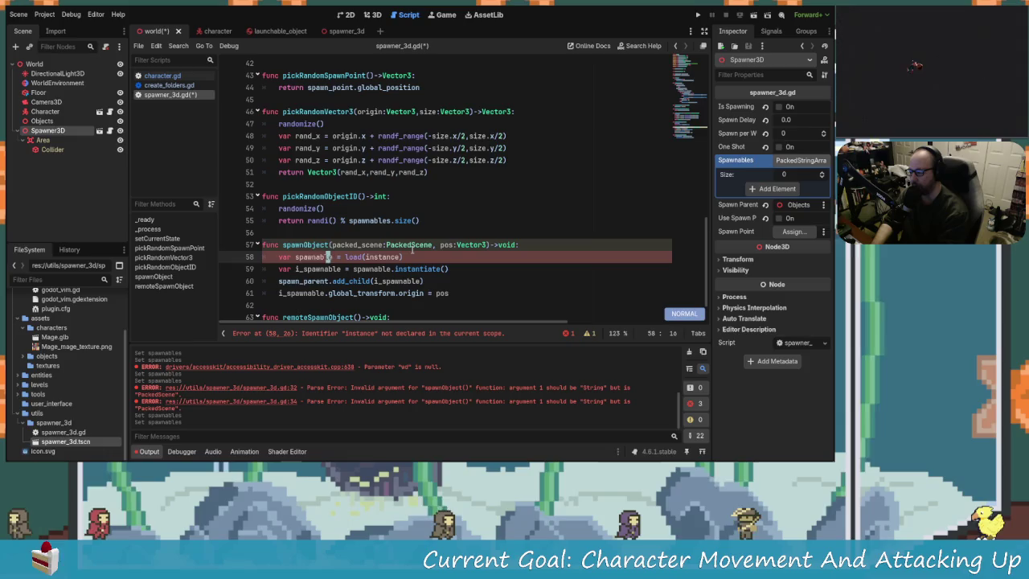
key("h")
key("h")
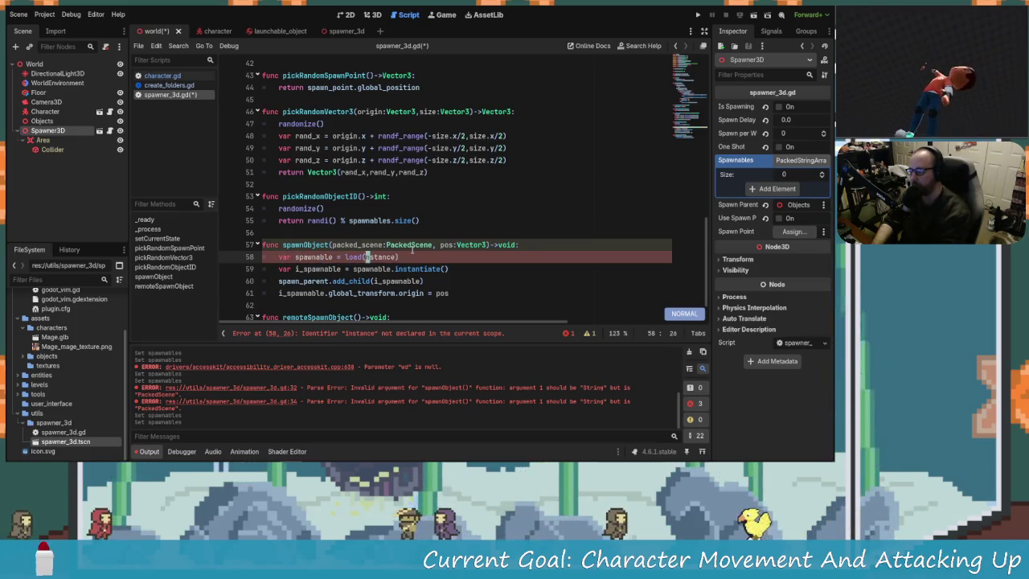
key("h")
key("h")
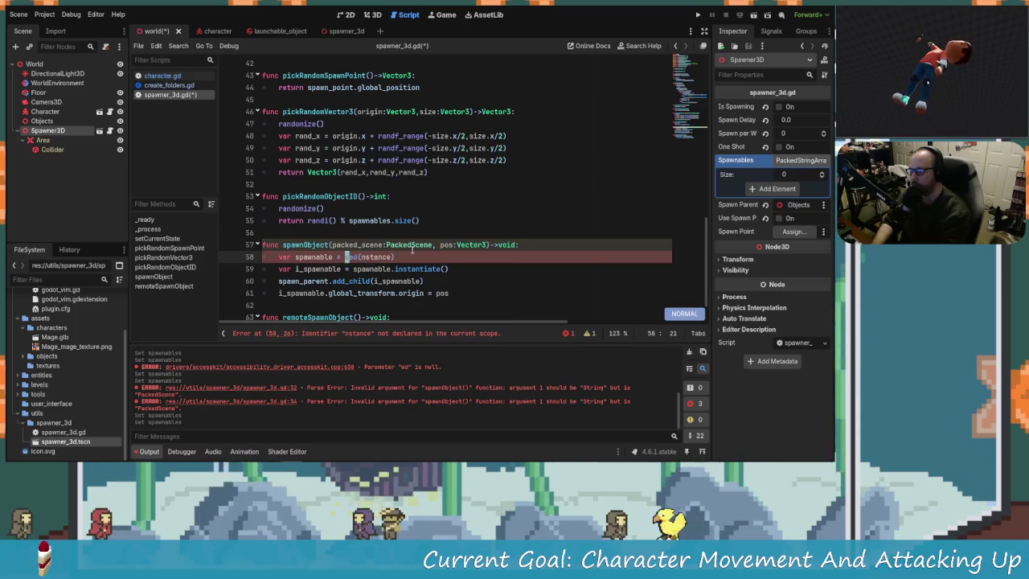
type("packe")
key("x")
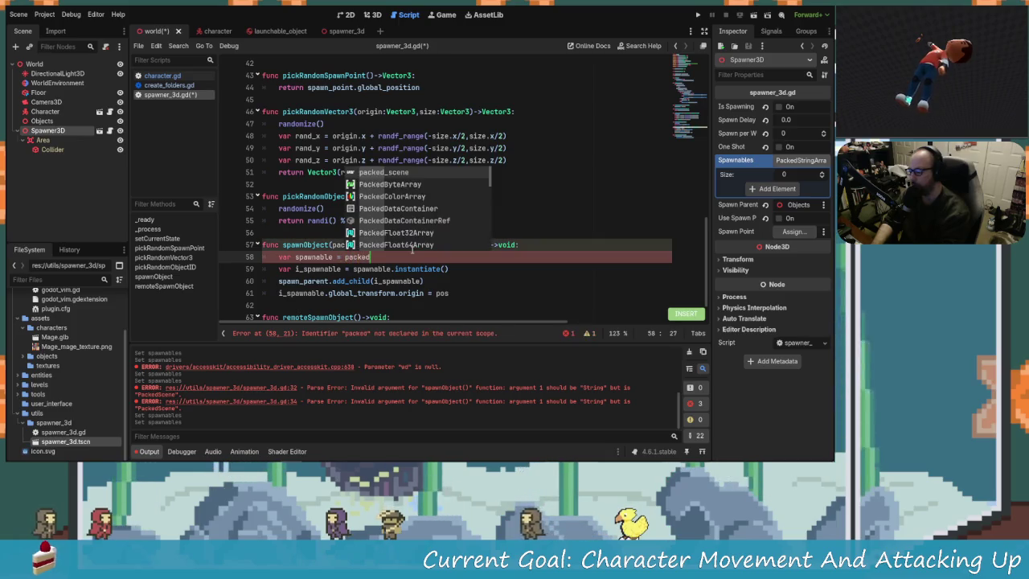
key("Return")
key("Escape")
key("j")
Delete the redundant spawnable line and call packed_scene.instantiate() directly
key("h")
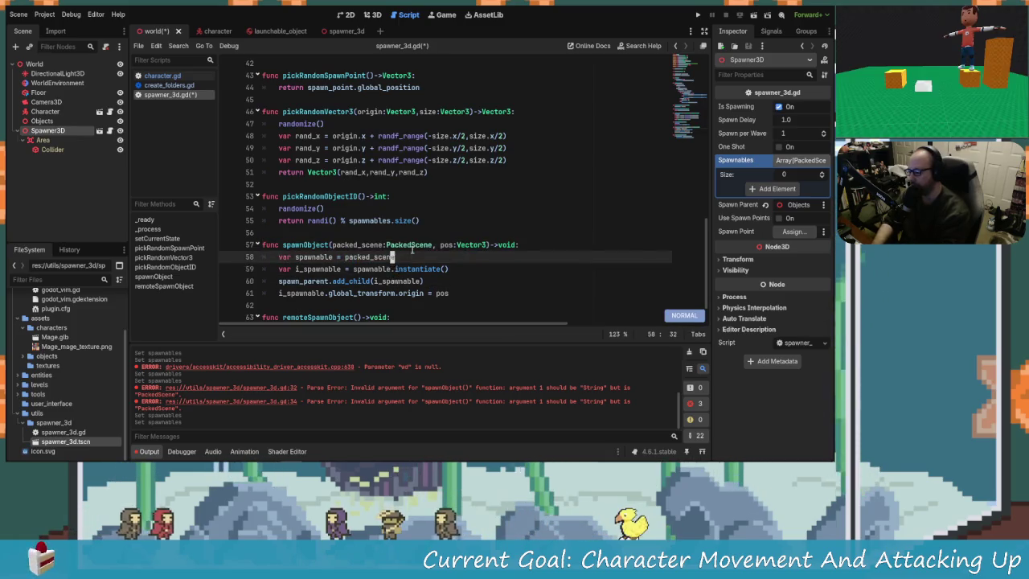
key("j")
key("k")
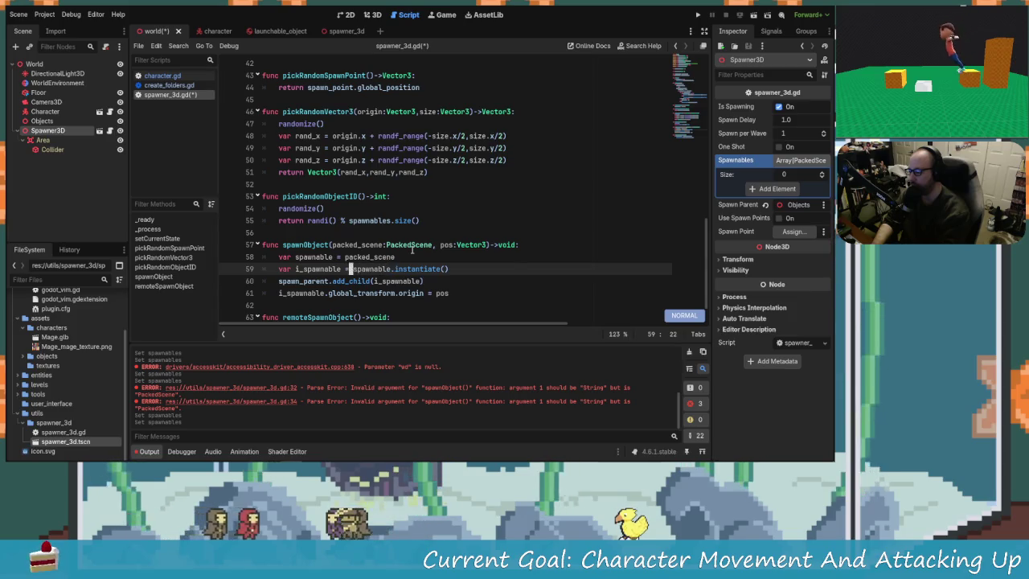
key("k")
key("k")
key("j")
key("j")
key("b")
key("b")
key("k")
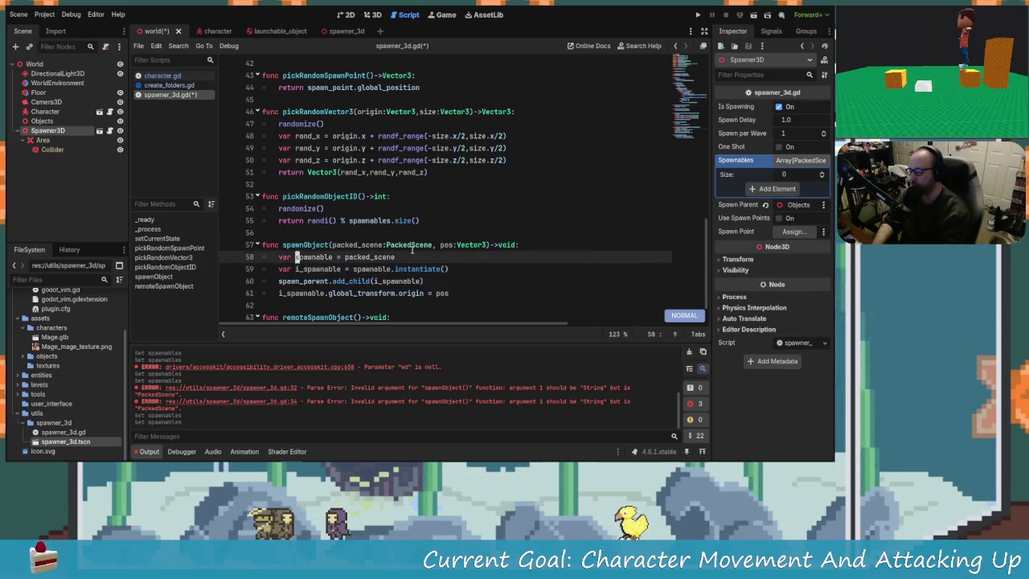
key("d")
key("d")
key("j")
key("j")
key("k")
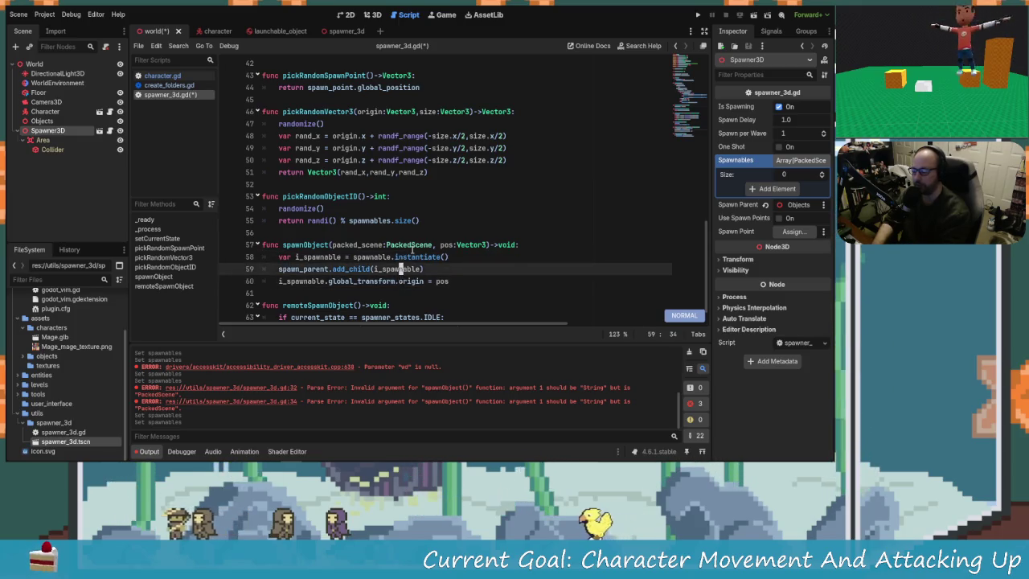
key("k")
key("b")
key("b")
key("b")
key("h")
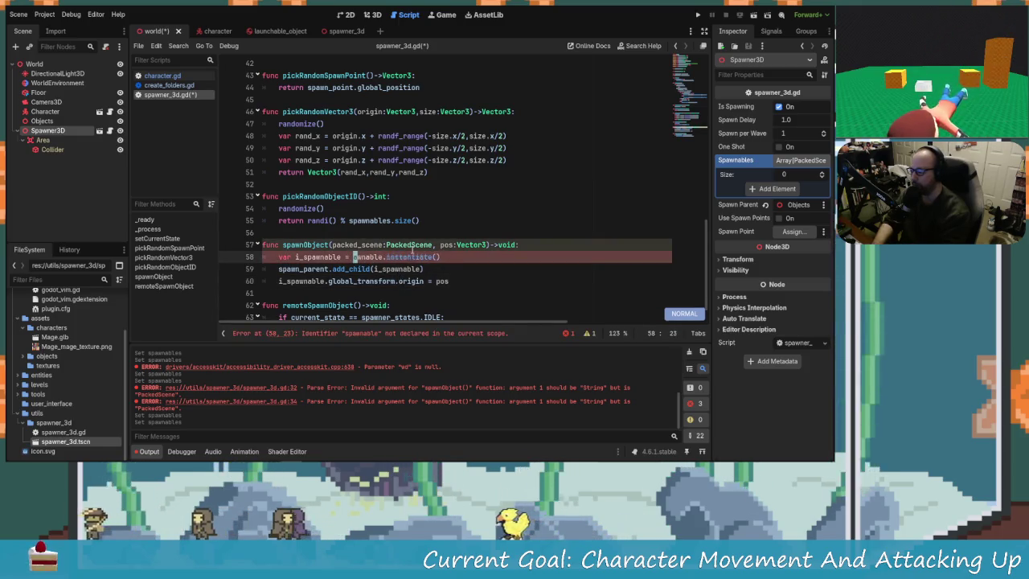
type("cwpacked")
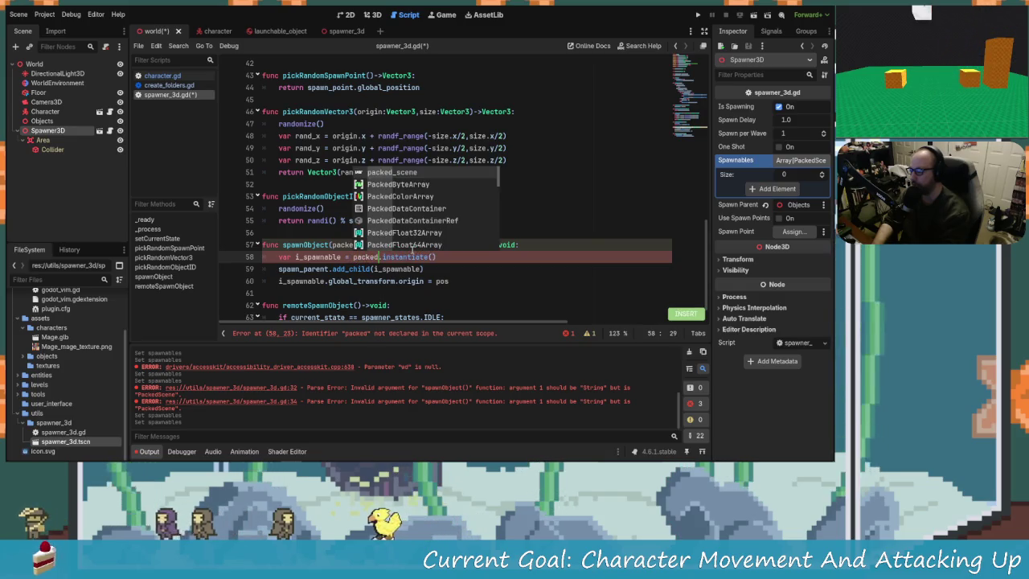
key("Return")
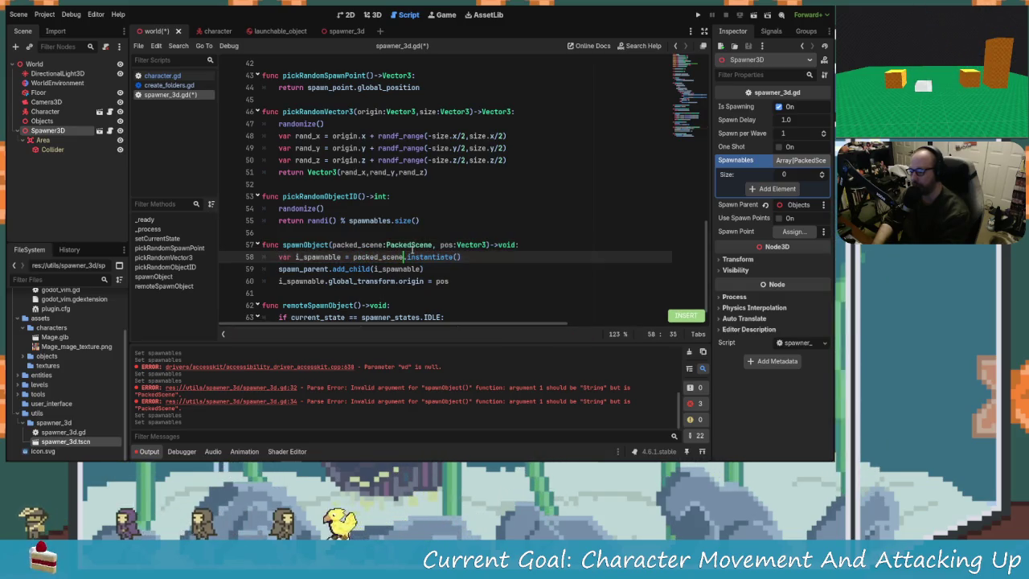
Review the following lines and save spawner_3d.gd with Ctrl+S
key("j")
key("j")
key("k")
key("k")
key("k")
key("j")
key("j")
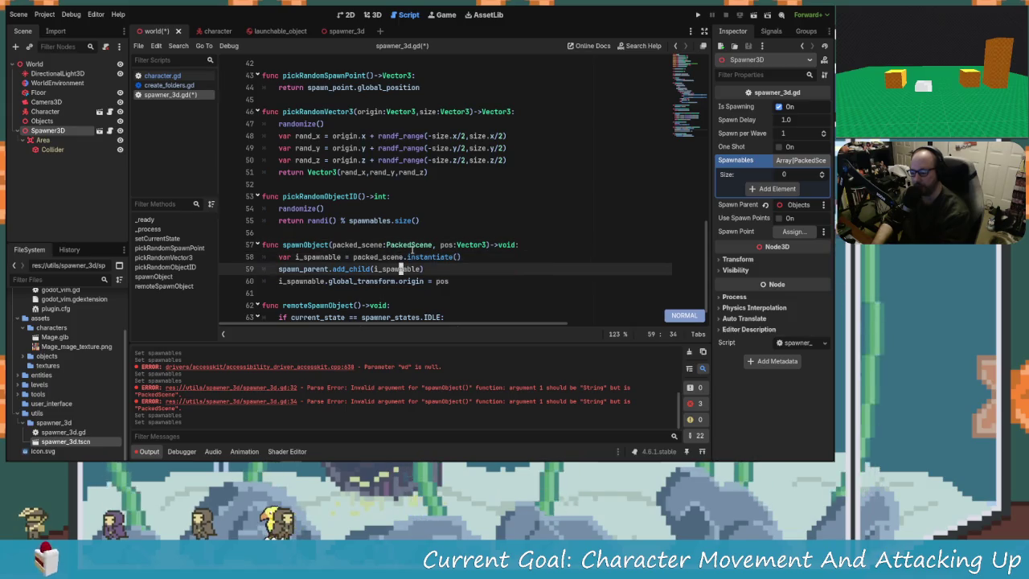
key("j")
key("k")
key("ctrl+s")
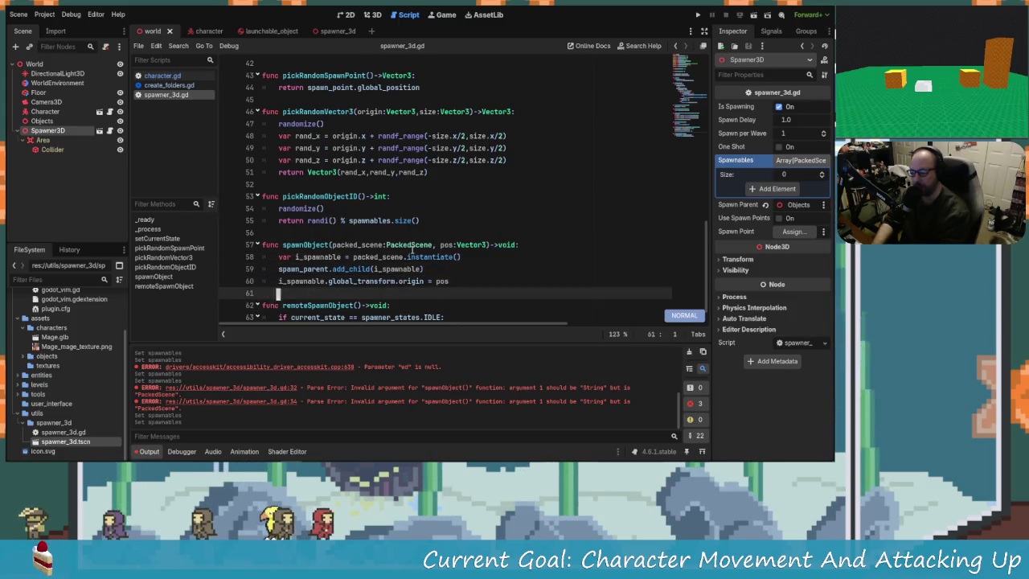
key("braceleft")
key("braceleft")
key("braceleft")
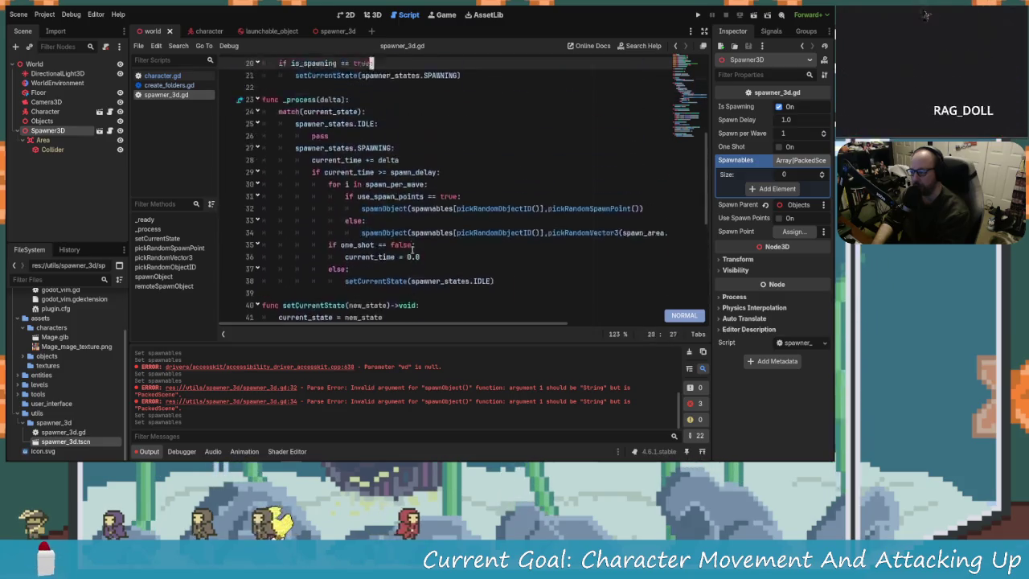
key("j")
key("j")
key("j")
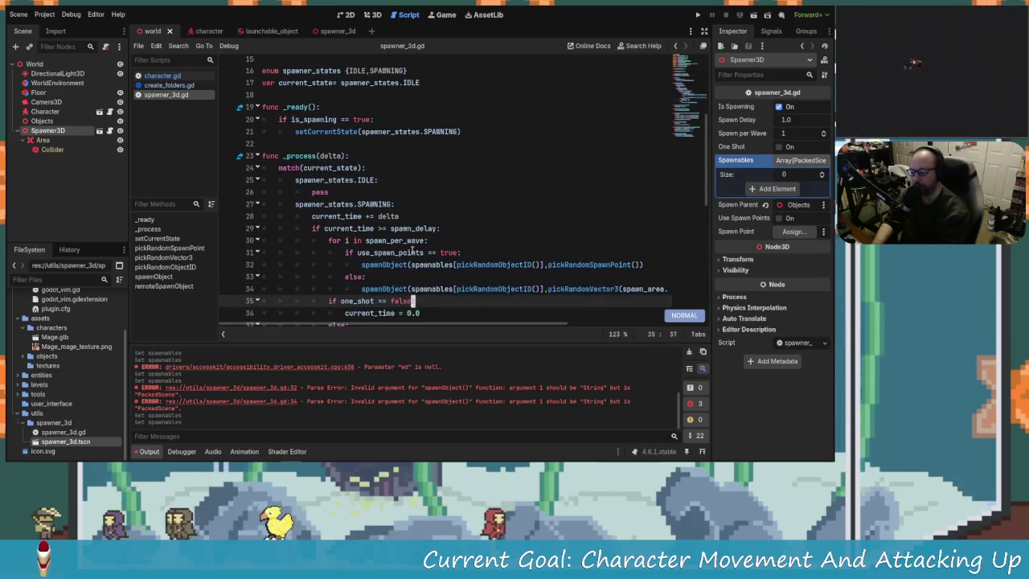
key("w")
key("w")
key("w")
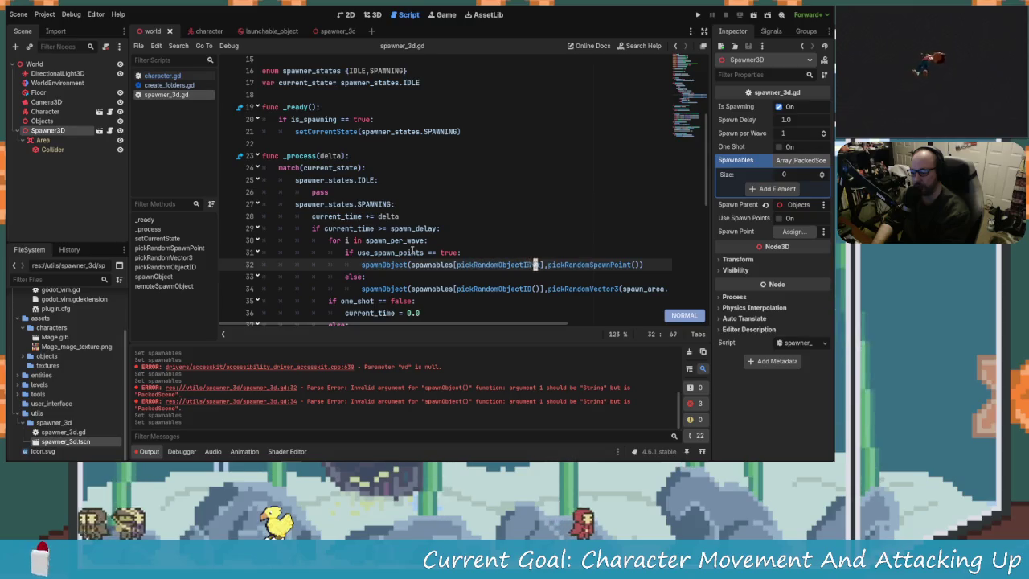
key("shift+f")
key("shift+r")
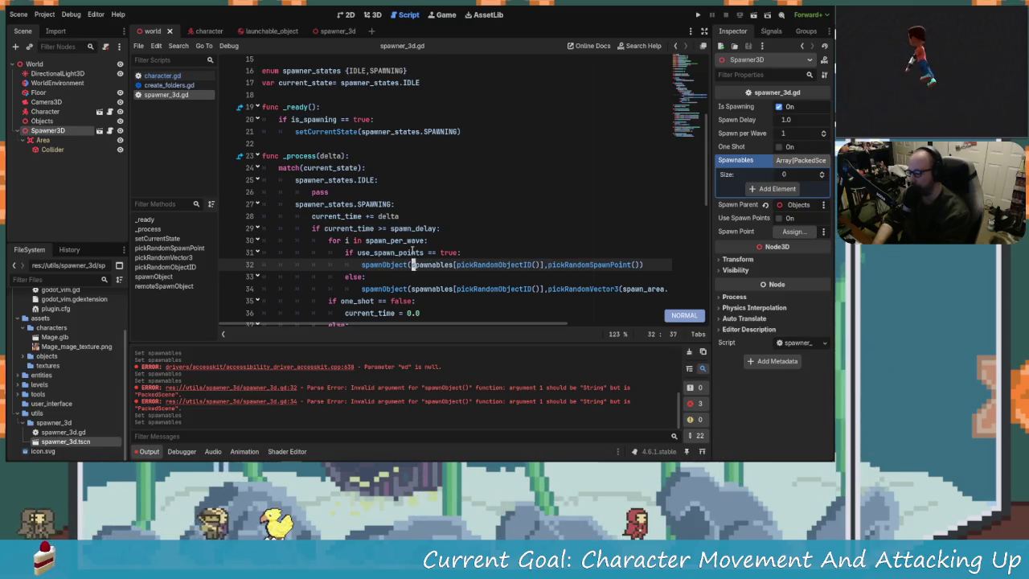
key("l")
key("l")
key("k")
key("k")
key("k")
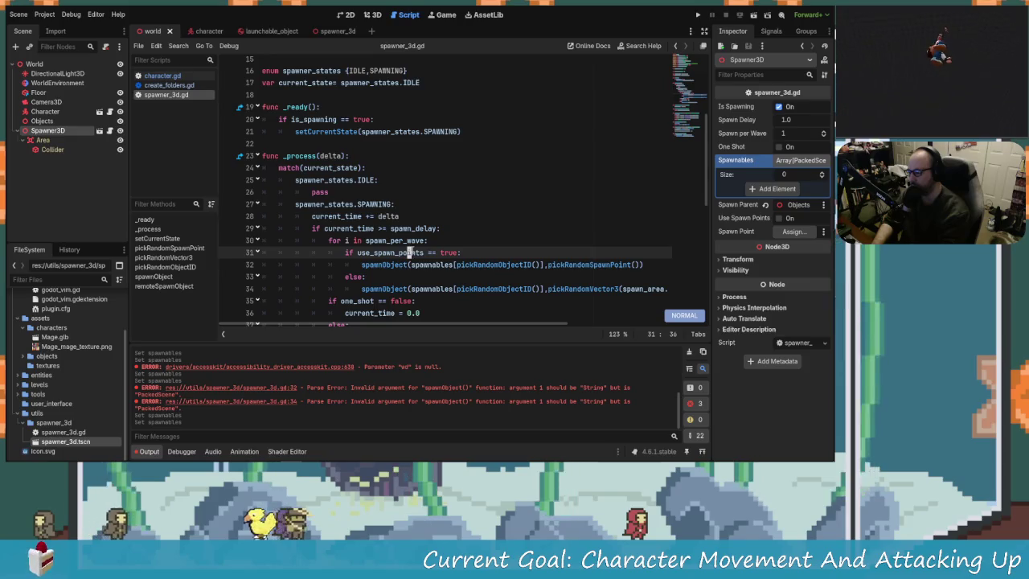
key("j")
key("j")
key("j")
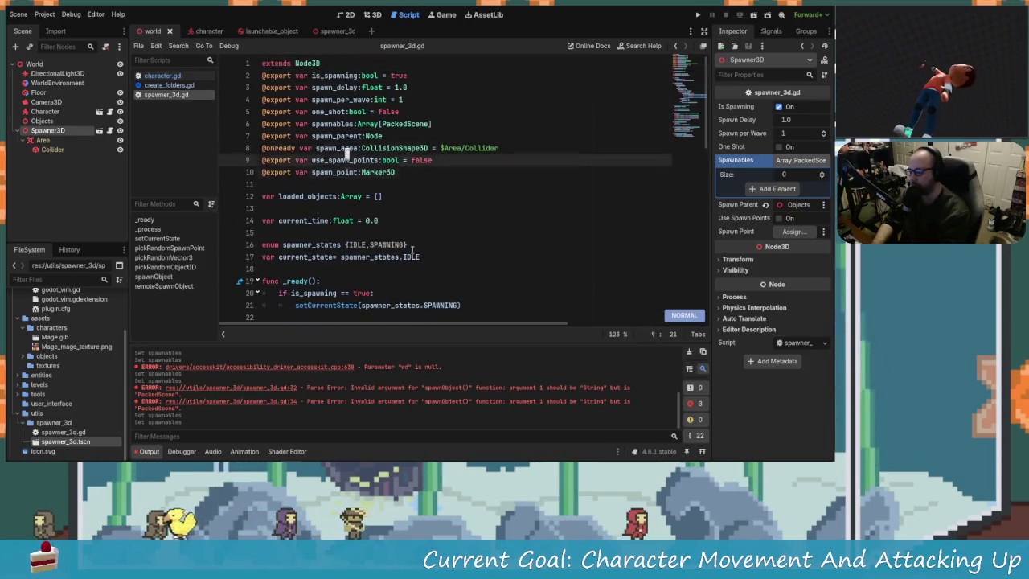
key("k")
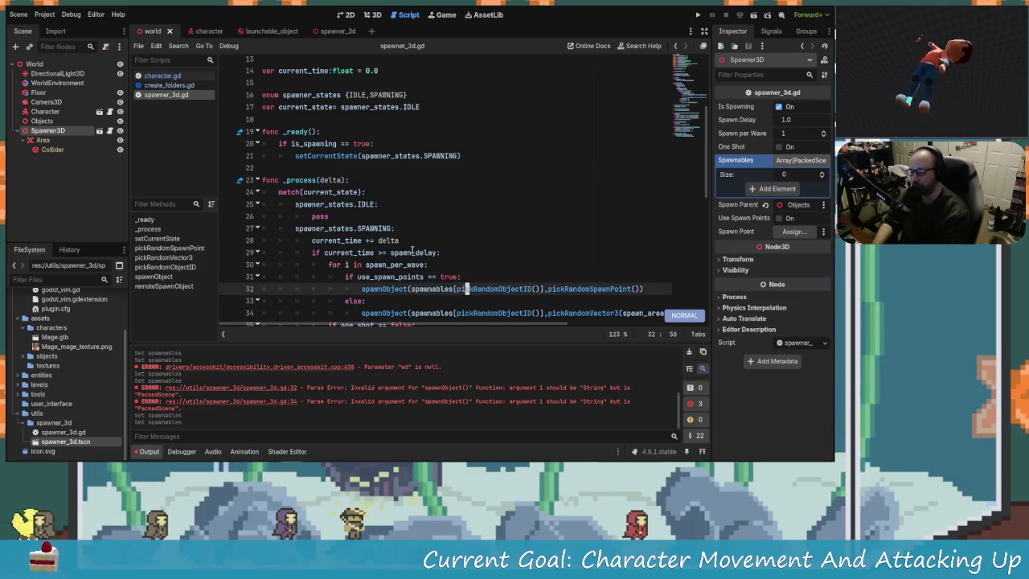
key("c")
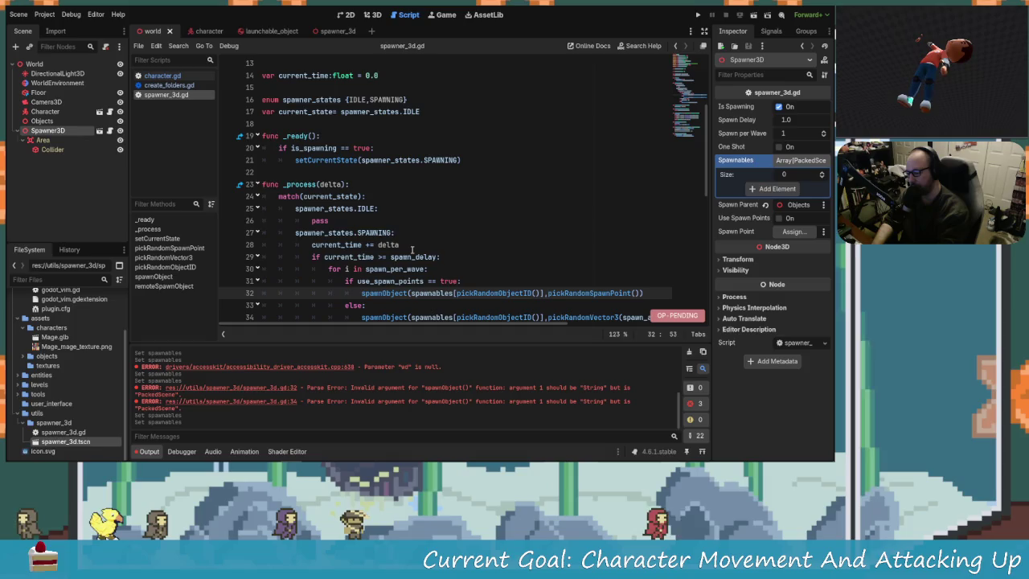
key("Escape")
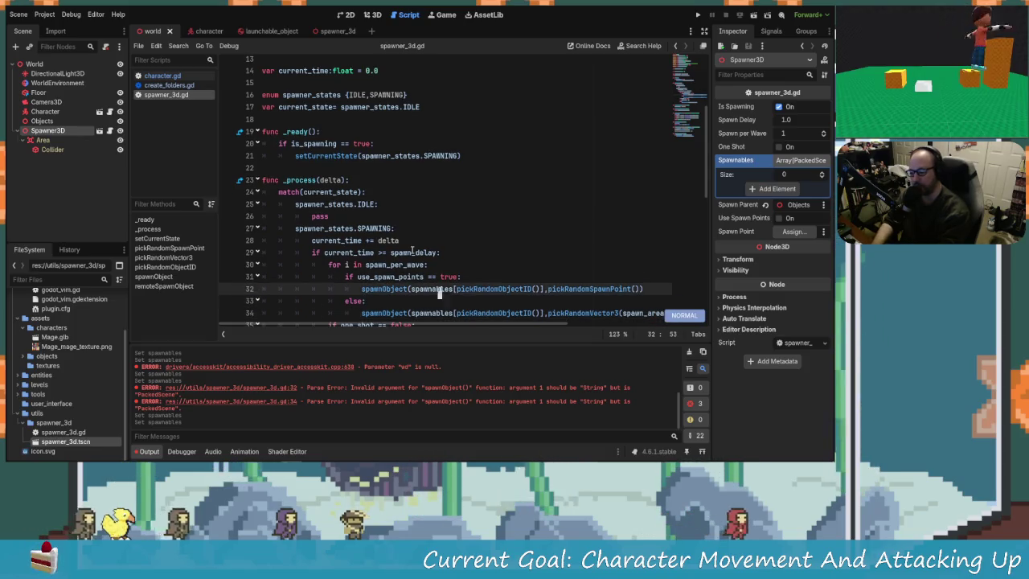
key("j")
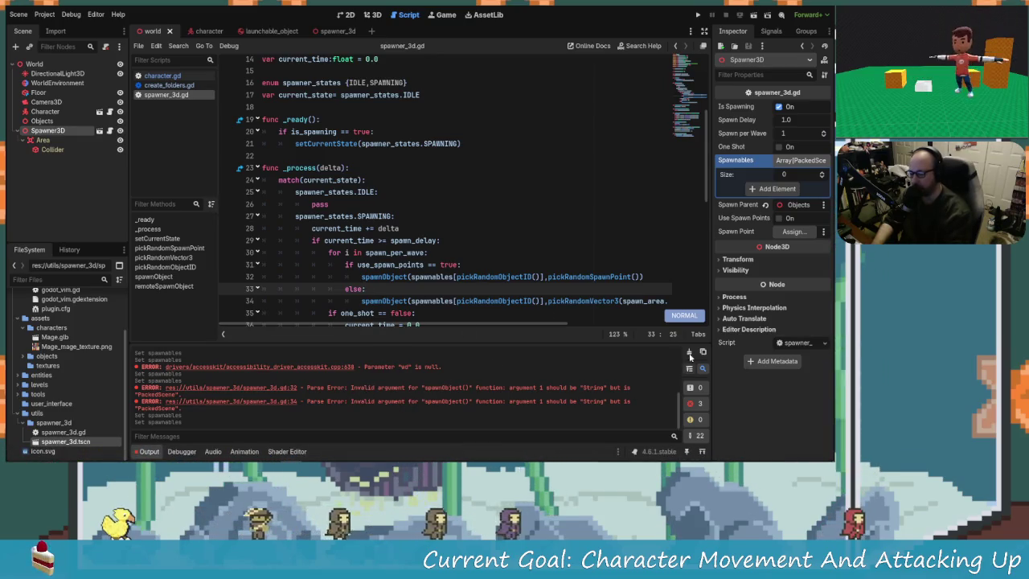
scroll(481, 292, "down", 4)
Add one Spawnables slot on Spawner3D and quick-load screw_B.gltf into it
scroll(481, 291, "down", 5)
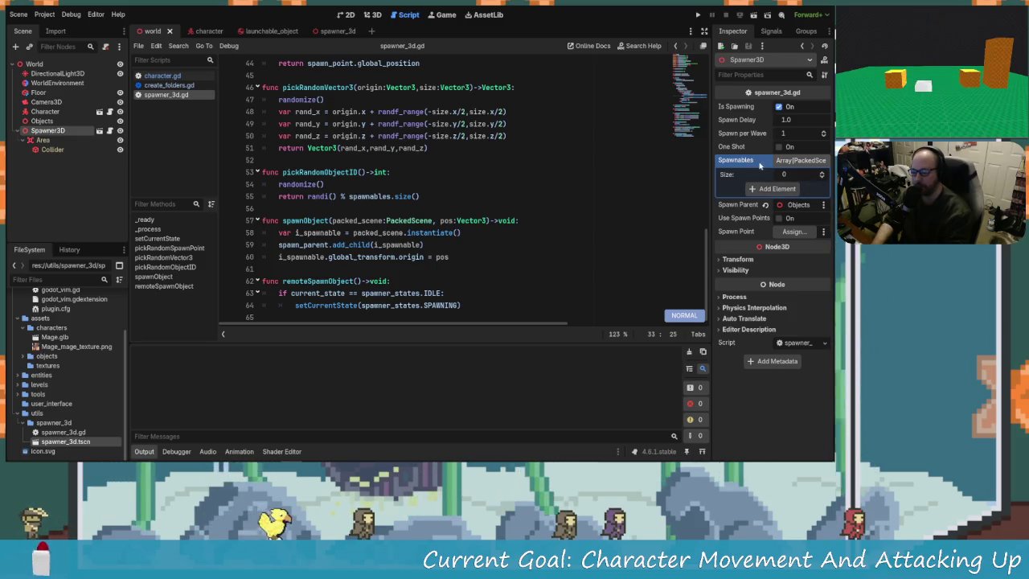
left_click(760, 190)
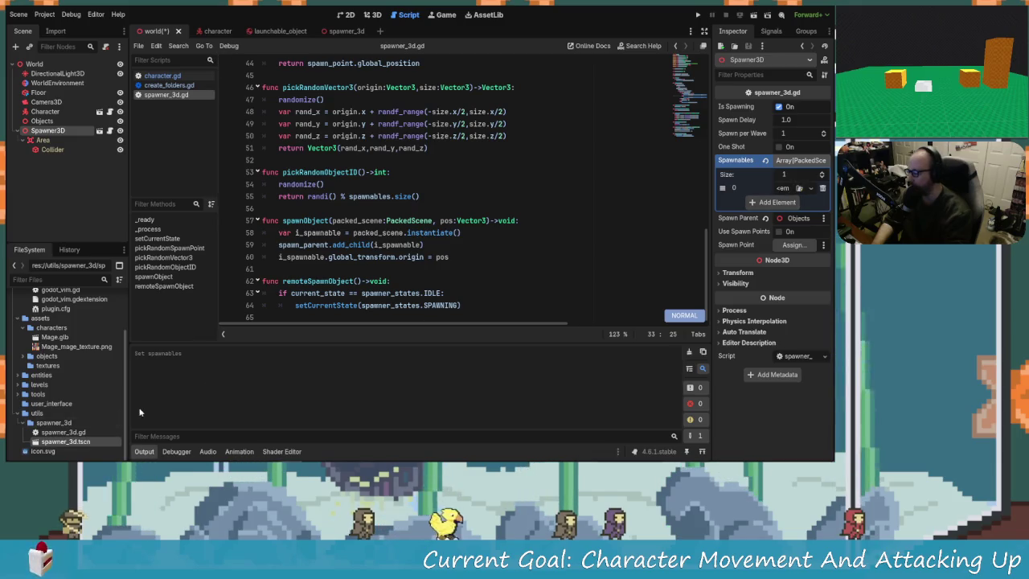
scroll(55, 434, "up", 1)
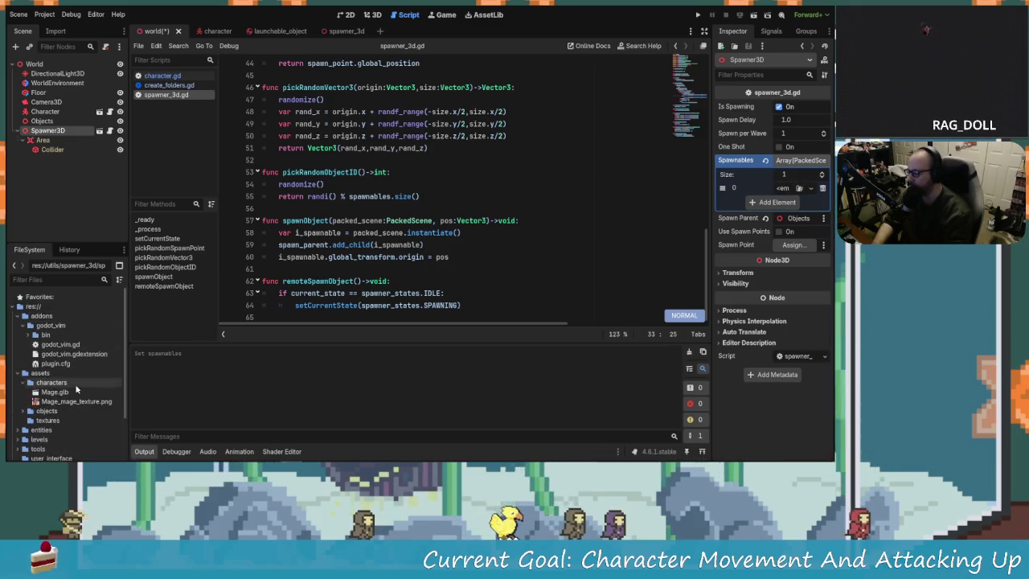
left_click(798, 188)
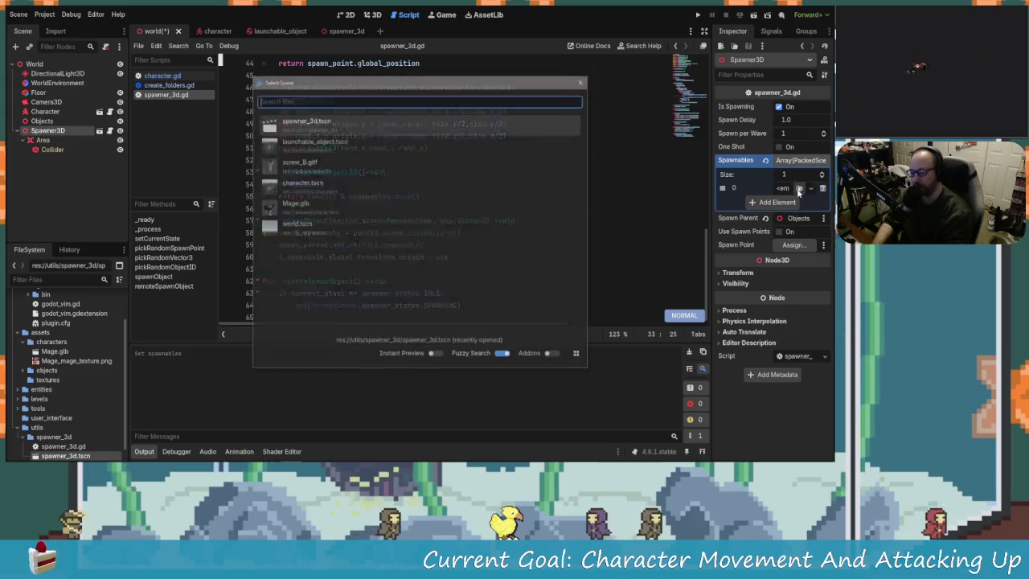
left_click(315, 160)
Return to the 3D view and orbit lower and closer to the floor
scroll(419, 196, "up", 13)
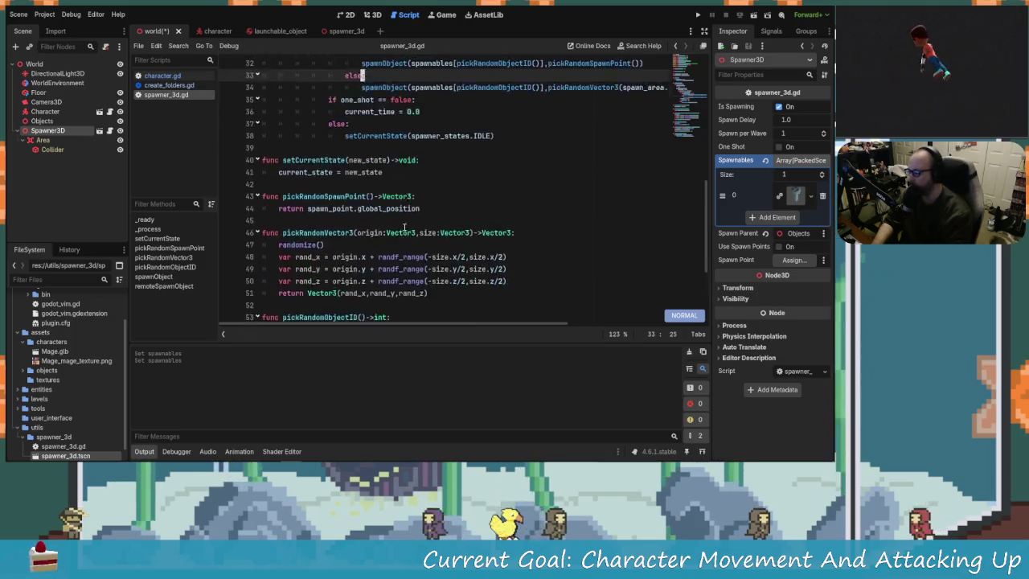
scroll(420, 196, "up", 2)
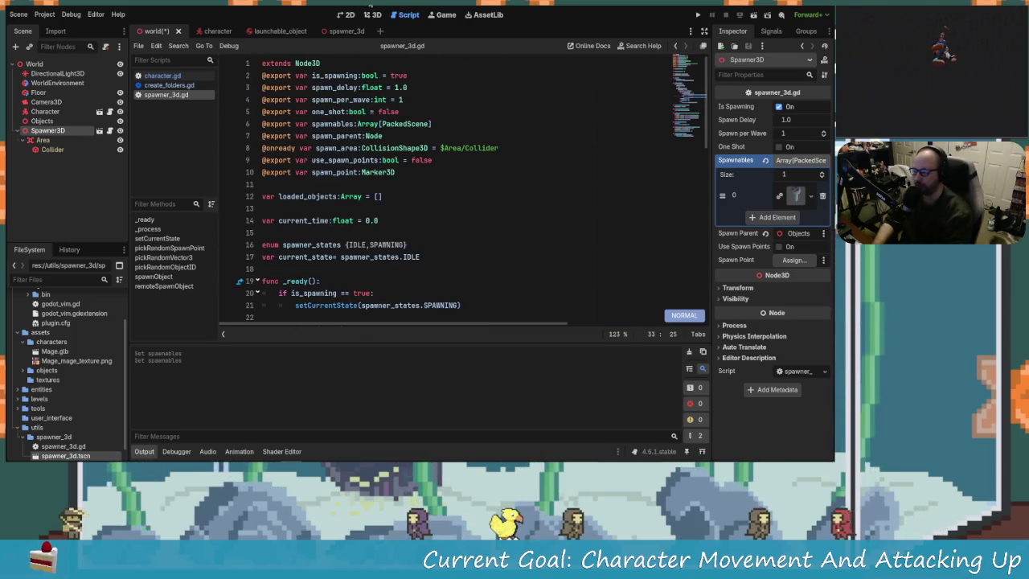
left_click(371, 14)
mouse_move(397, 273)
left_mouse_down()
mouse_move(386, 276)
mouse_move(376, 256)
left_mouse_up()
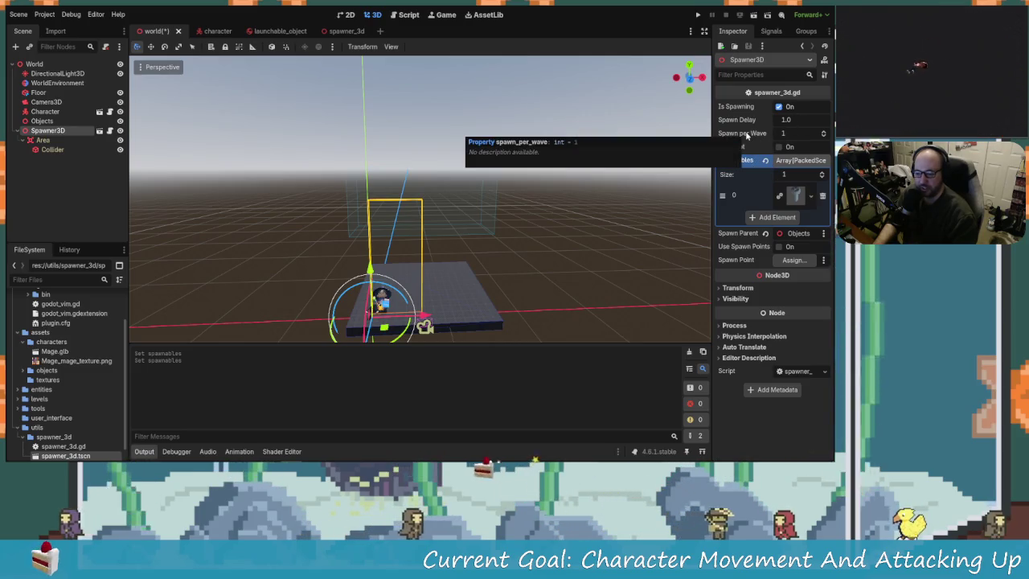
Save and run the project, then walk the mage right, left, back, and right again
left_click(697, 15)
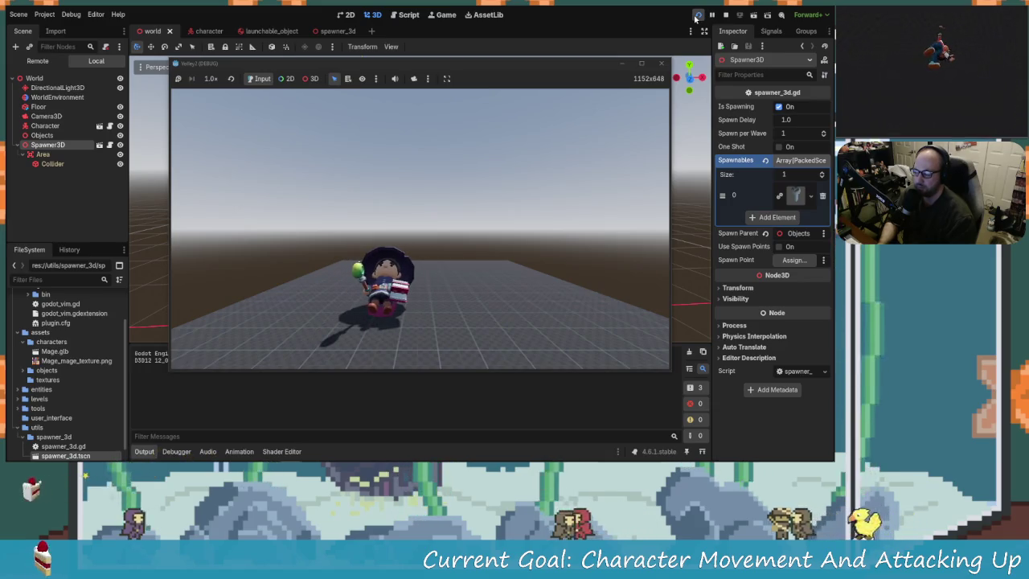
key("d")
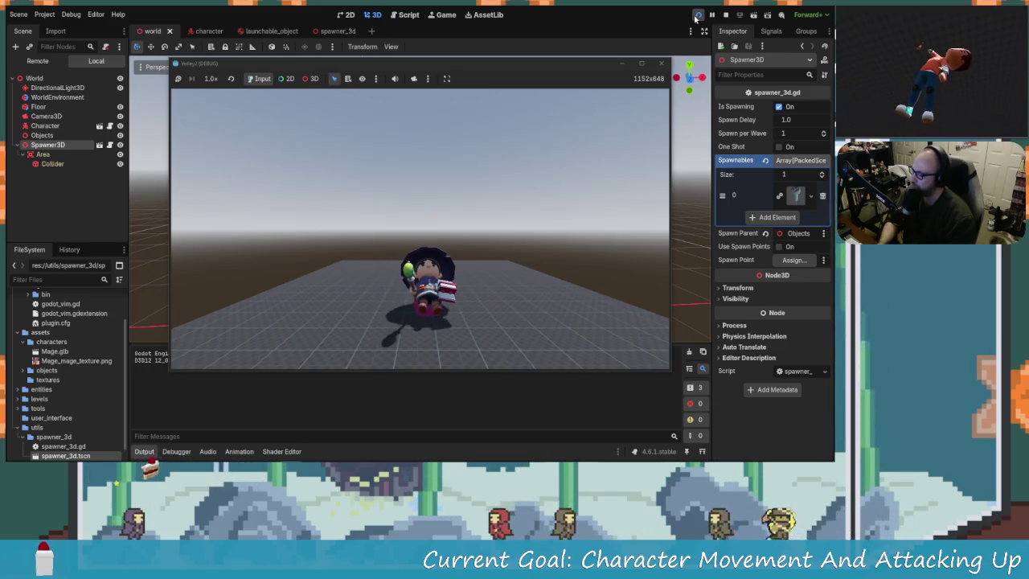
key("a")
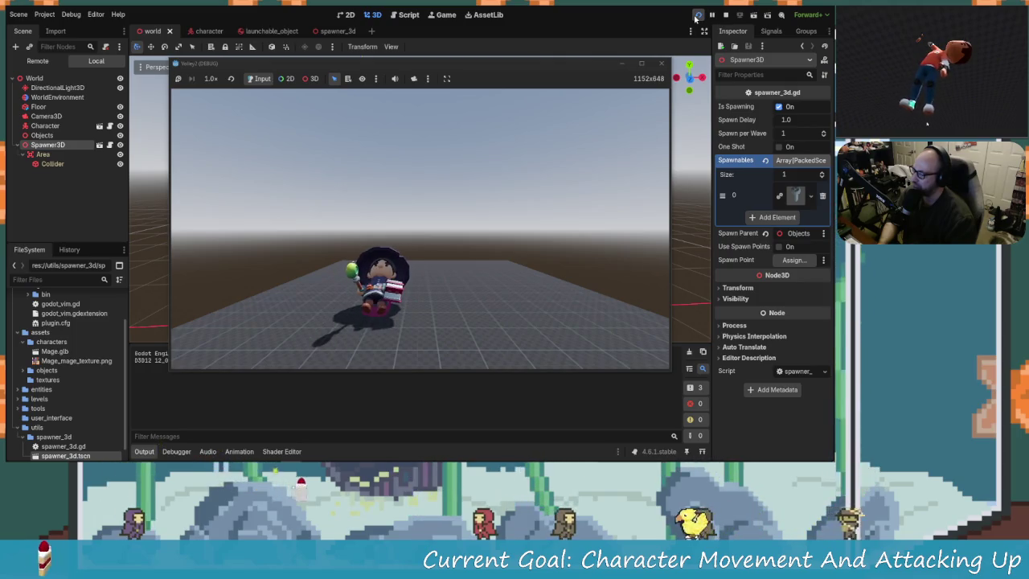
key("w")
key("d")
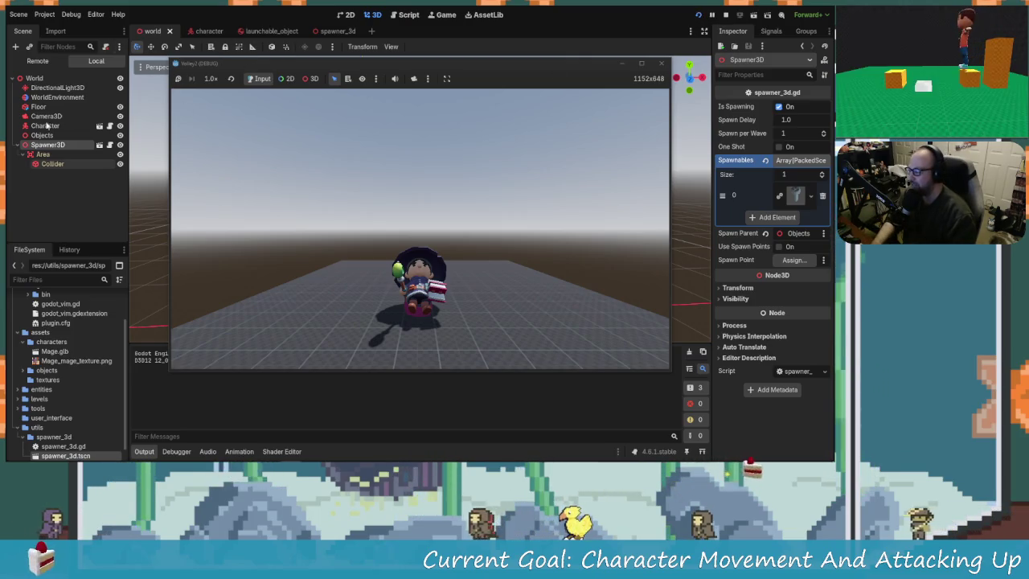
Expand World and Objects in the Remote tree to see spawned nodes, then stop the game
left_click(52, 59)
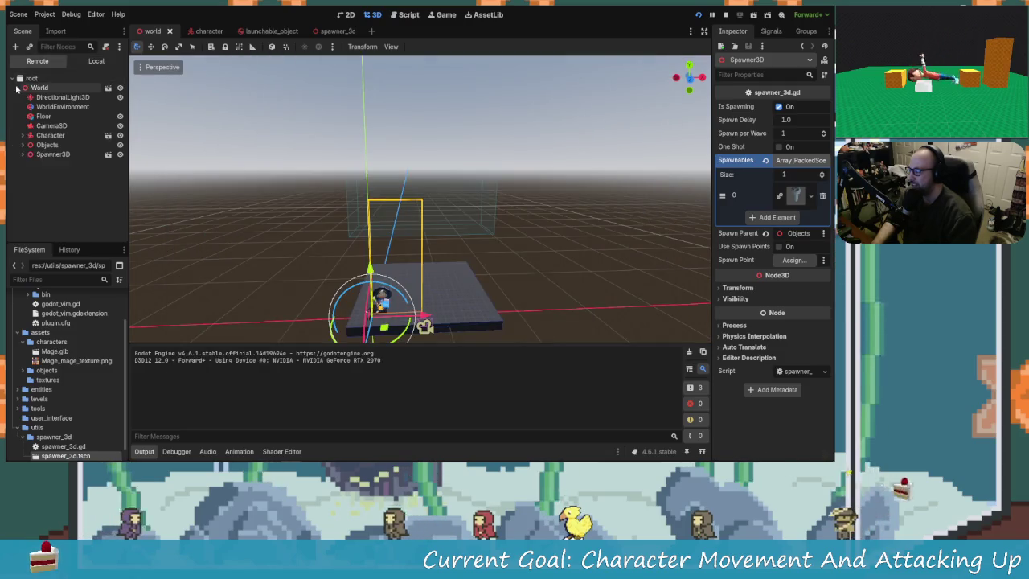
left_click(16, 89)
double_click(46, 147)
scroll(60, 188, "down", 2)
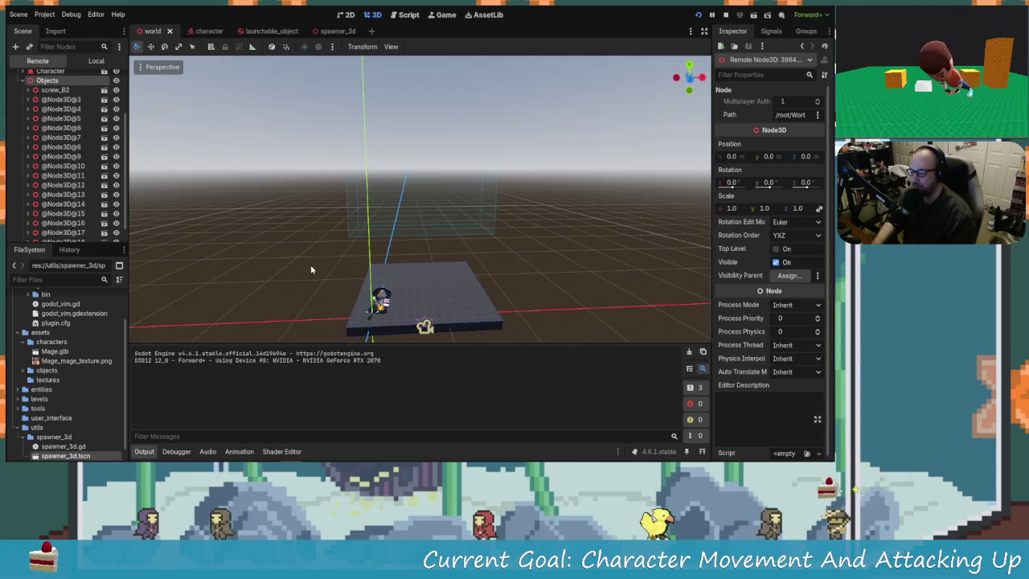
scroll(73, 120, "up", 2)
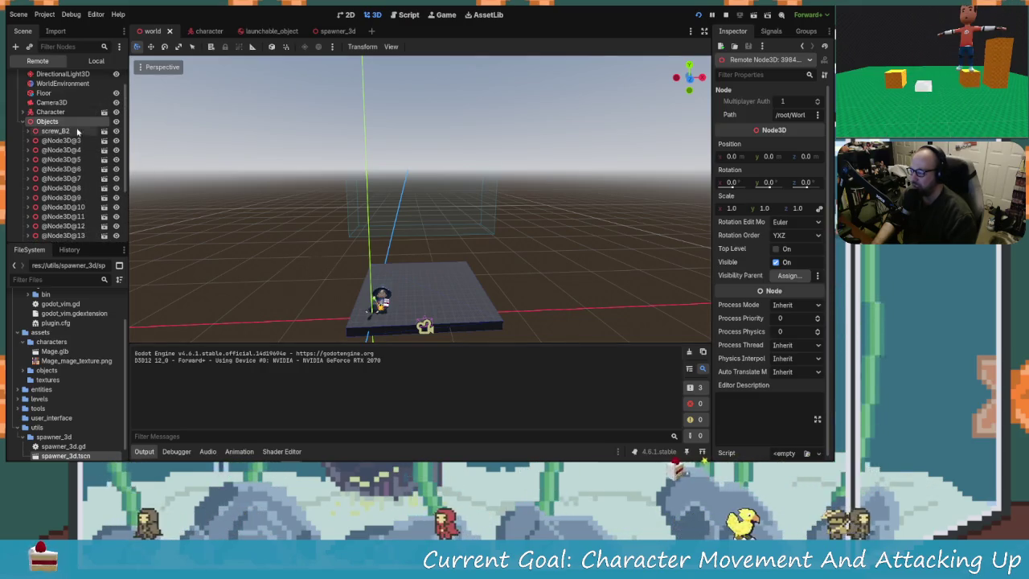
left_click(725, 16)
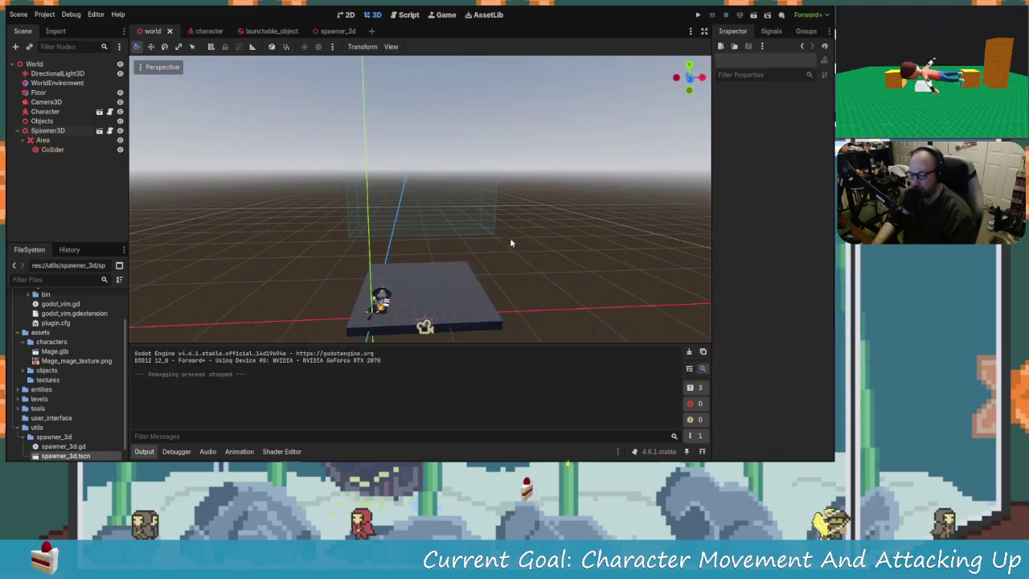
Select Camera3D in the world and drag it along its blue Z axis
left_click(44, 141)
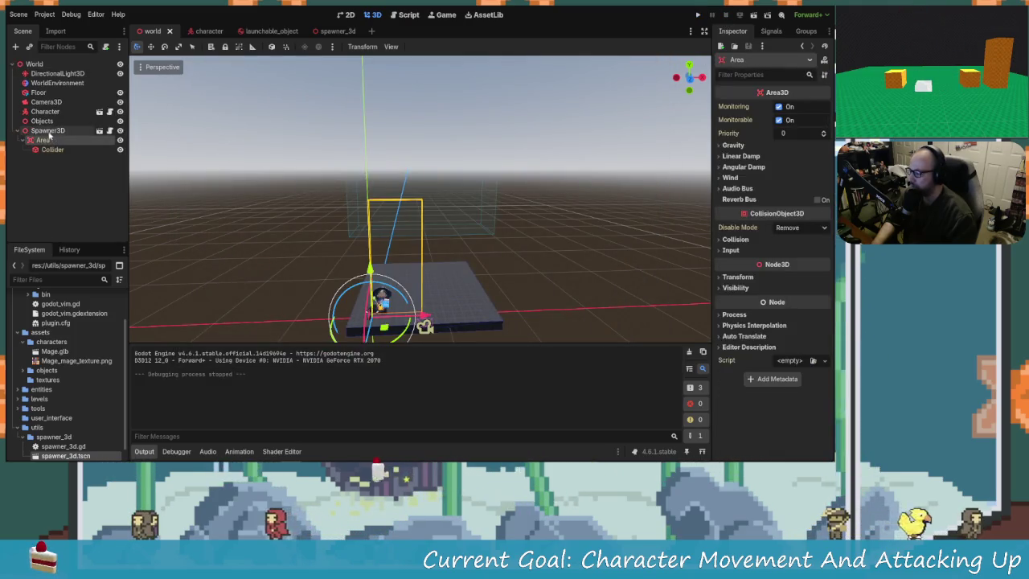
left_click(47, 130)
mouse_move(260, 224)
left_mouse_down()
mouse_move(470, 287)
mouse_move(306, 239)
mouse_move(451, 126)
left_mouse_up()
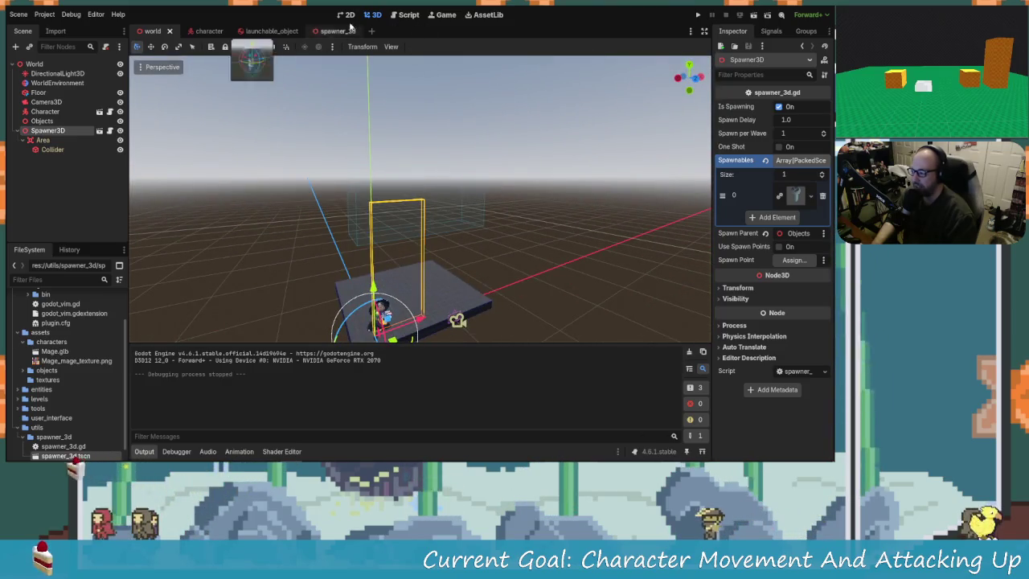
left_click_drag(306, 201, 341, 241)
left_click(463, 217)
left_click_drag(463, 217, 459, 201)
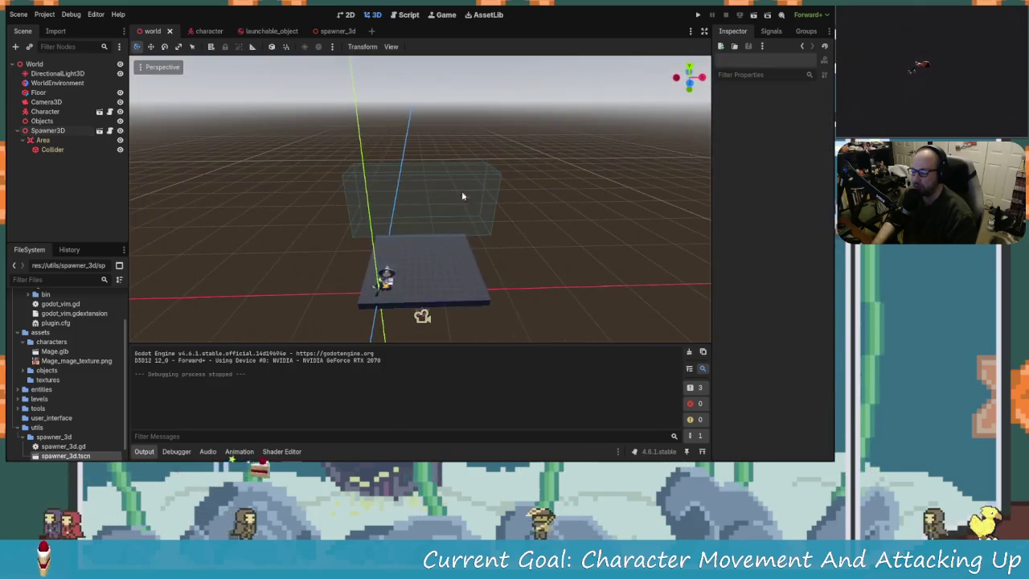
mouse_move(361, 201)
left_mouse_down()
mouse_move(386, 201)
mouse_move(473, 247)
mouse_move(466, 273)
left_mouse_up()
left_click(466, 273)
left_click_drag(528, 276, 680, 294)
mouse_move(448, 206)
left_mouse_down()
mouse_move(449, 270)
mouse_move(399, 228)
left_mouse_up()
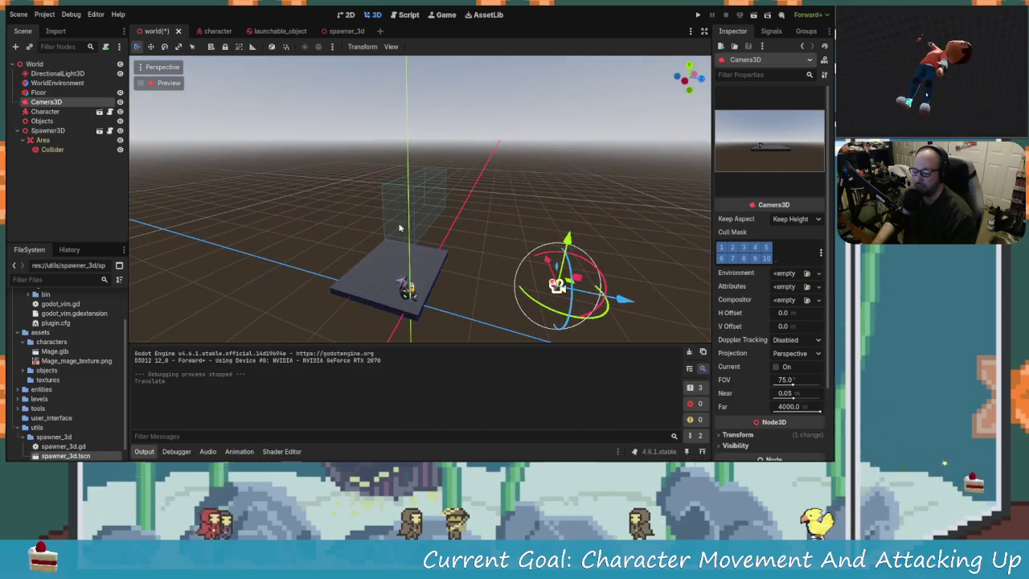
Open the spawner_3d scene and select its Area node
left_click(53, 131)
left_click(58, 141)
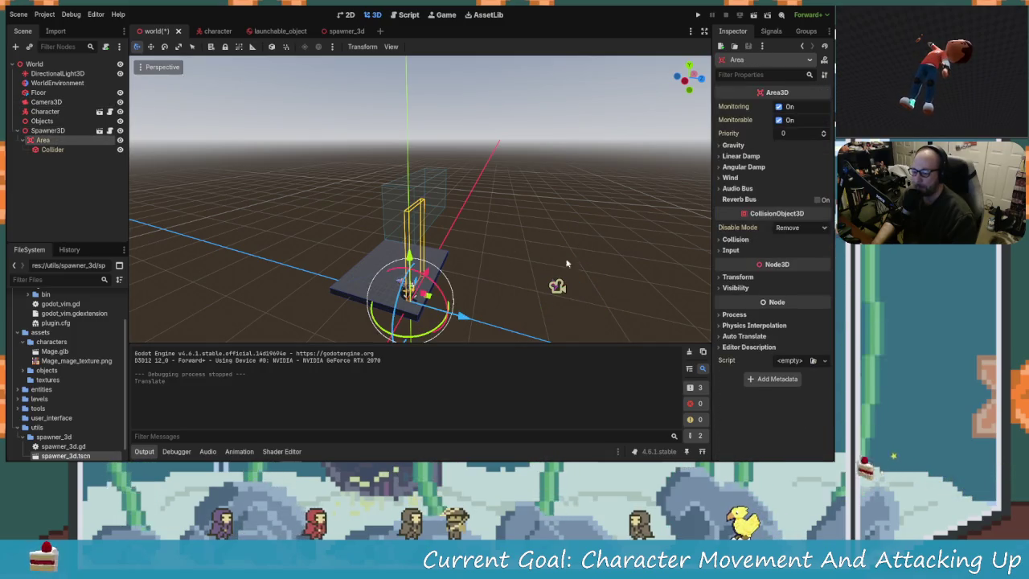
left_click(341, 32)
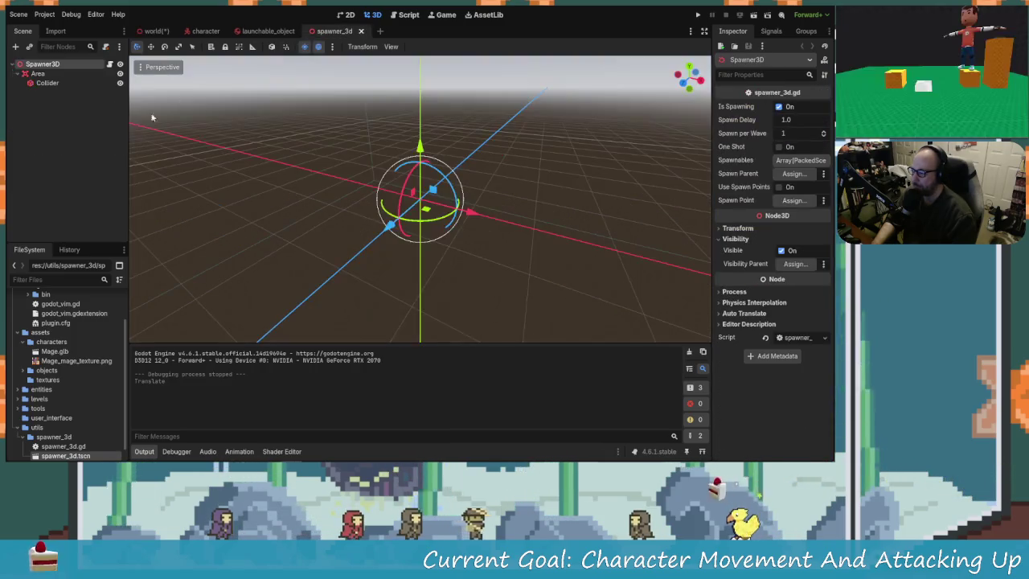
left_click(41, 83)
left_click(38, 73)
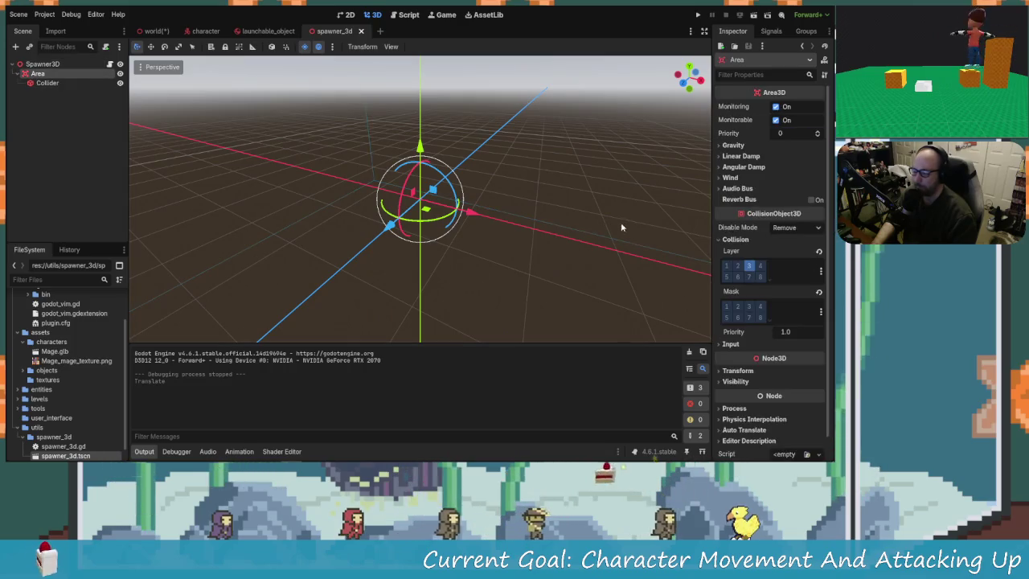
Turn off collision layer 3 on the spawner's Area and save spawner_3d
left_click(748, 268)
mouse_move(363, 179)
left_mouse_down()
mouse_move(486, 209)
mouse_move(302, 212)
mouse_move(281, 152)
mouse_move(333, 201)
left_mouse_up()
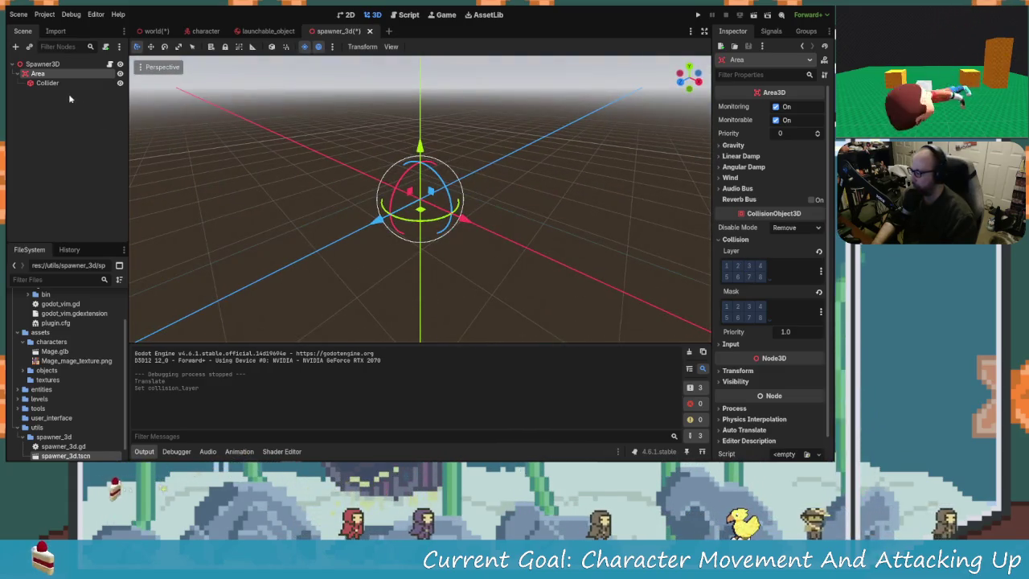
key("ctrl+s")
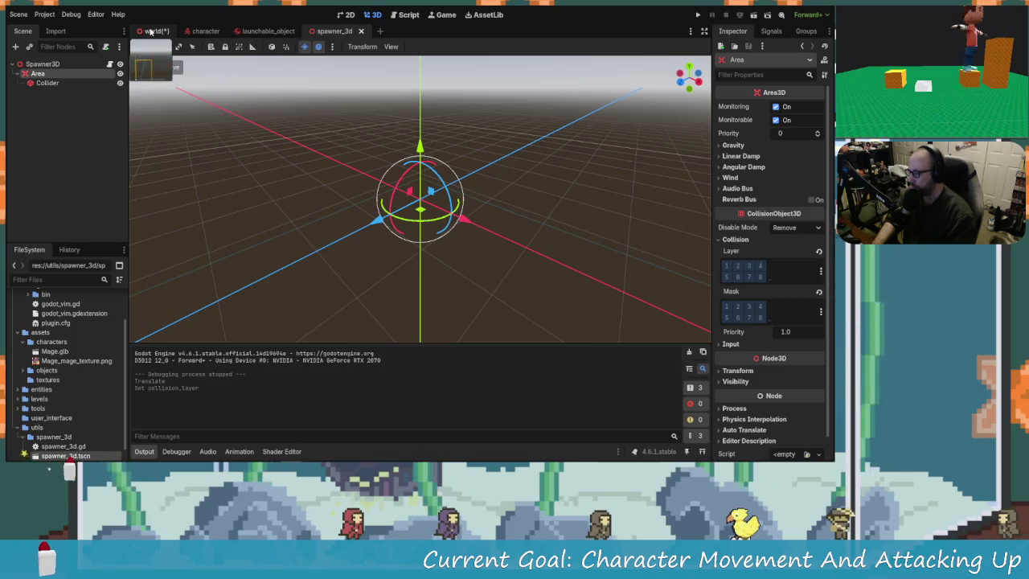
In the world scene, switch off the Area's Monitoring and Monitorable, then undo it
left_click(151, 30)
mouse_move(427, 259)
left_mouse_down()
mouse_move(383, 233)
mouse_move(436, 256)
left_mouse_up()
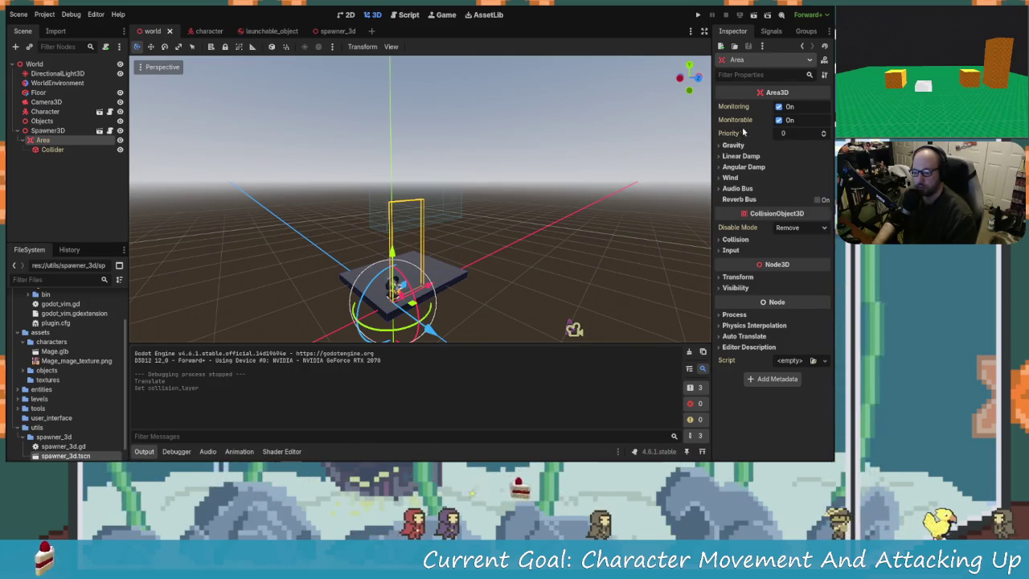
left_click_drag(513, 218, 543, 274)
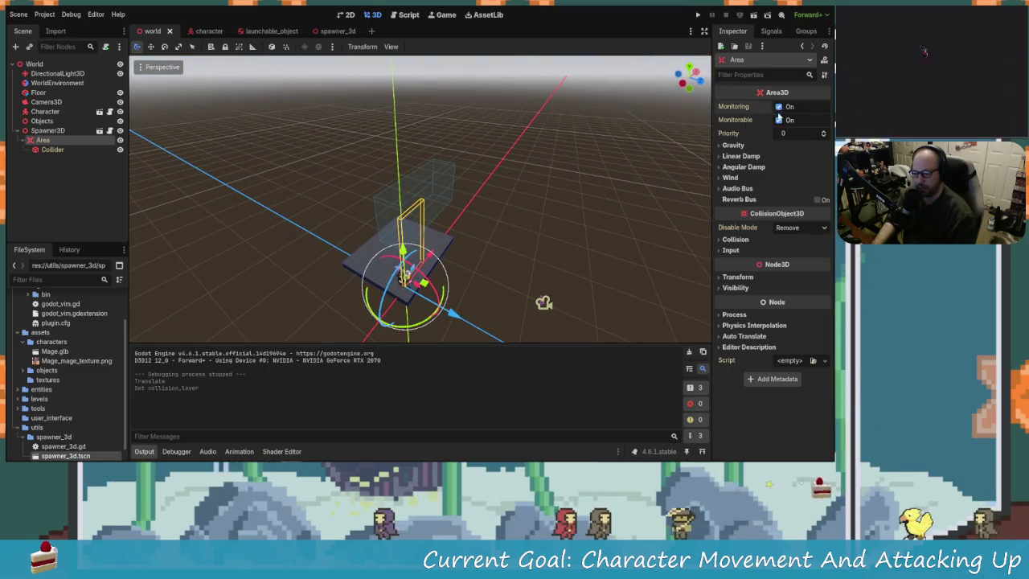
left_click(778, 106)
left_click(778, 119)
left_click_drag(547, 202, 564, 191)
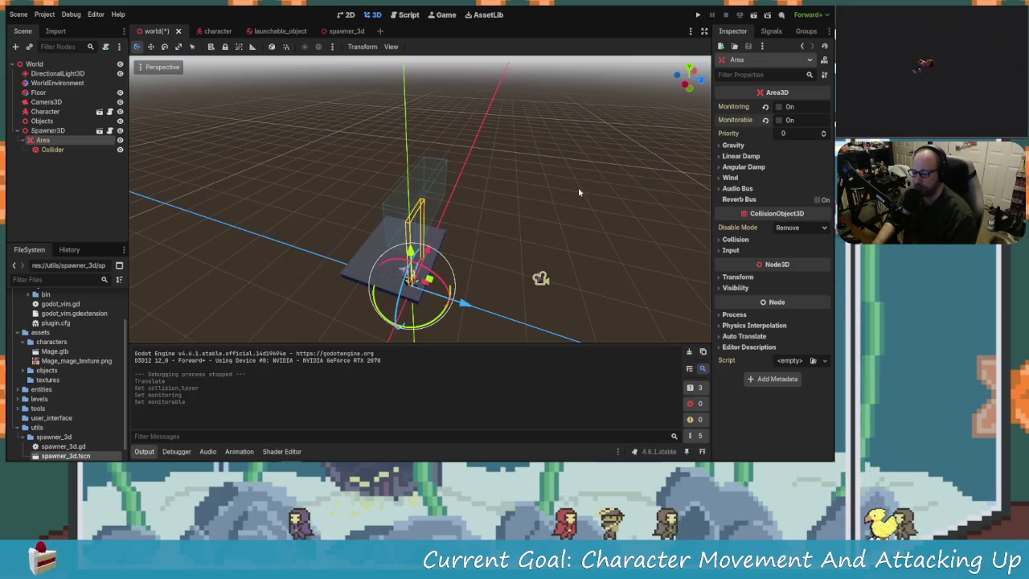
key("ctrl+z")
key("ctrl+z")
Turn off Monitoring and Monitorable on the Area inside the spawner_3d scene
left_click(325, 30)
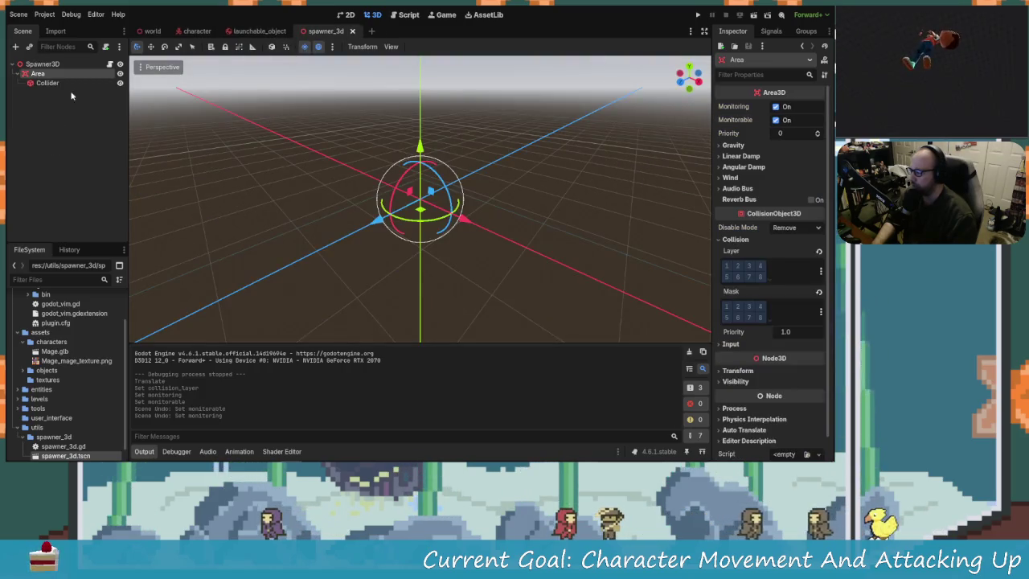
left_click(47, 83)
left_click(38, 74)
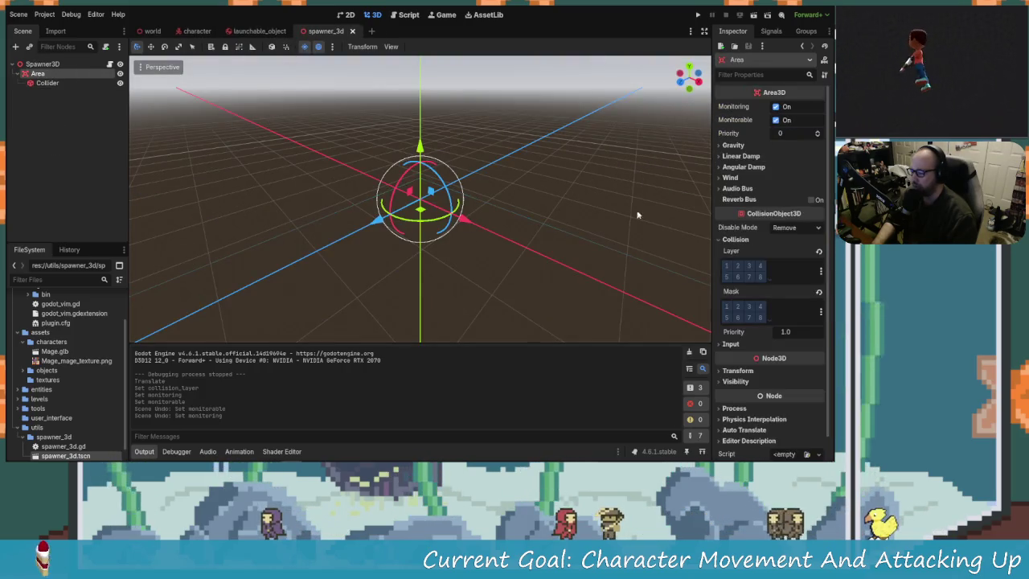
left_click(776, 119)
left_click(775, 106)
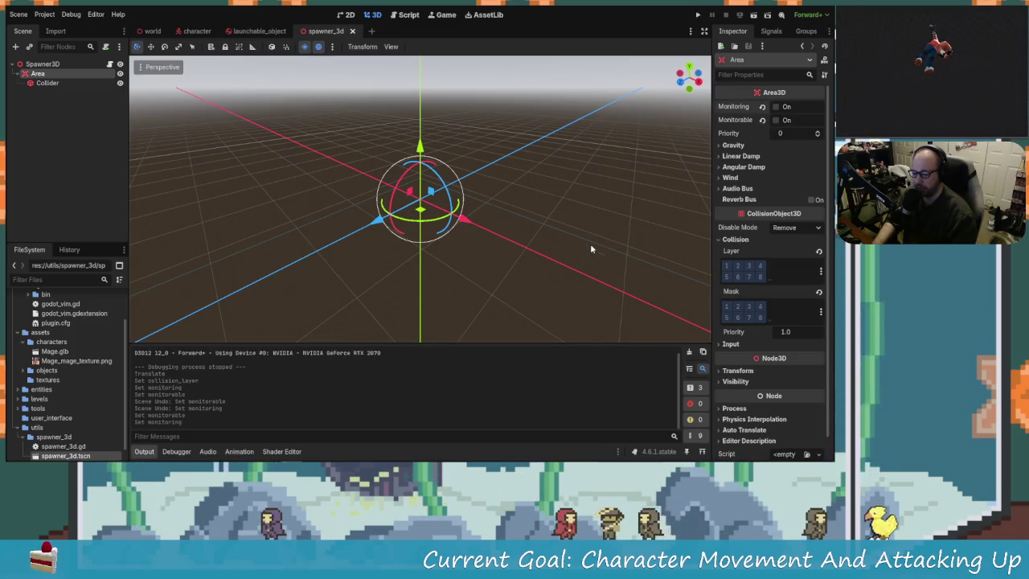
left_click(256, 31)
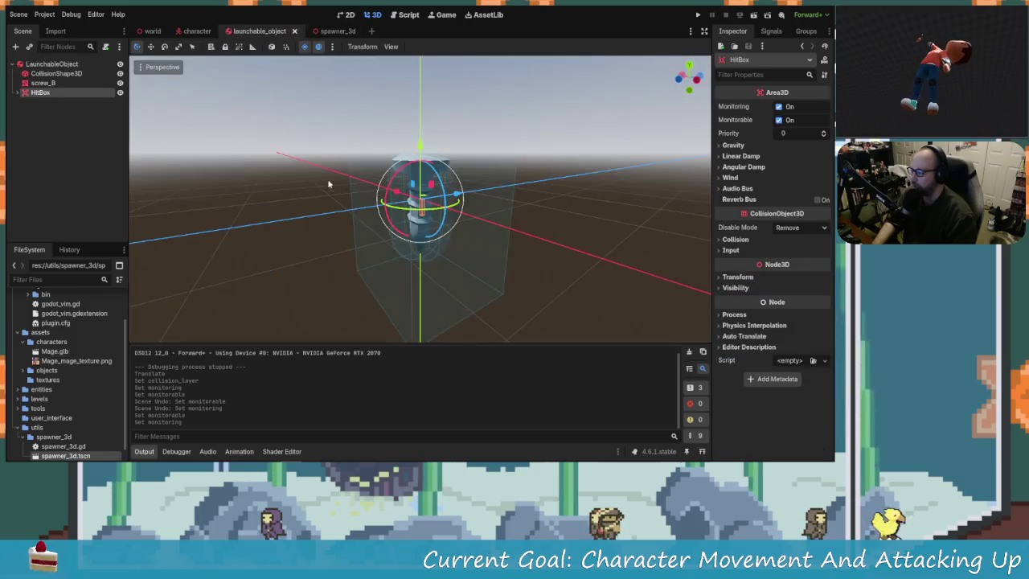
left_click(151, 32)
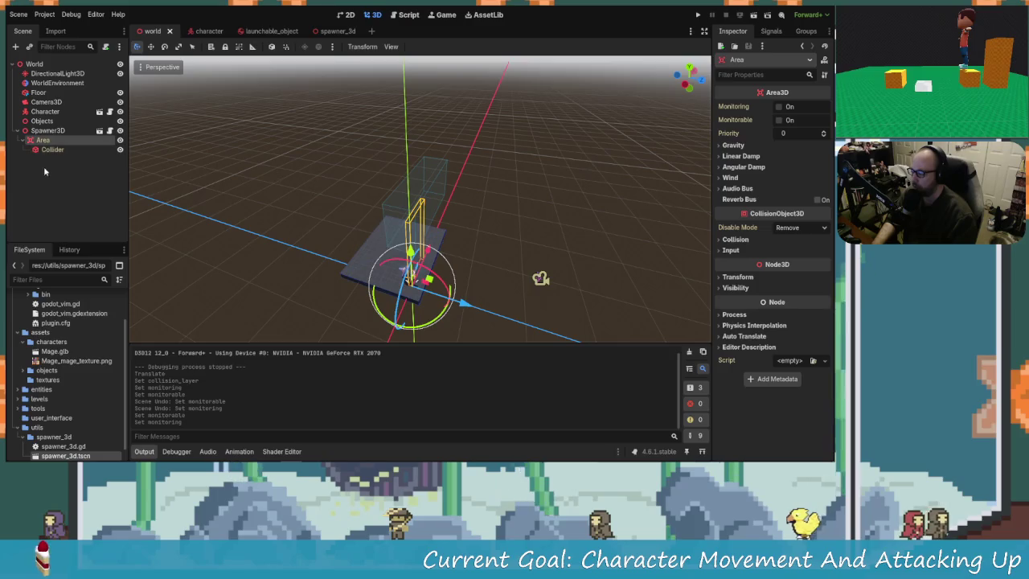
Replace Spawnables element 0 with launchable_object.tscn, then save and run the game
left_click(56, 131)
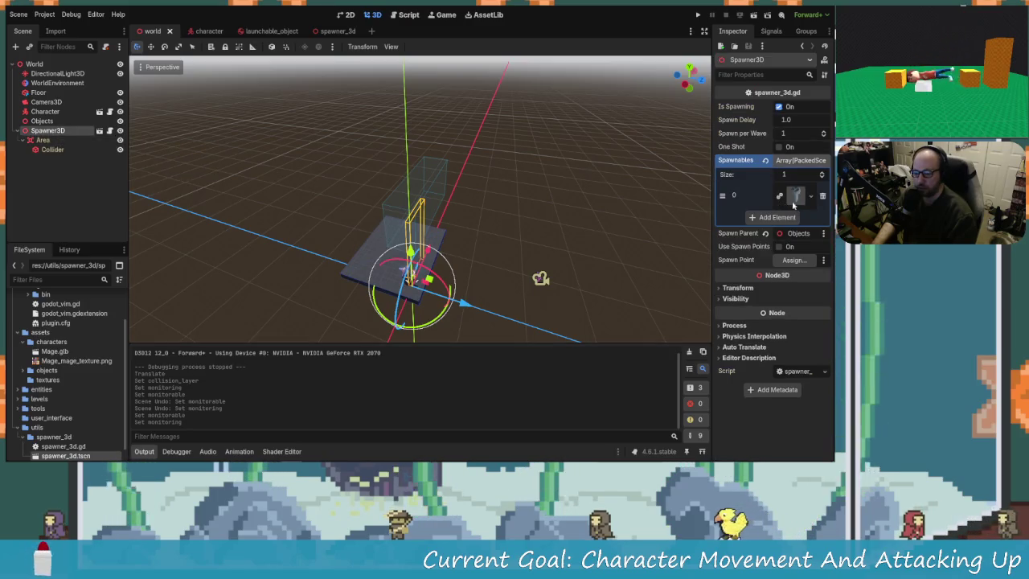
left_click(811, 200)
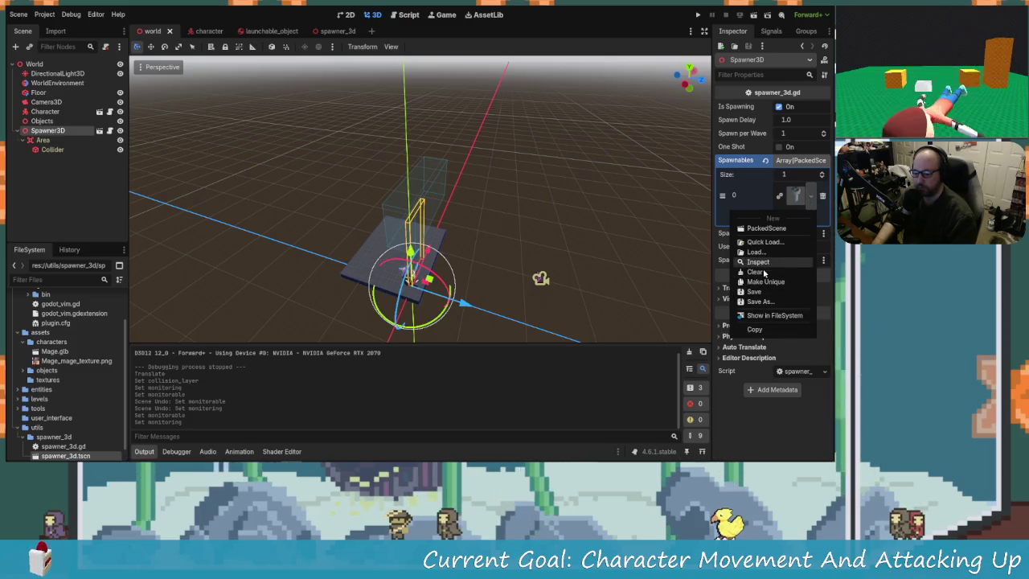
left_click(776, 271)
left_click(800, 187)
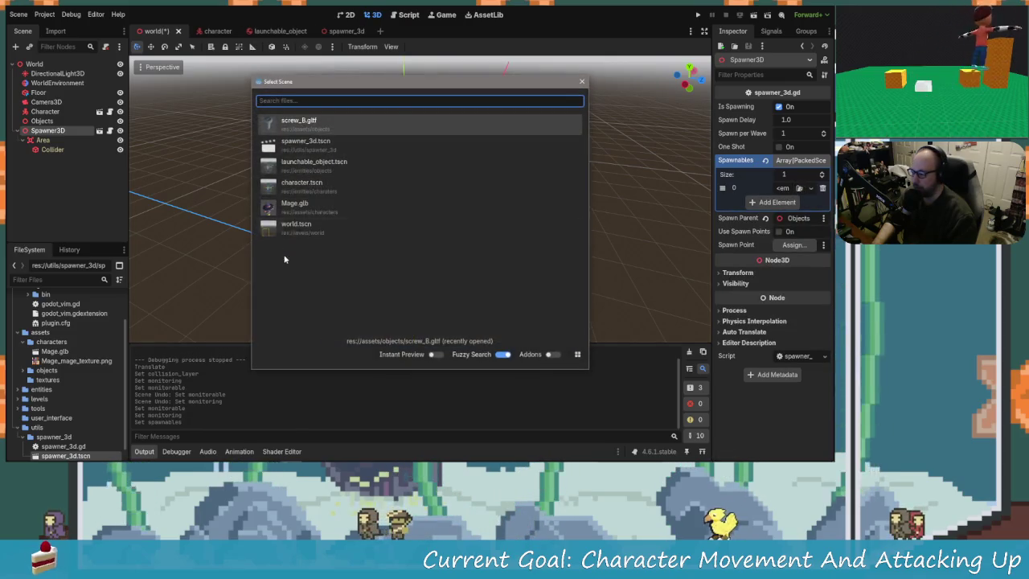
double_click(293, 163)
scroll(374, 260, "up", 5)
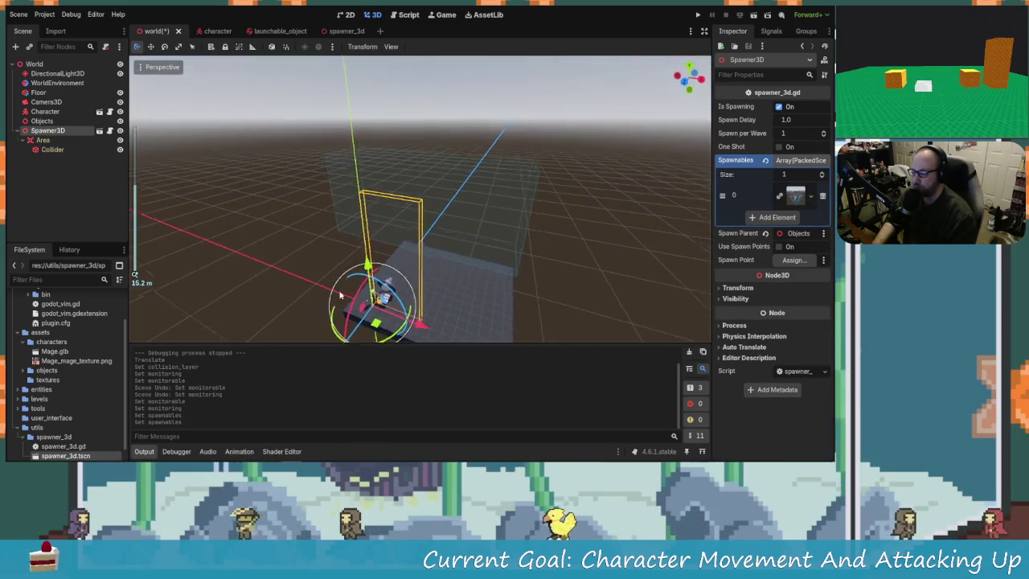
left_click_drag(395, 303, 673, 103)
left_click(698, 16)
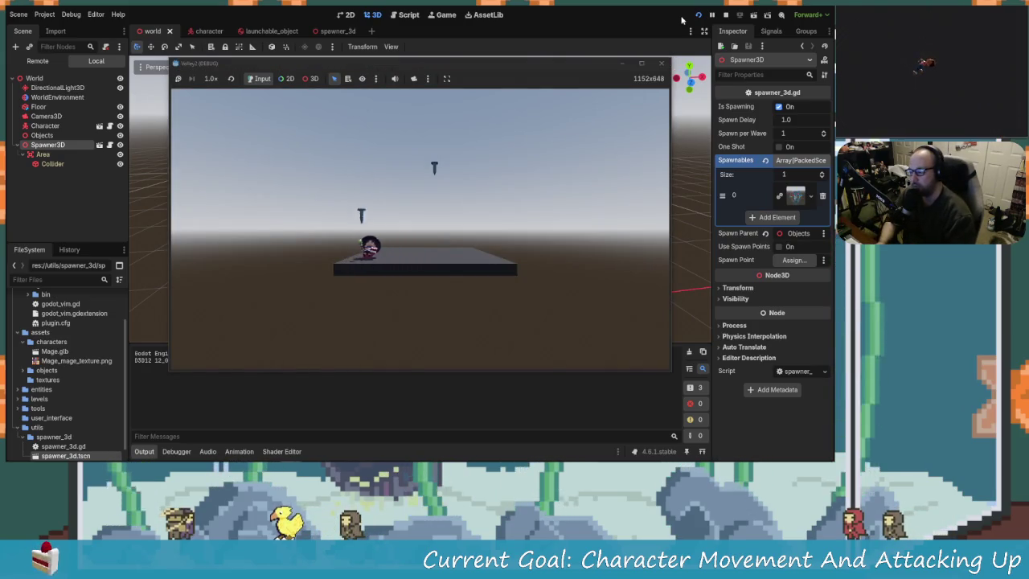
Walk the mage left and right among the falling screws, then close the game window
key("a")
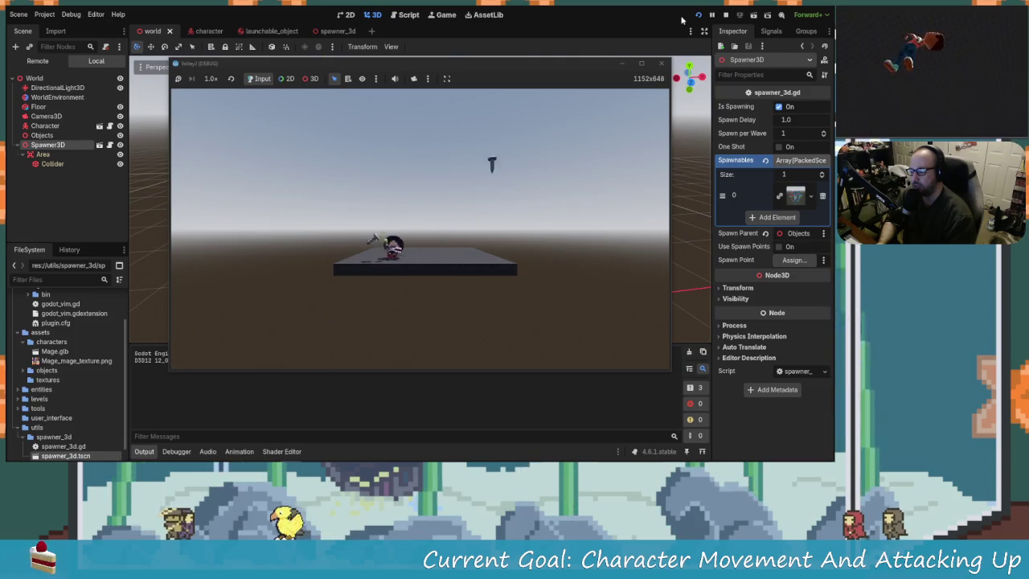
key("d")
key("a")
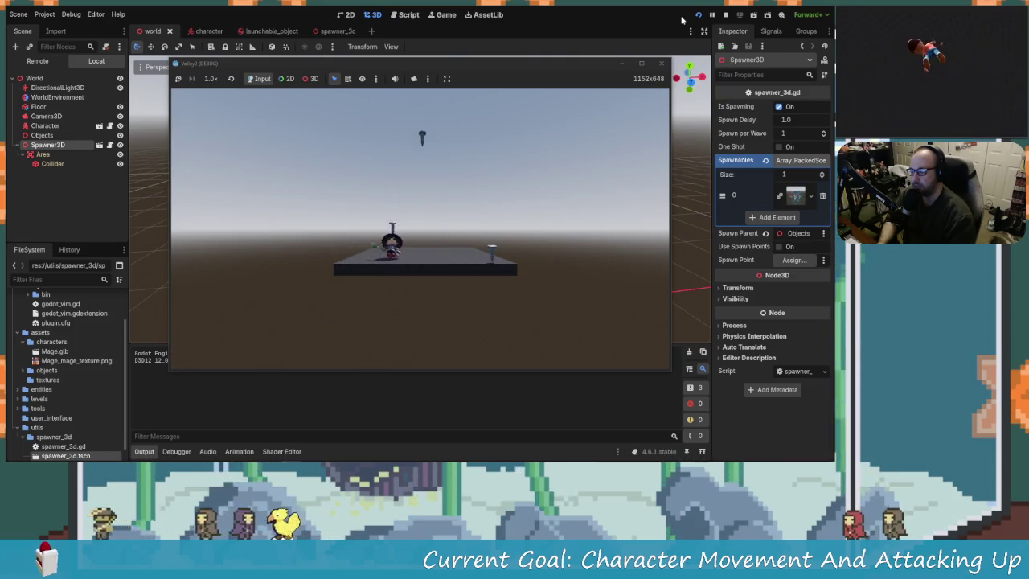
key("d")
key("a")
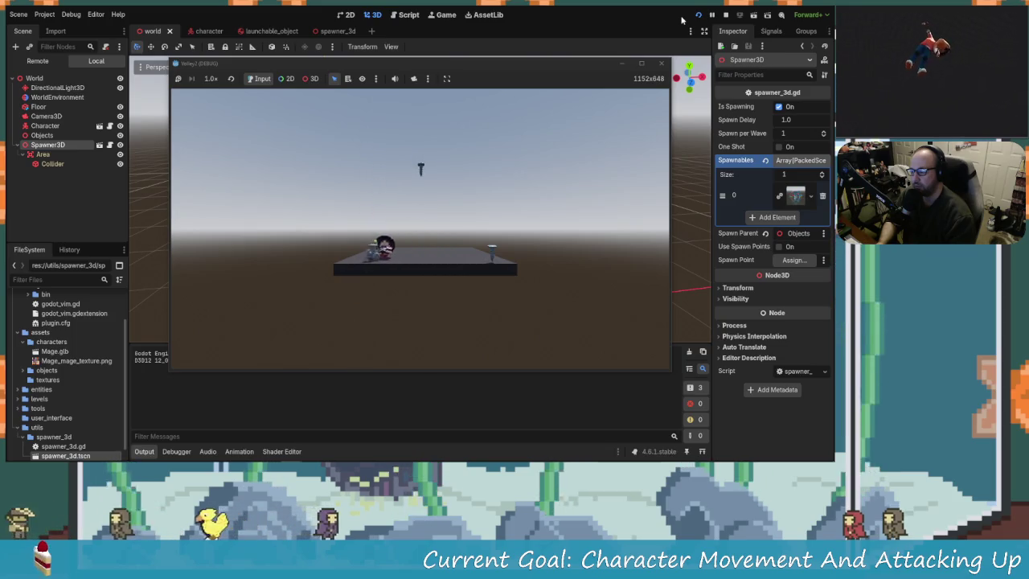
key("d")
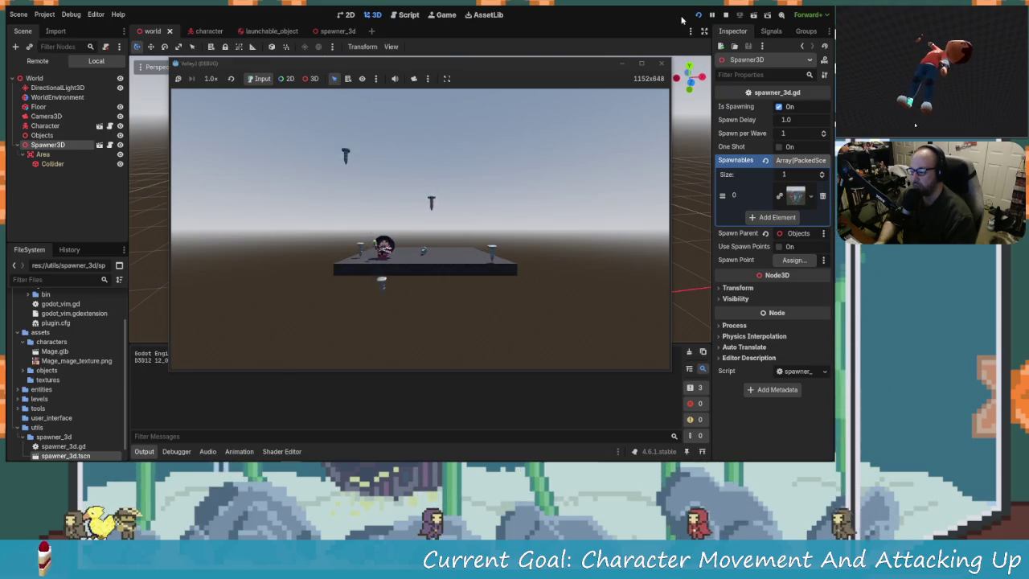
left_click(661, 63)
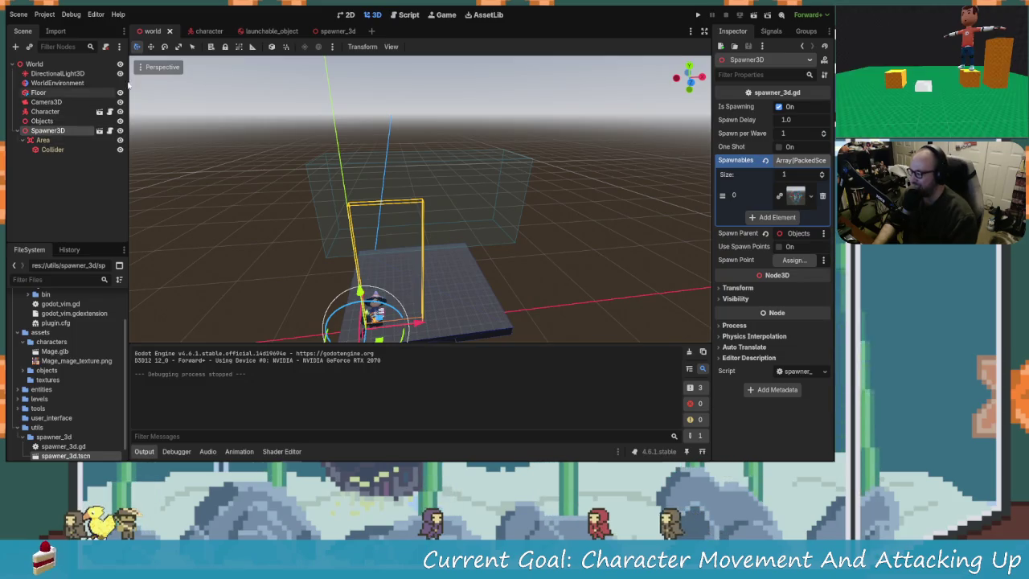
In launchable_object, select CollisionShape3D and screw_B together and rotate them to tilt the screw
left_click(250, 31)
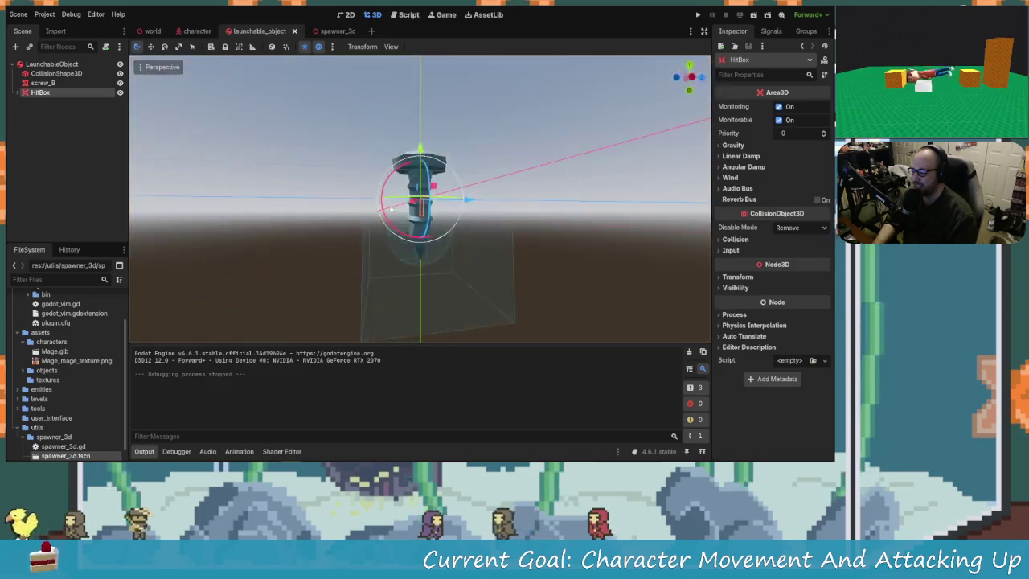
scroll(357, 239, "up", 2)
mouse_move(358, 238)
left_mouse_down()
mouse_move(328, 230)
mouse_move(450, 257)
mouse_move(434, 265)
left_mouse_up()
left_click(43, 83)
mouse_move(353, 204)
left_mouse_down()
mouse_move(392, 249)
mouse_move(346, 225)
left_mouse_up()
left_click(50, 73)
left_click(50, 64)
mouse_move(289, 160)
left_mouse_down()
mouse_move(359, 197)
mouse_move(428, 163)
left_mouse_up()
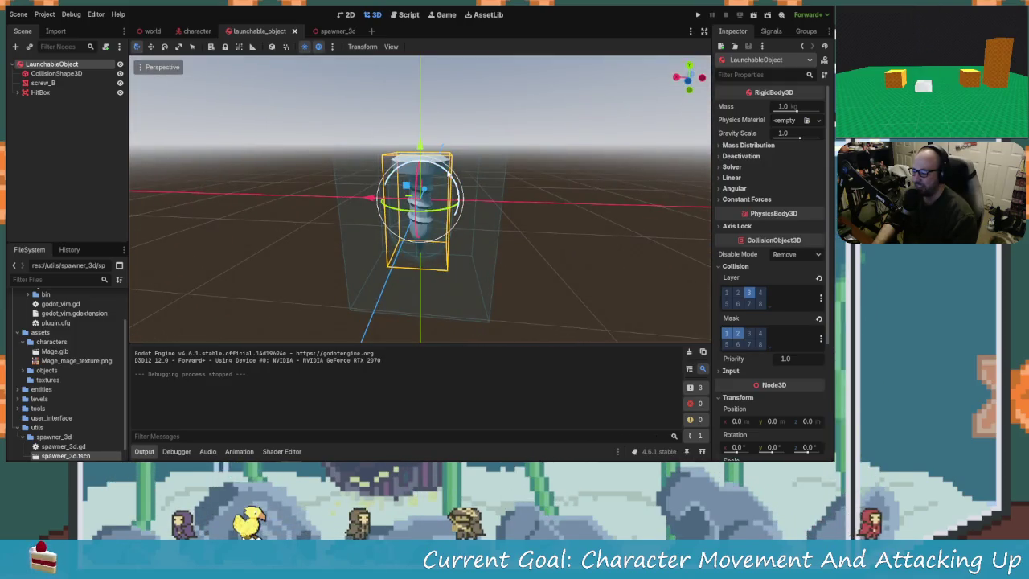
left_click(49, 73)
left_click(54, 83, "shift")
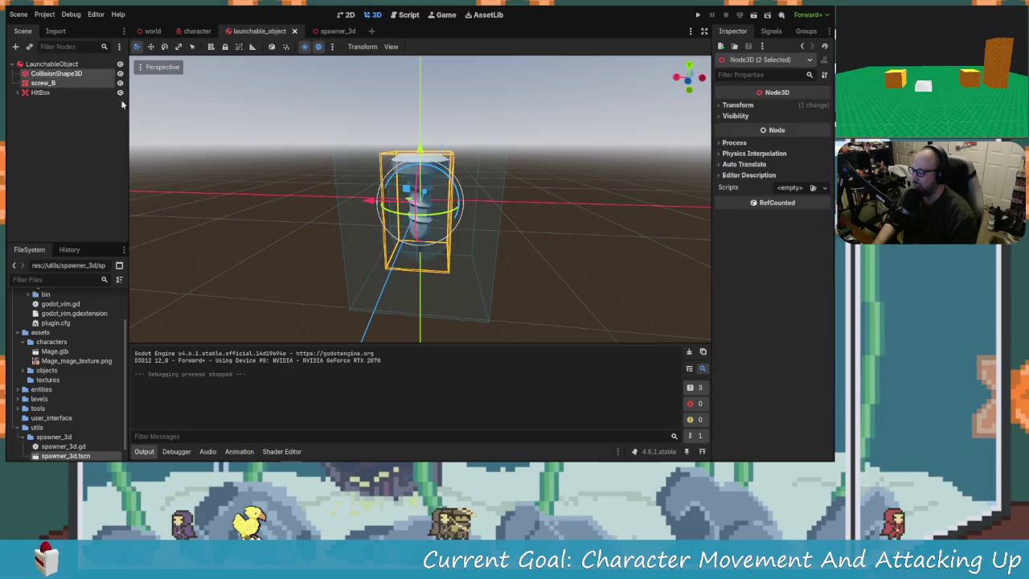
mouse_move(434, 173)
left_mouse_down()
mouse_move(446, 190)
mouse_move(486, 144)
mouse_move(440, 185)
mouse_move(434, 173)
mouse_move(470, 245)
mouse_move(448, 274)
mouse_move(410, 267)
mouse_move(473, 273)
mouse_move(432, 271)
mouse_move(478, 222)
mouse_move(452, 233)
mouse_move(437, 189)
left_mouse_up()
Save launchable_object, move the world Camera3D about 11.6 units along its axis, and run again
key("ctrl+s")
left_click(163, 32)
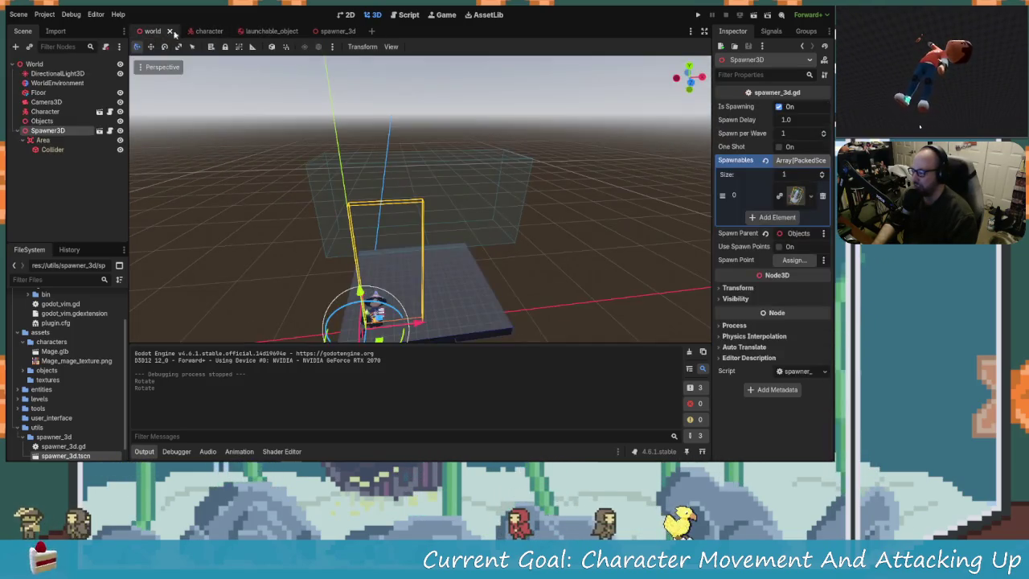
scroll(312, 205, "down", 3)
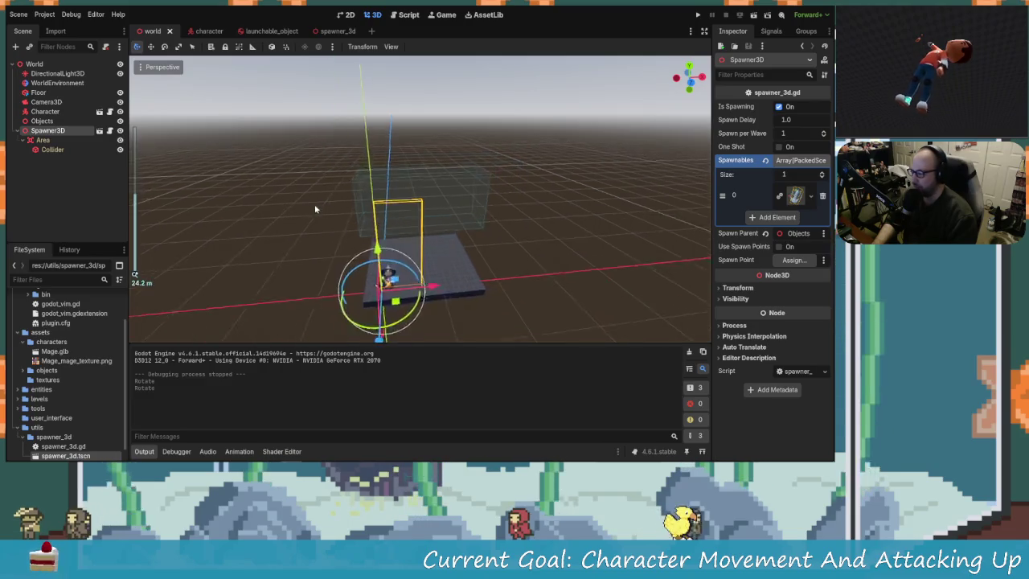
left_click(46, 102)
mouse_move(321, 241)
left_mouse_down()
mouse_move(350, 265)
mouse_move(426, 276)
left_mouse_up()
mouse_move(549, 231)
left_mouse_down()
mouse_move(481, 247)
mouse_move(502, 248)
mouse_move(505, 266)
left_mouse_up()
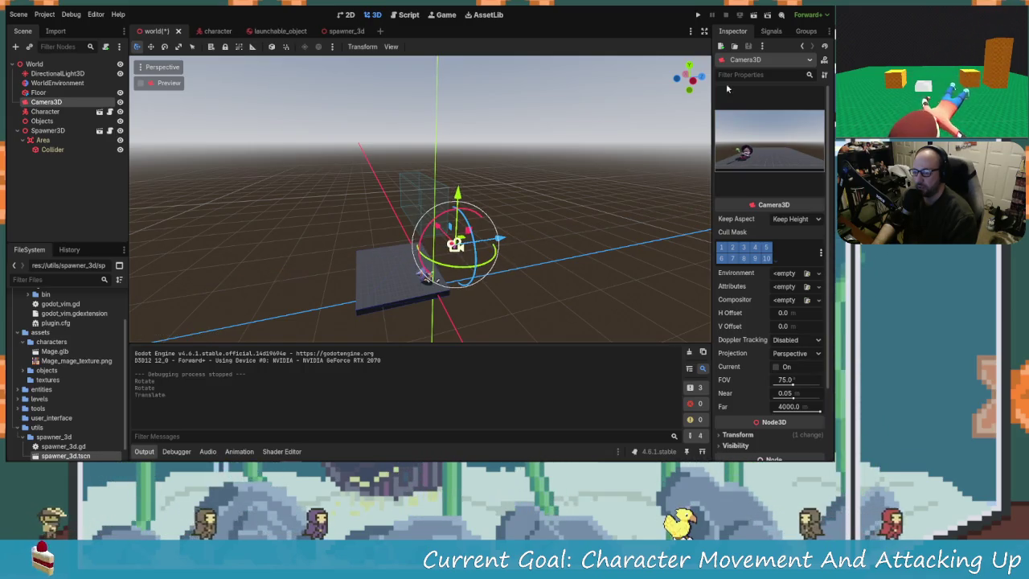
mouse_move(687, 77)
left_mouse_down()
mouse_move(298, 288)
mouse_move(602, 116)
mouse_move(671, 27)
left_mouse_up()
left_click(697, 15)
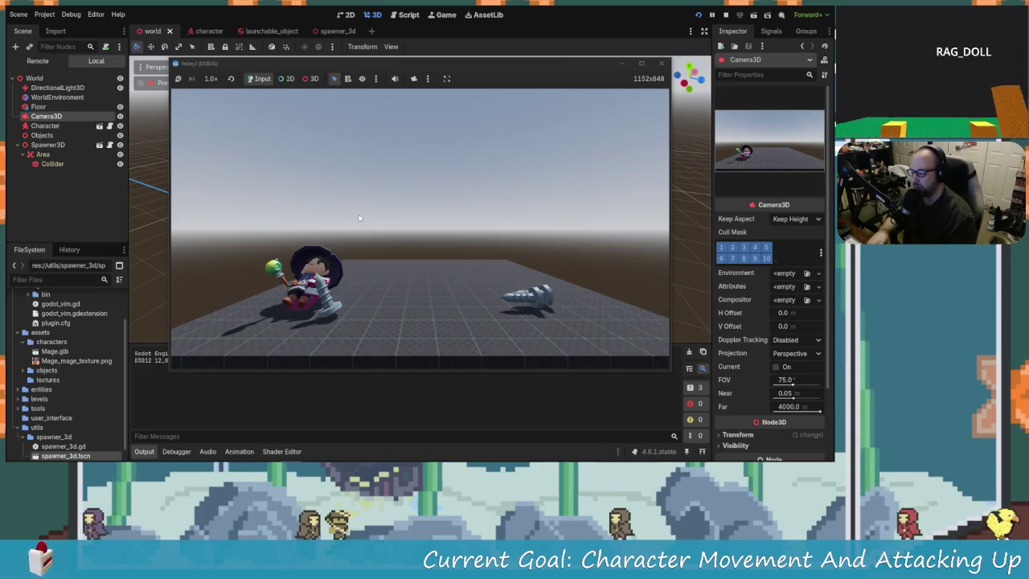
Walk and jump the mage among the piled-up tilted screws, then stop the game with F8
key("d")
key("space")
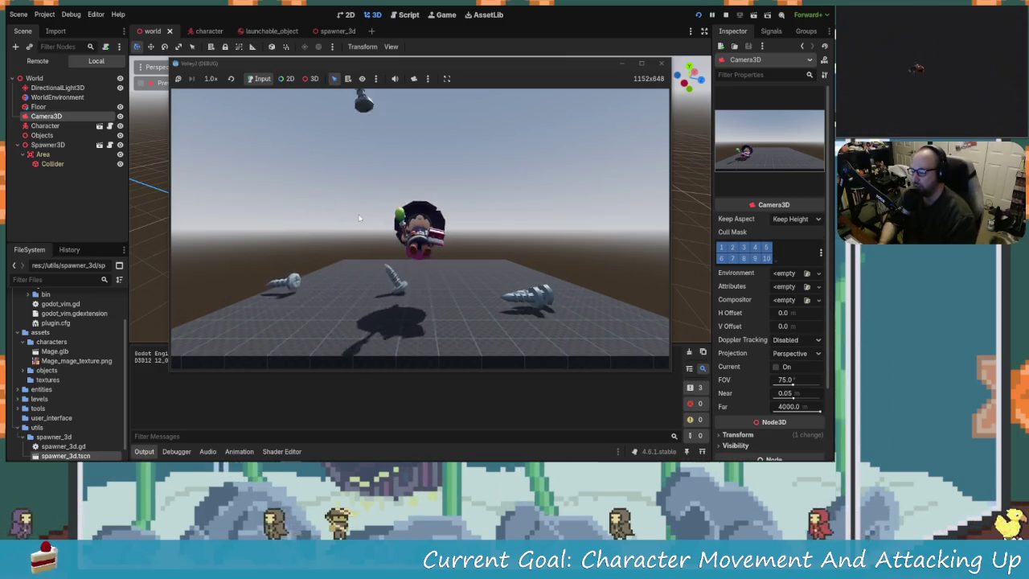
key("s")
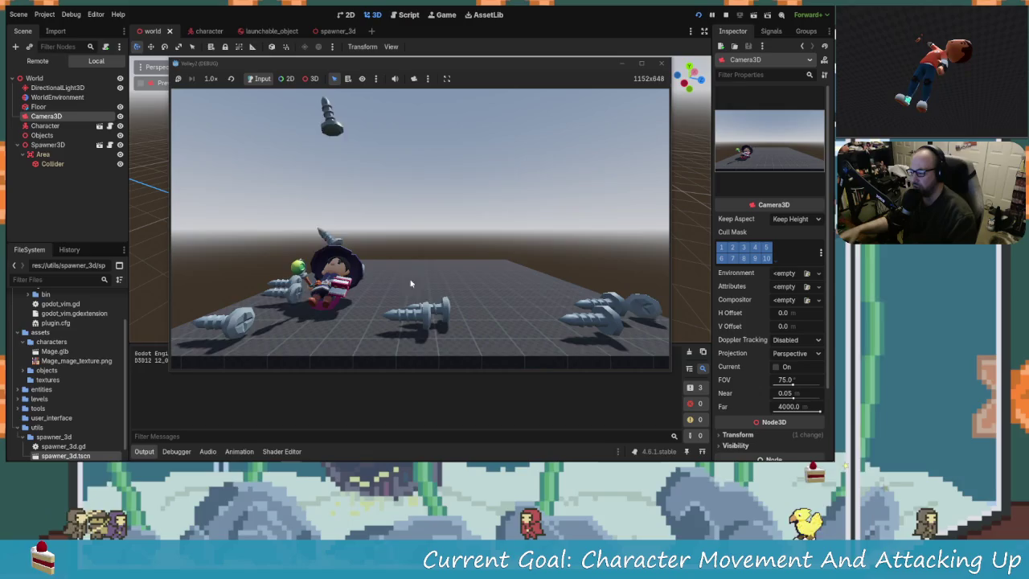
key("F8")
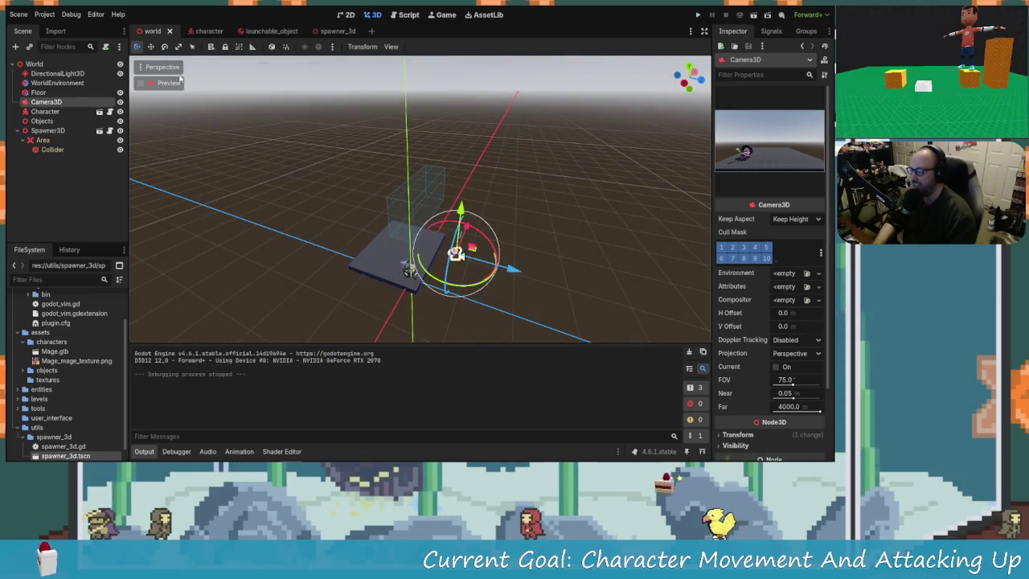
Turn on Visible Collision Shapes in the Debug menu
left_click(71, 14)
mouse_move(90, 16)
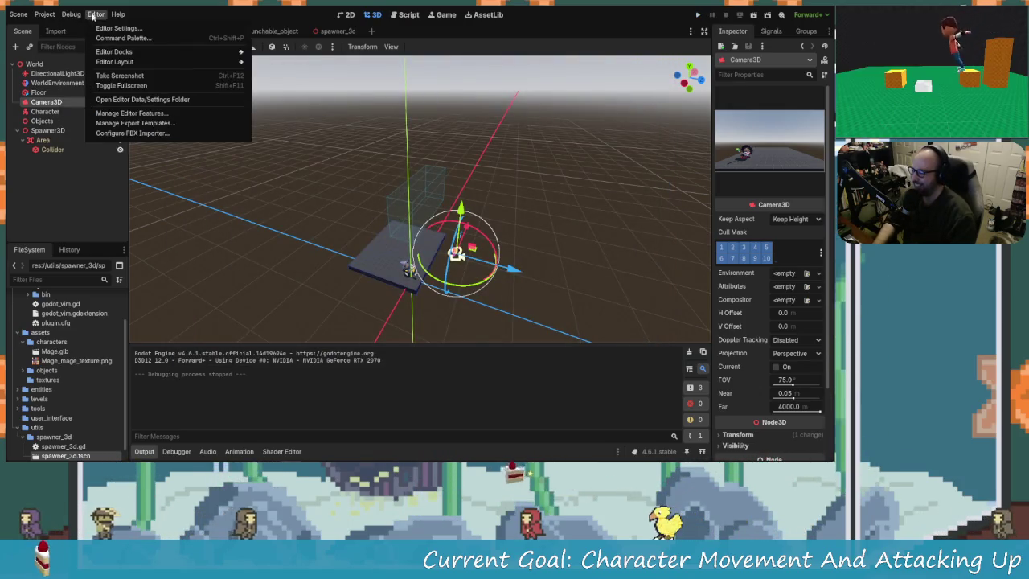
mouse_move(45, 14)
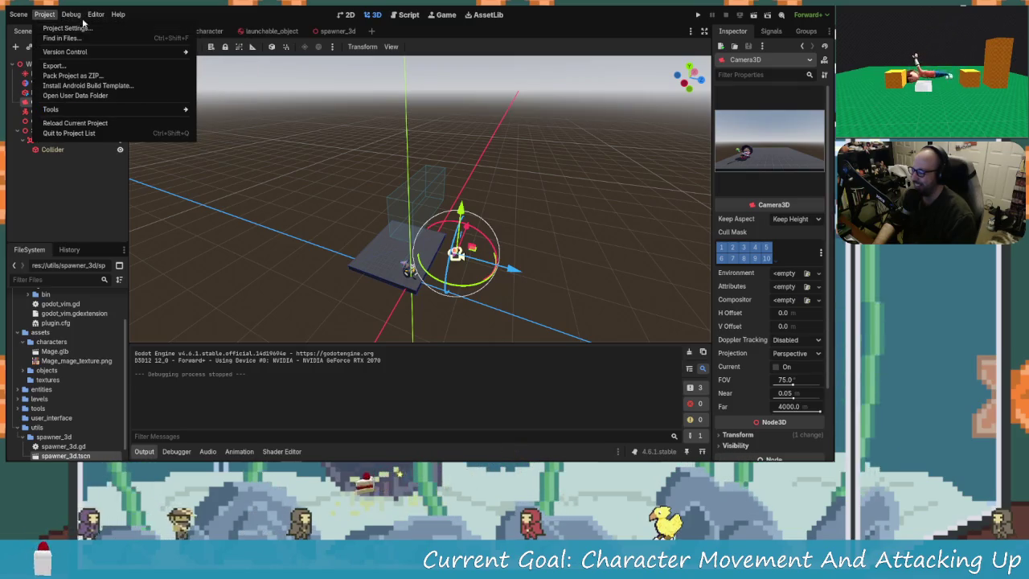
left_click(71, 14)
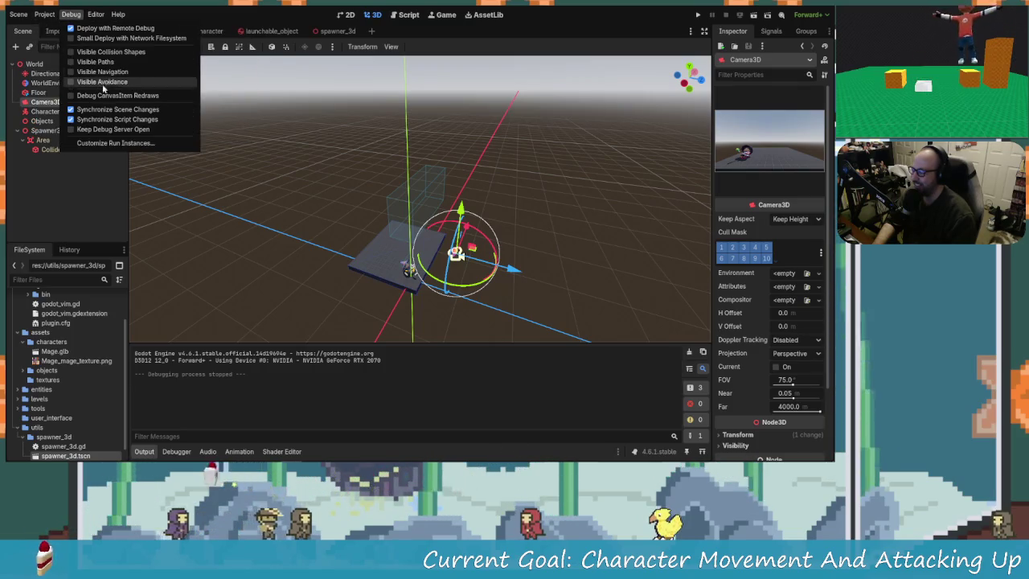
left_click(137, 53)
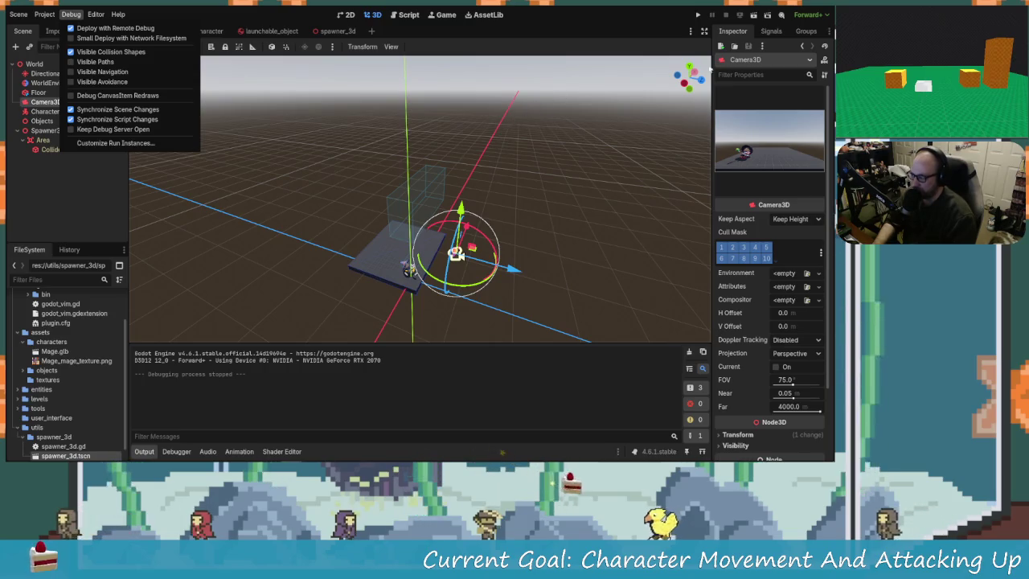
left_click(698, 16)
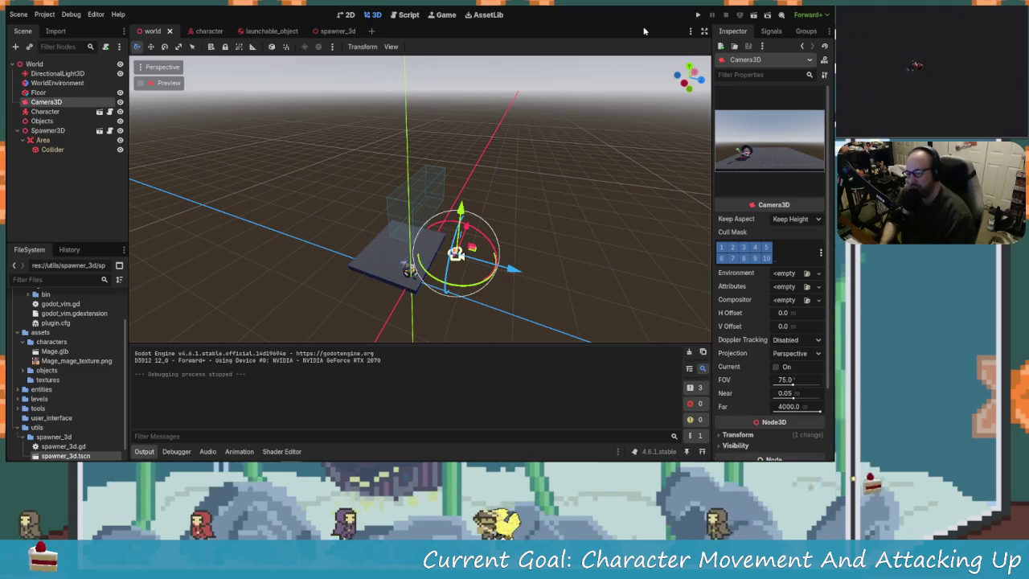
Run the game to see collision outlines around the screws and mage, then close it
left_click(697, 15)
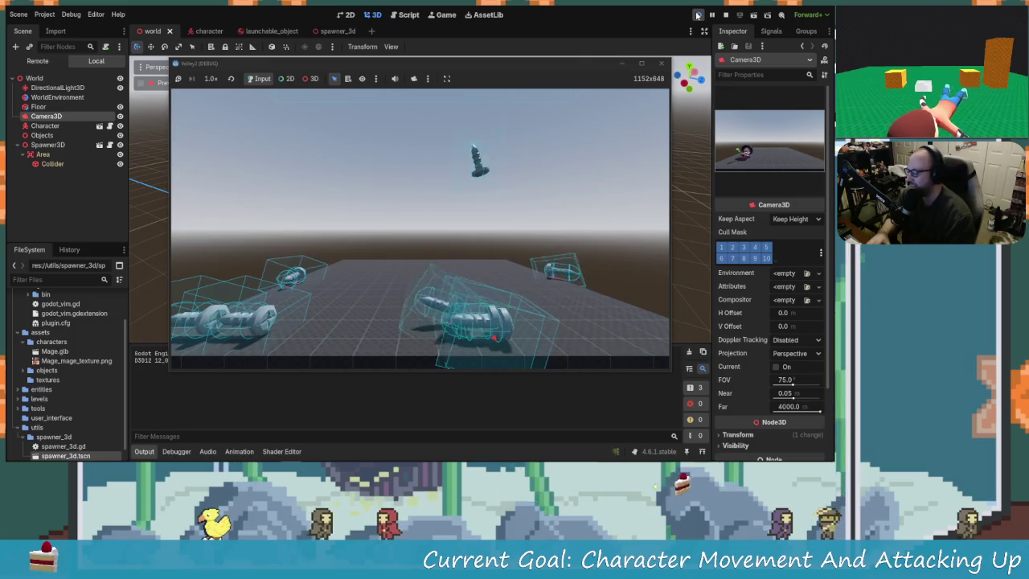
left_click(662, 64)
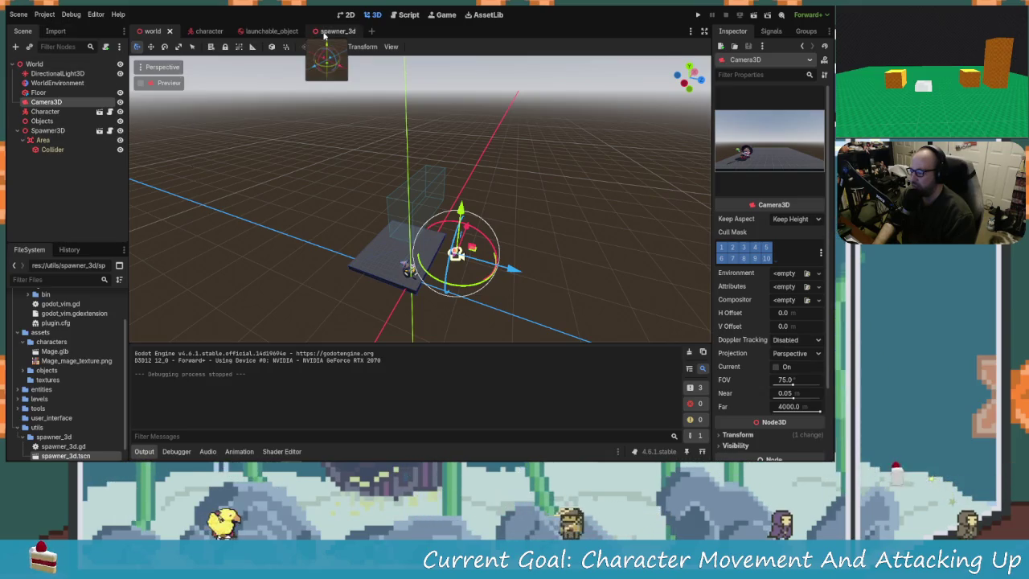
Switch to the launchable_object scene, select the LaunchableObject root, and start attaching a script
left_click(205, 30)
left_click(258, 30)
left_click(96, 143)
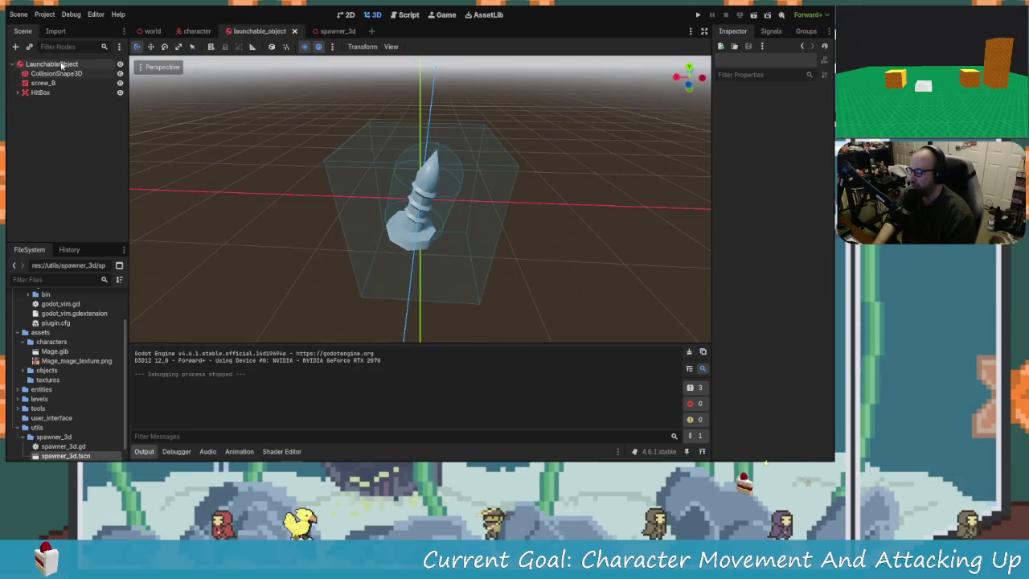
left_click(51, 64)
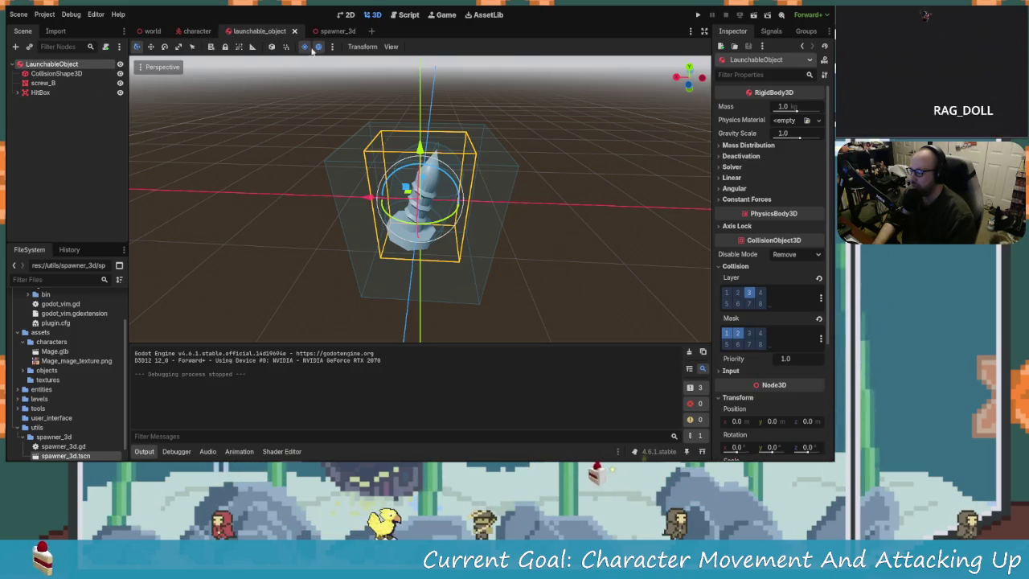
left_click(62, 107)
left_click(55, 73)
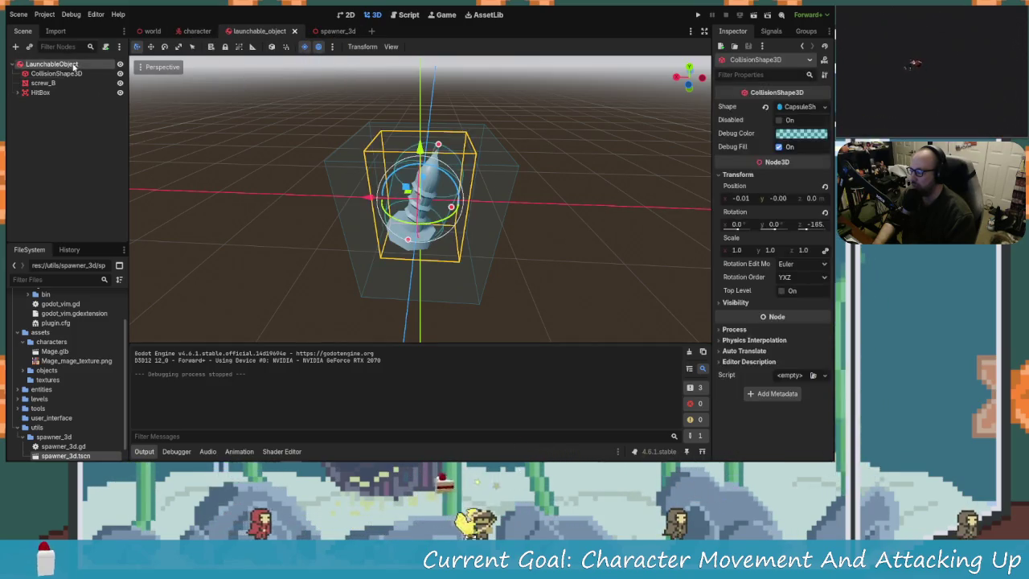
left_click(49, 64)
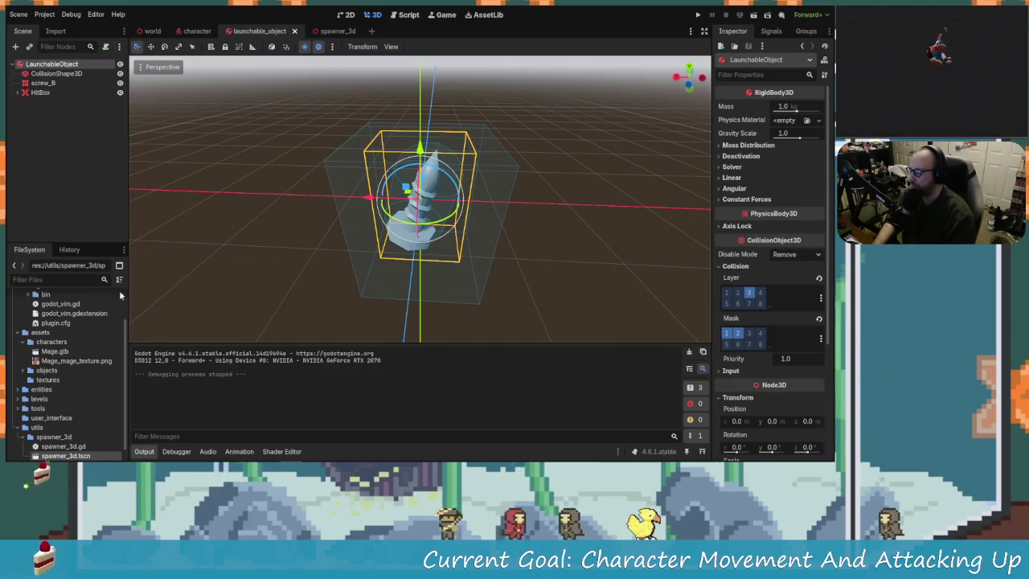
scroll(91, 431, "up", 3)
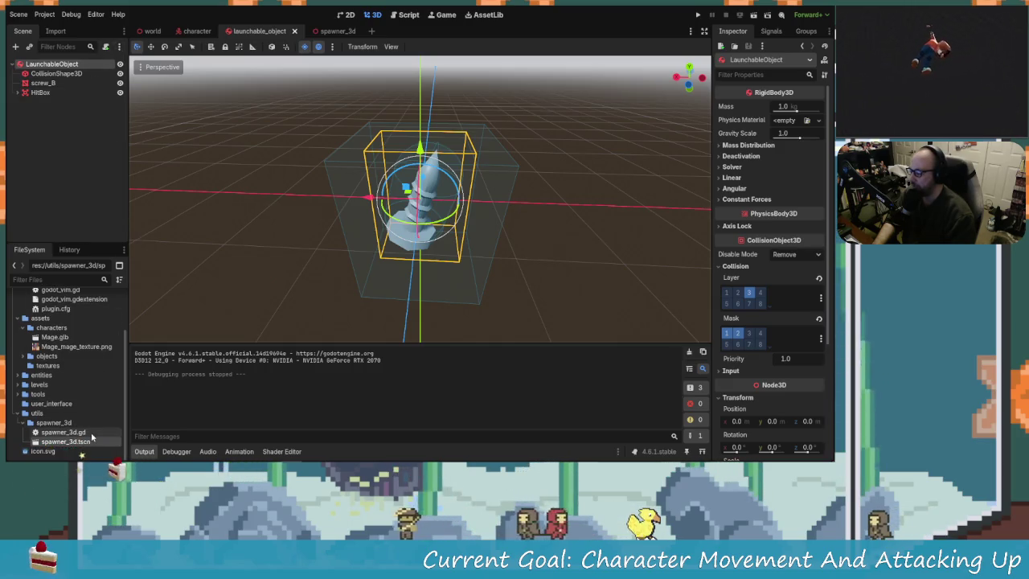
left_click(105, 46)
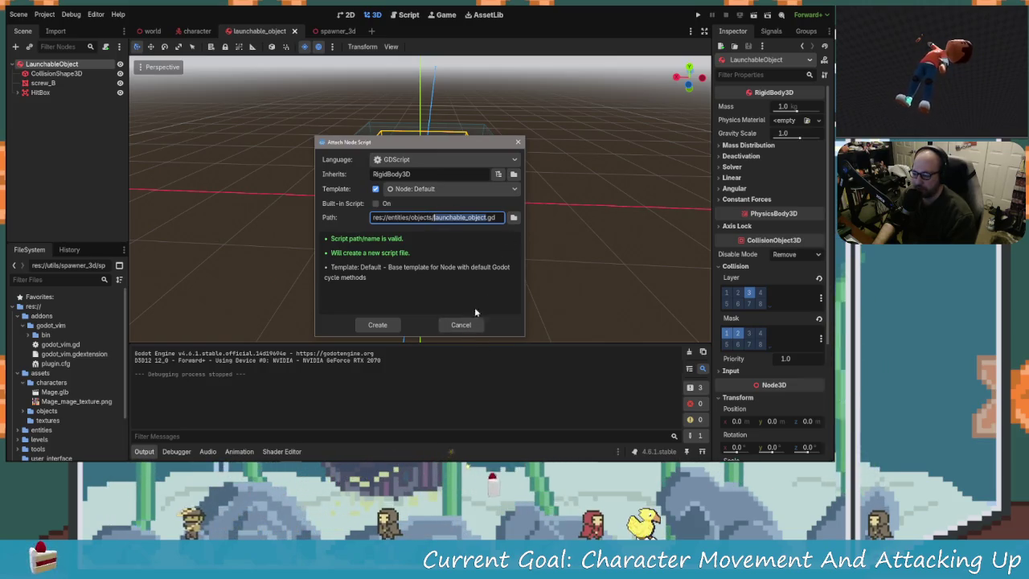
Create launchable_object.gd extending RigidBody3D and reselect the LaunchableObject node
left_click(393, 324)
key("G")
key("k")
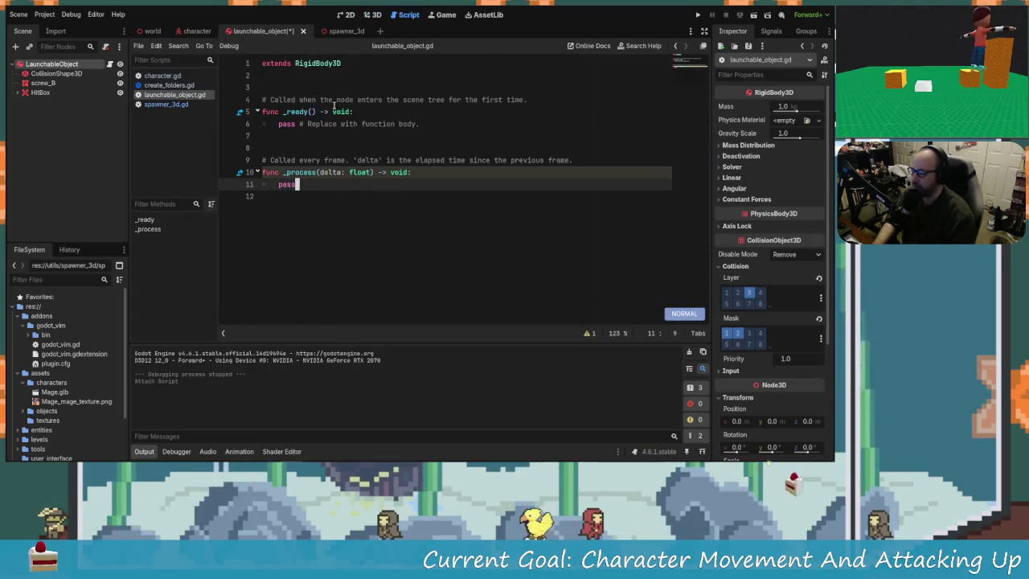
left_click(348, 245)
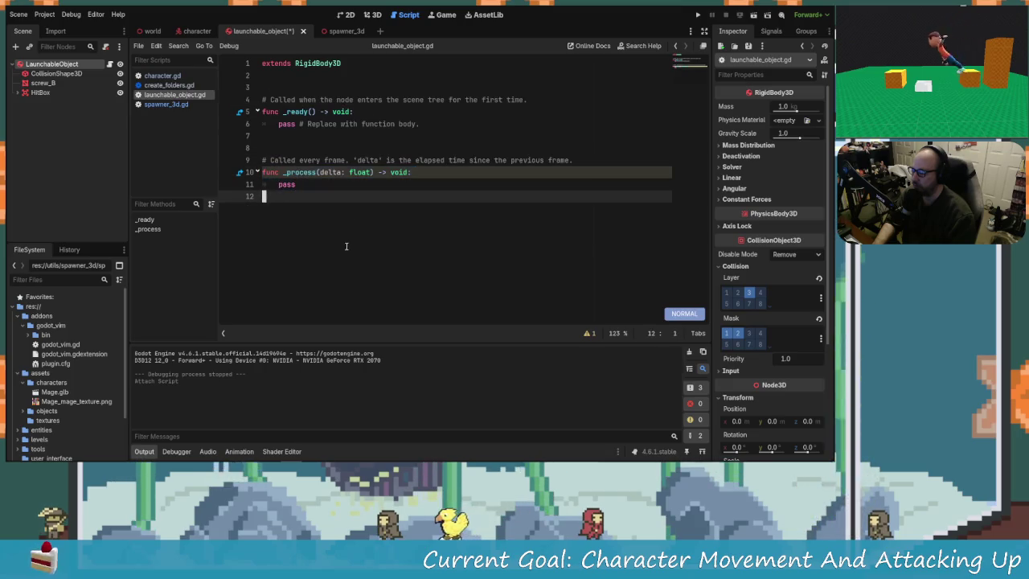
left_click(119, 137)
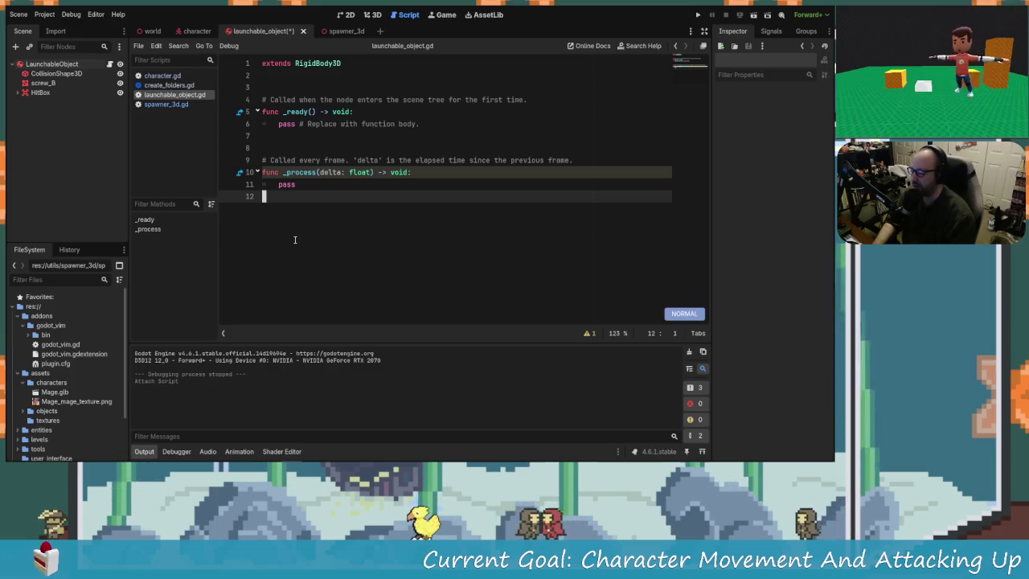
left_click(52, 64)
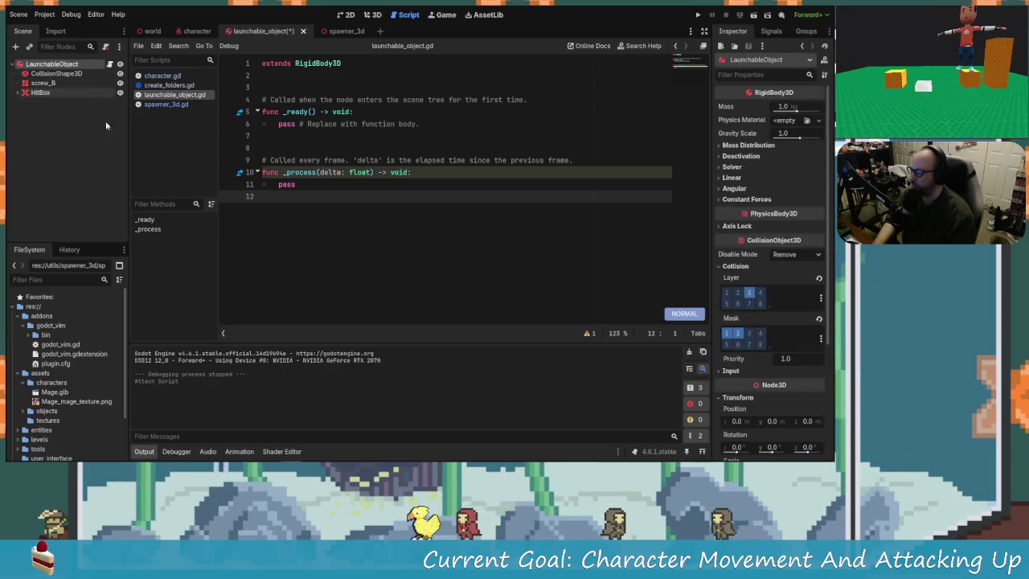
Search for 'timer' and add a Timer child node under LaunchableObject
left_click(15, 47)
type("teimre")
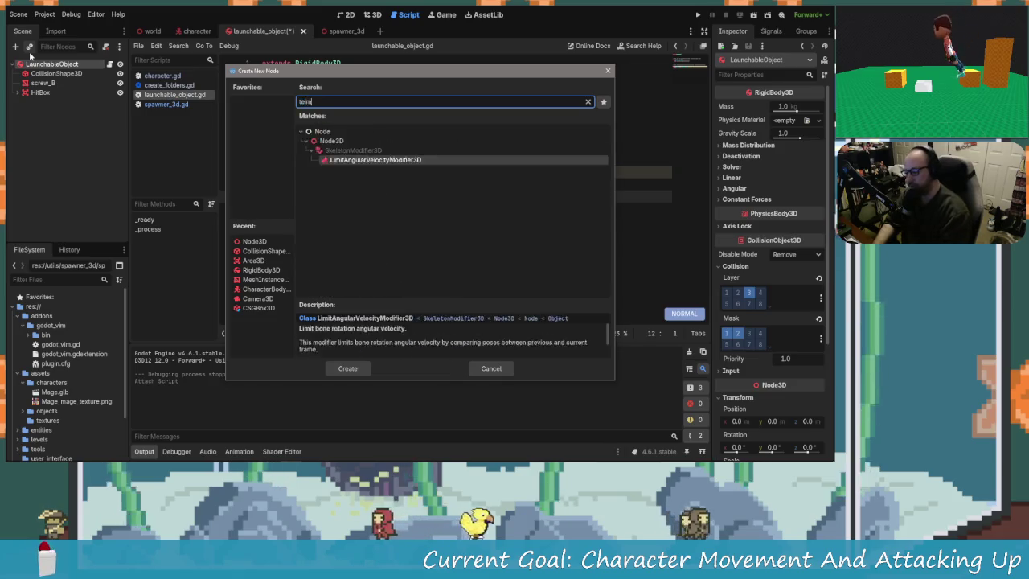
key("BackSpace")
key("BackSpace")
key("BackSpace")
type("timer")
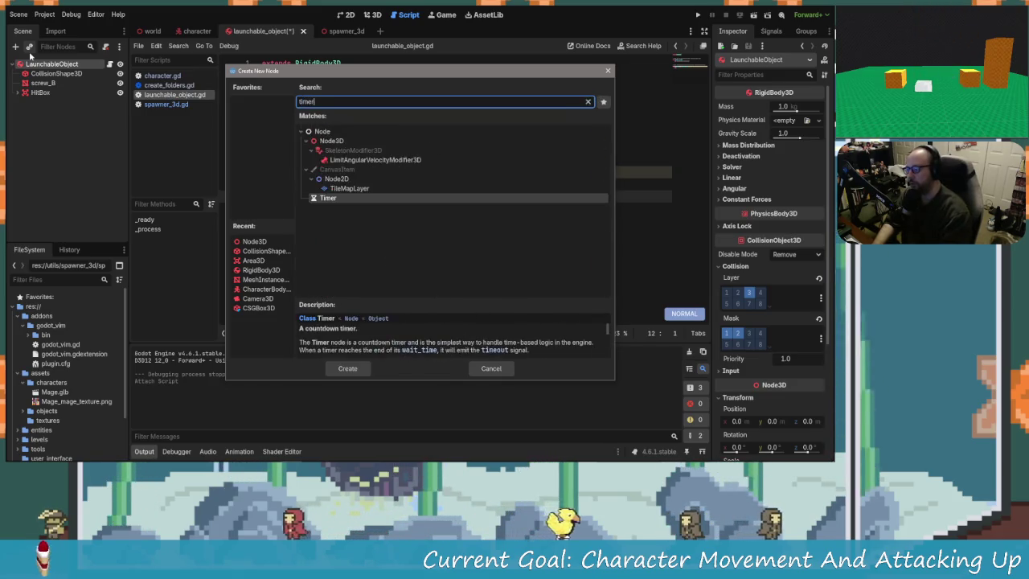
key("Return")
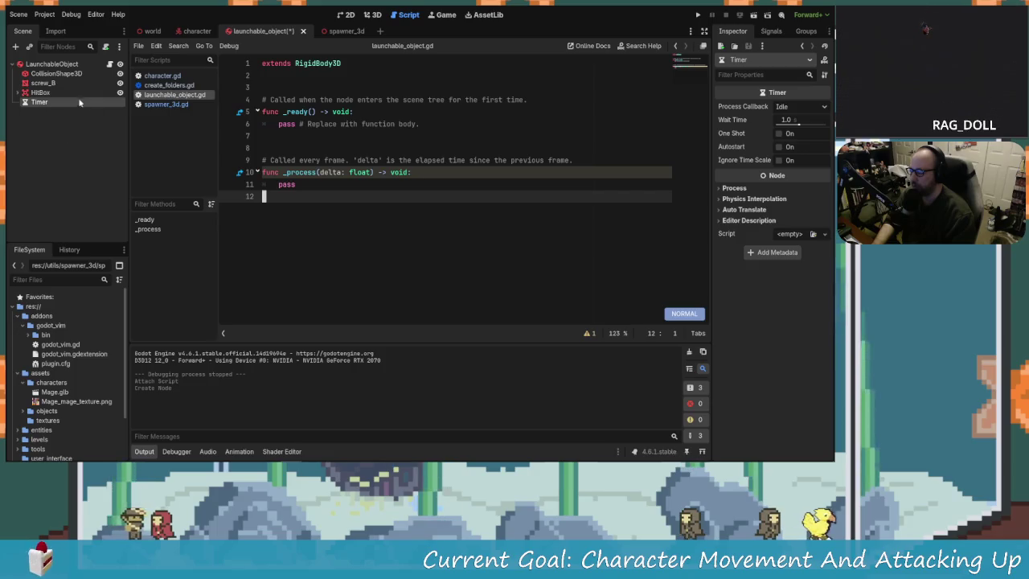
Try selecting the template functions in launchable_object.gd with clicks and visual-line mode
left_click(40, 93)
left_click(40, 102)
mouse_move(277, 198)
left_mouse_down()
mouse_move(283, 172)
mouse_move(265, 160)
mouse_move(265, 100)
mouse_move(295, 196)
left_mouse_up()
left_click(295, 219)
left_click(263, 100)
key("x")
left_click(333, 160)
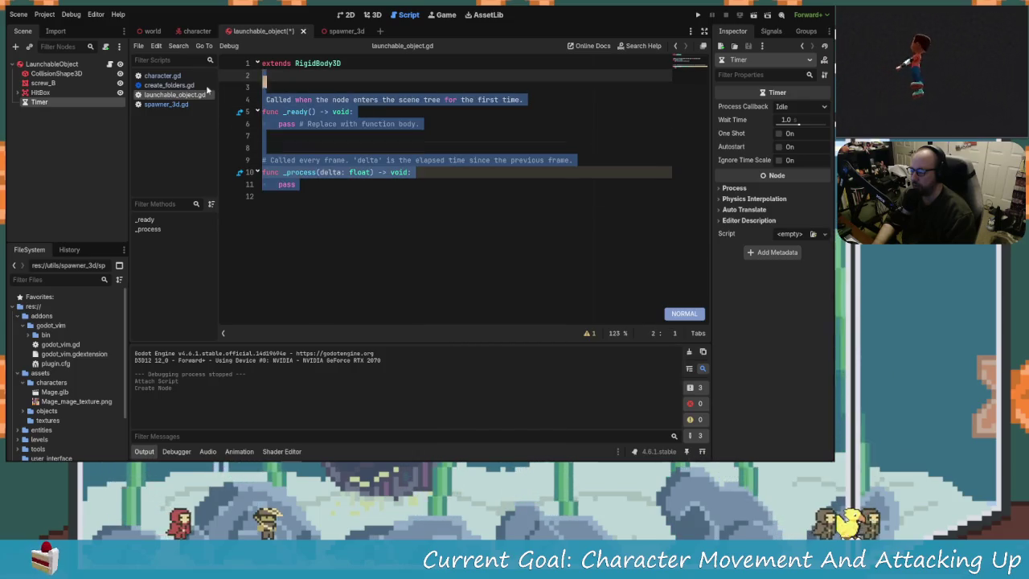
left_click(368, 205)
key("shift+v")
key("k")
key("k")
key("Escape")
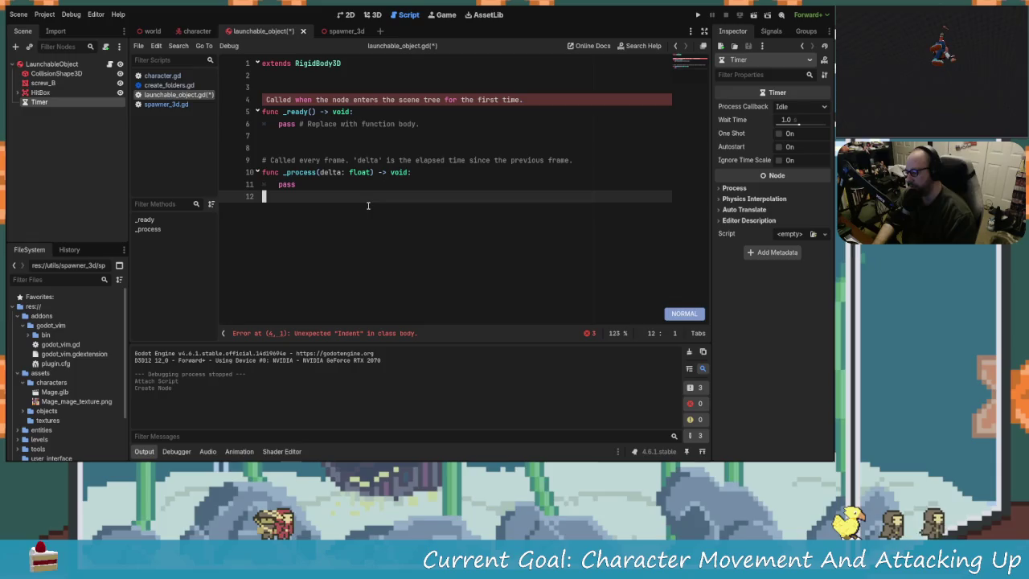
Delete the _ready and _process stubs, leaving 'extends RigidBody3D' plus a blank line
key("shift+v")
key("k")
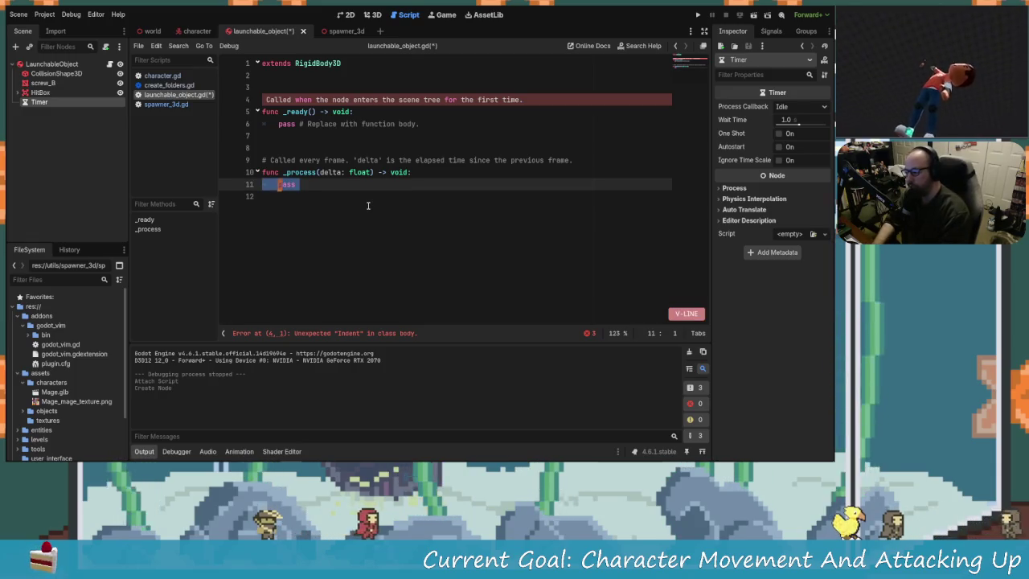
key("j")
key("k")
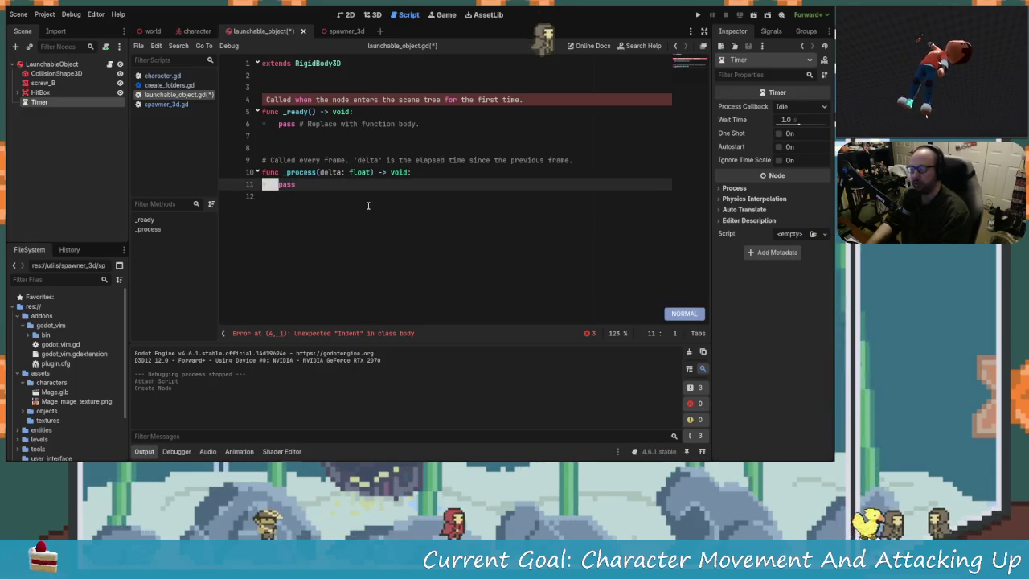
key("Escape")
key("shift+v")
key("k")
key("k")
key("k")
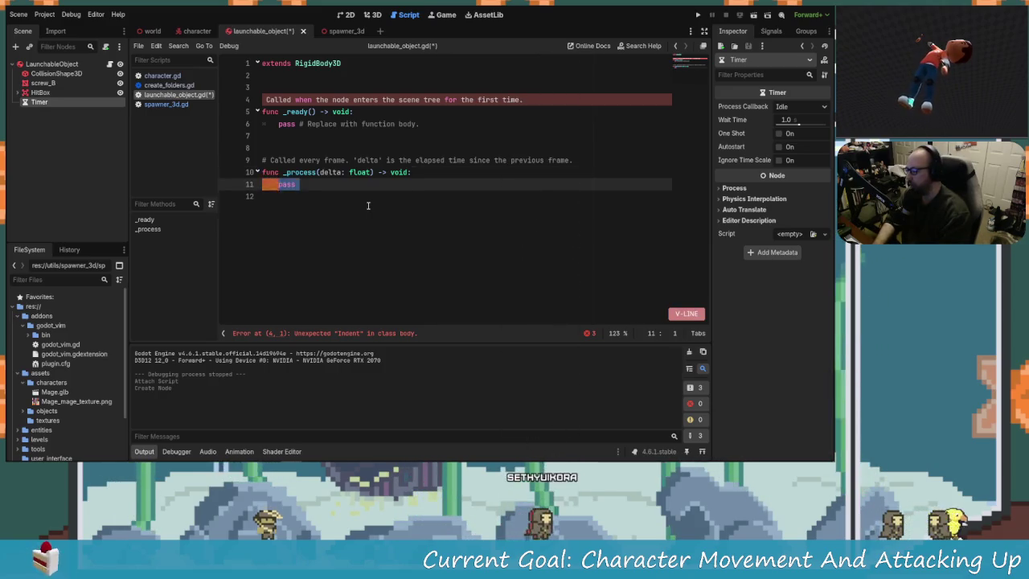
key("d")
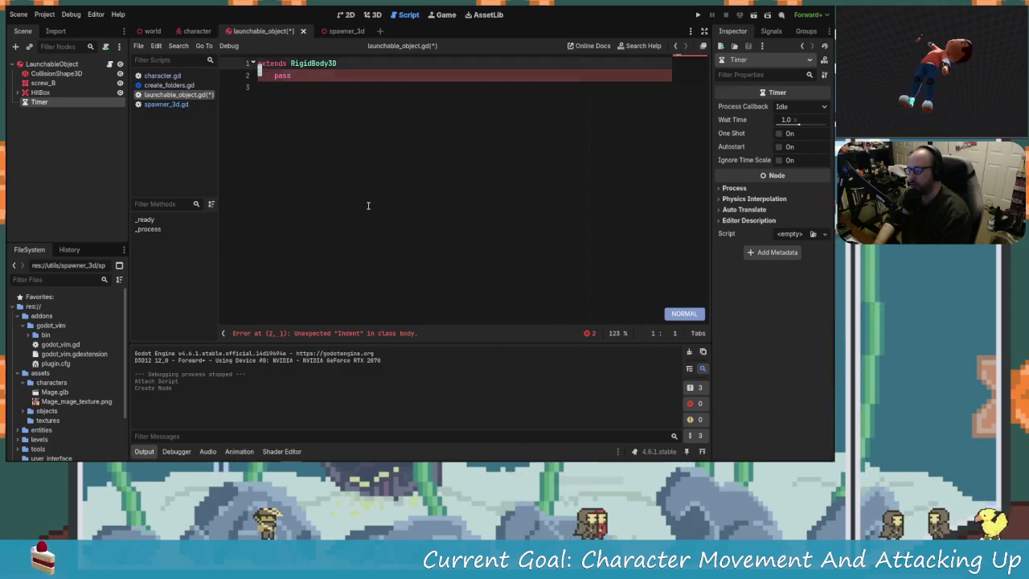
key("c")
key("c")
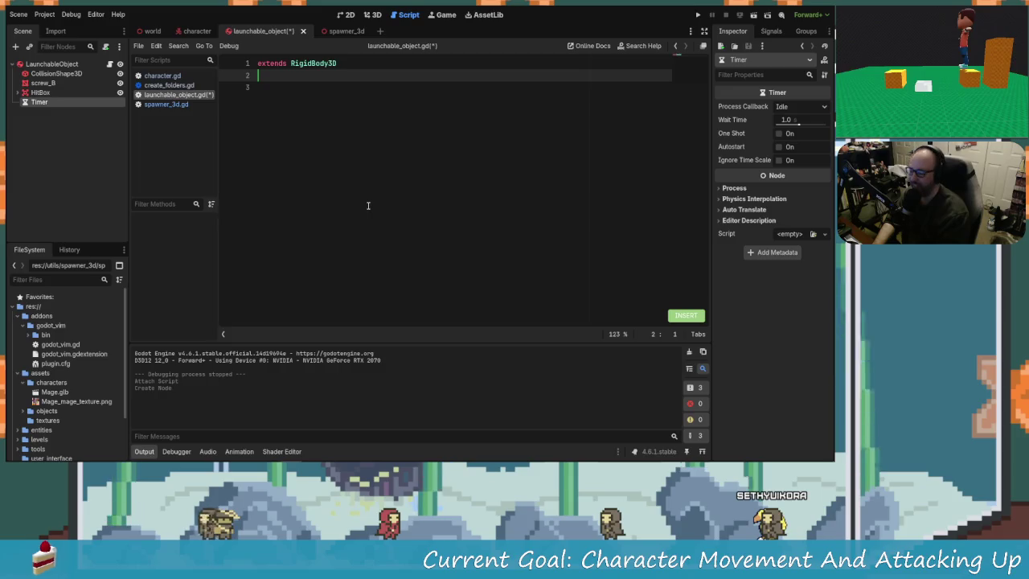
key("Return")
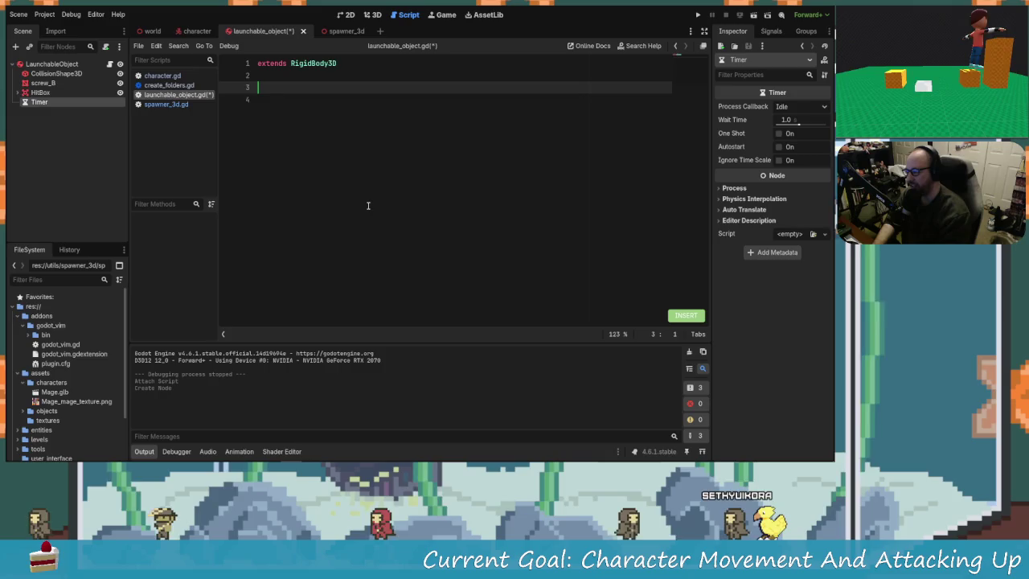
left_click(89, 103)
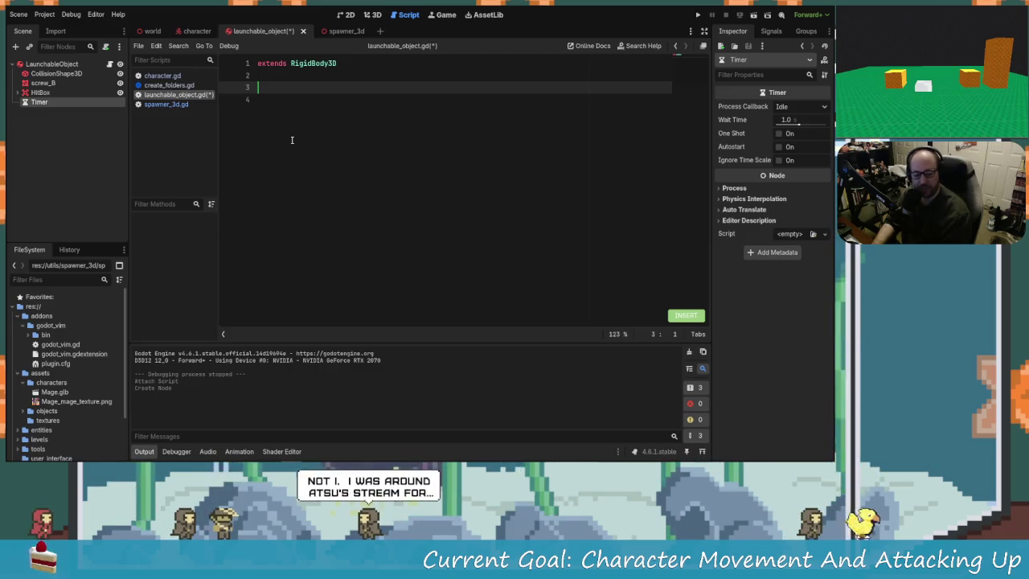
Clean up the garbled line 2 and add a _ready function declaration
key("BackSpace")
key("BackSpace")
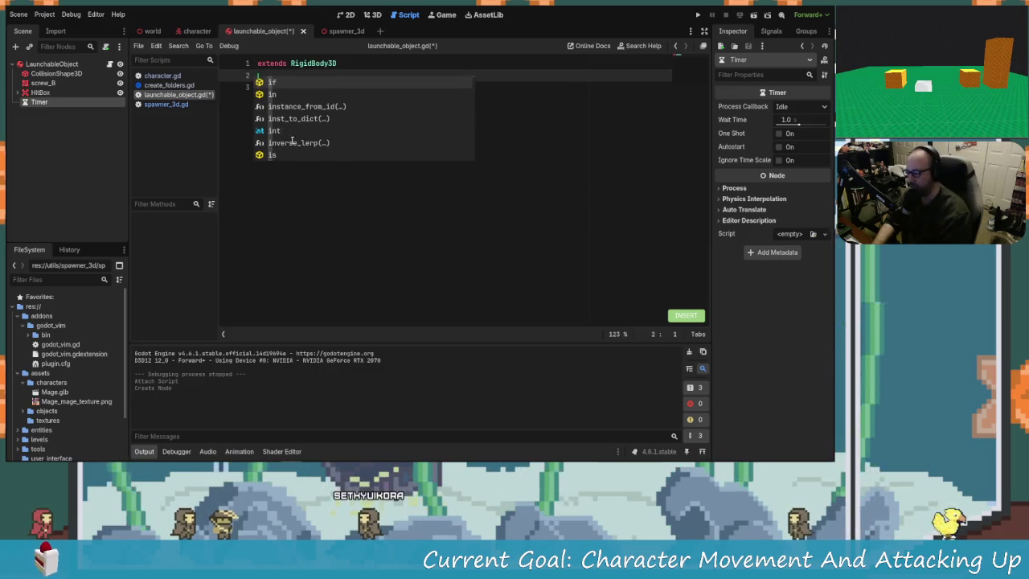
type("f")
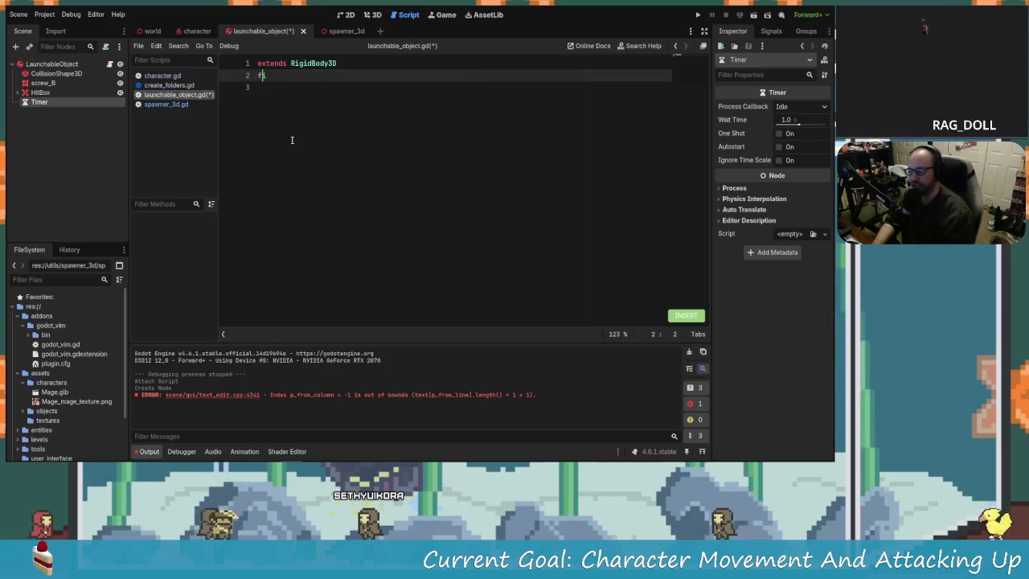
type("ix")
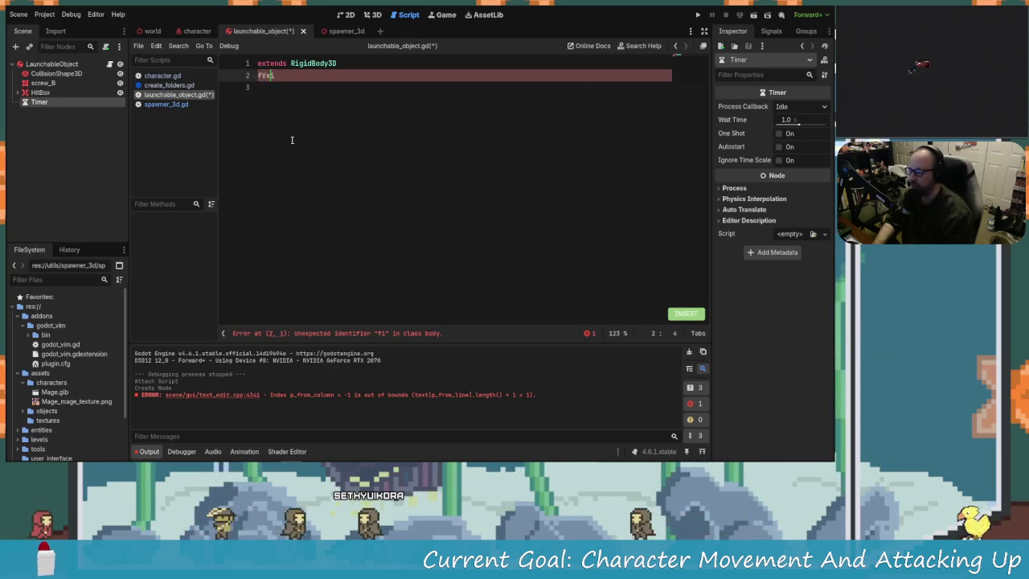
key("BackSpace")
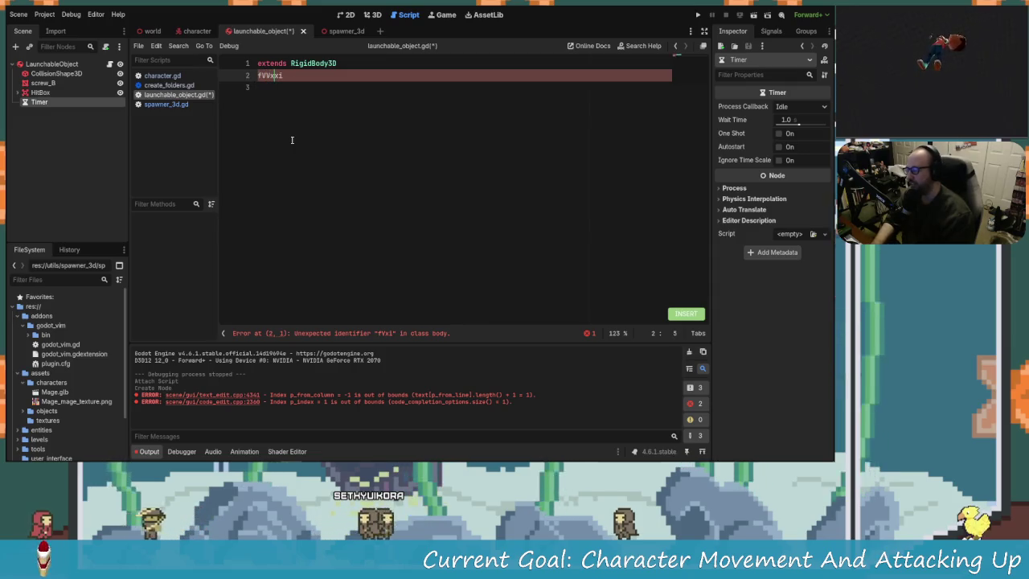
key("Escape")
key("d")
key("d")
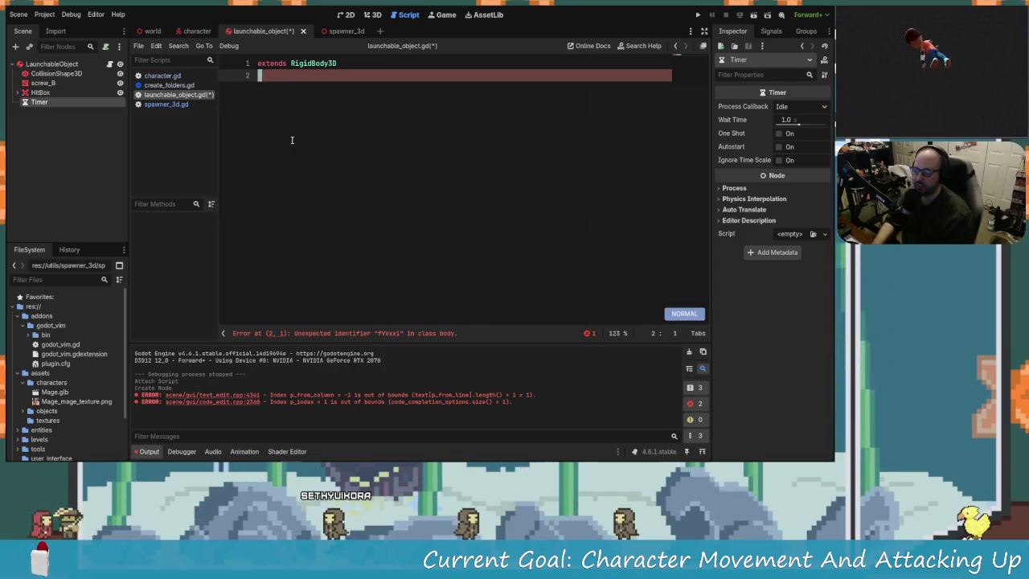
key("i")
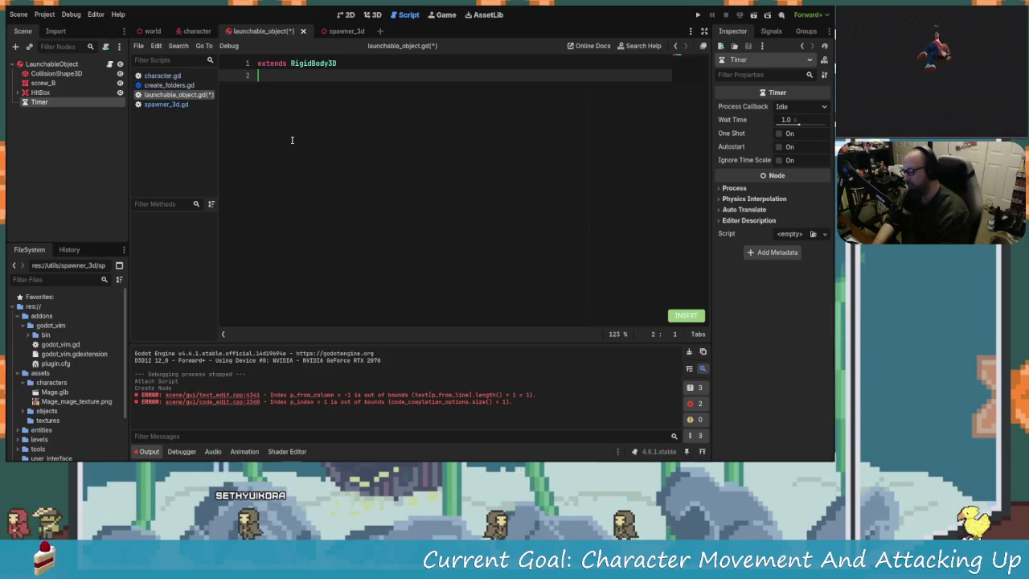
key("Return")
key("Return")
type("func _re")
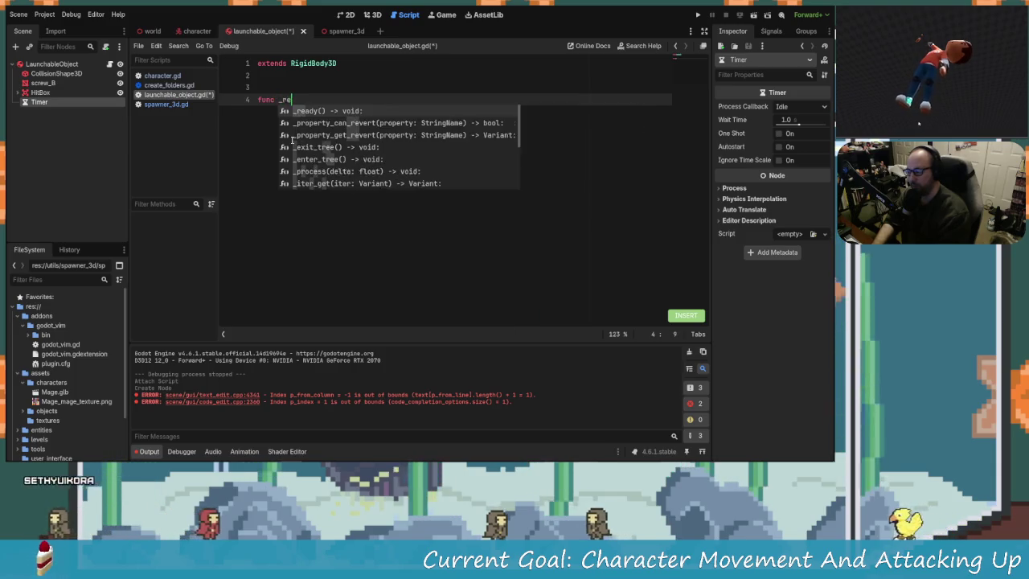
key("Return")
key("Return")
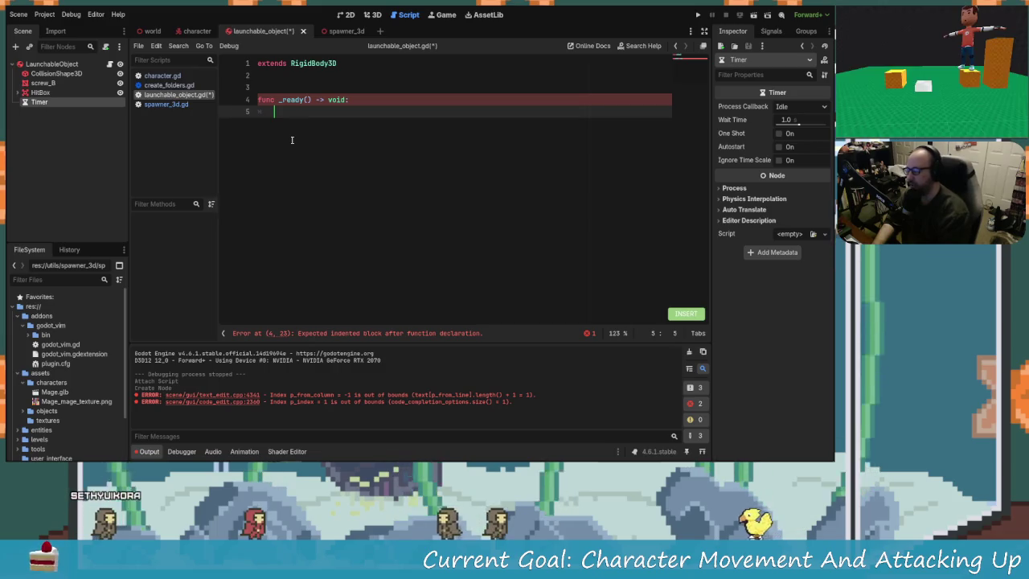
left_click_drag(44, 105, 270, 77)
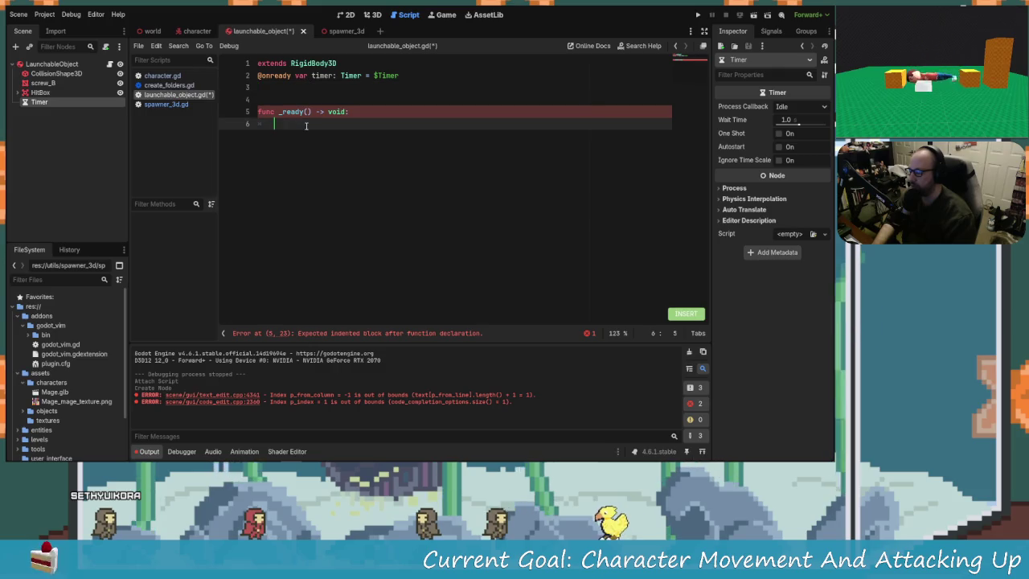
type("timer.connect(")
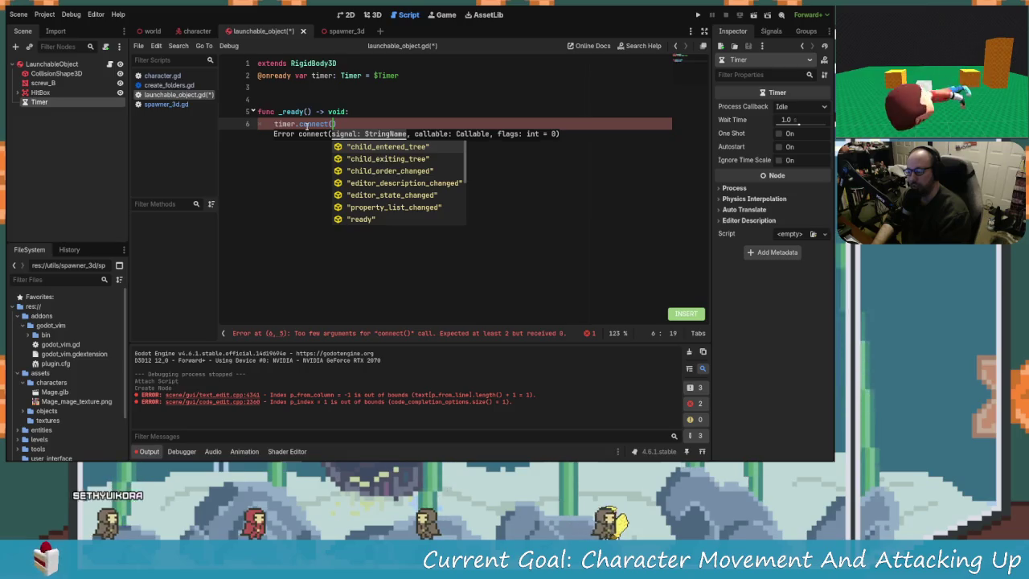
type("\"timeout\"")
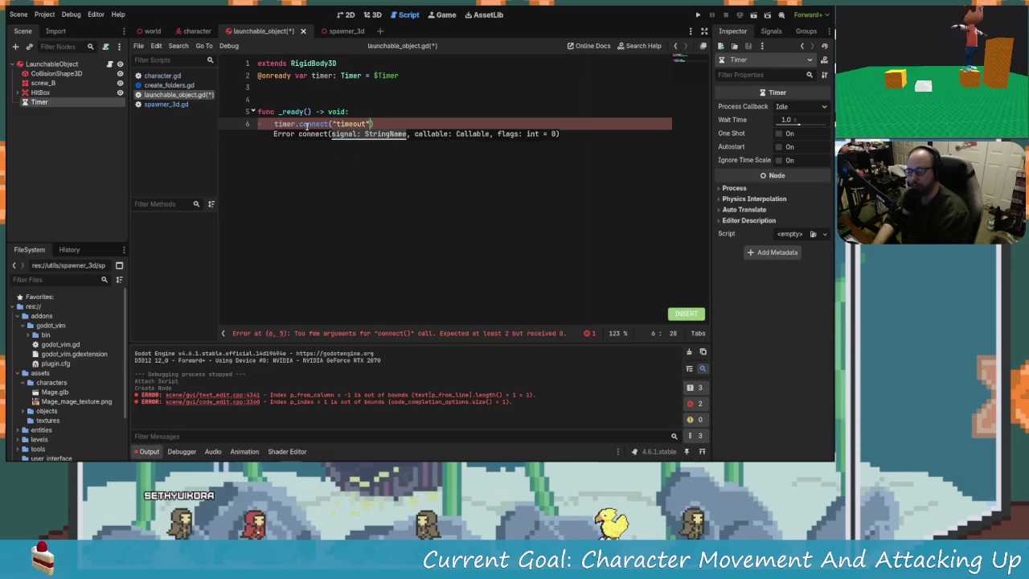
type(",")
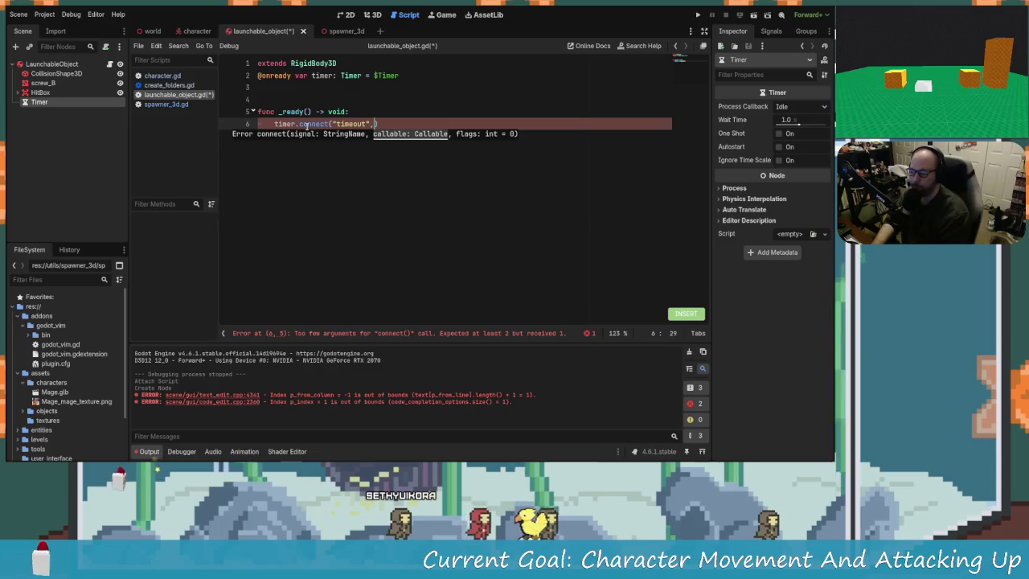
type("n")
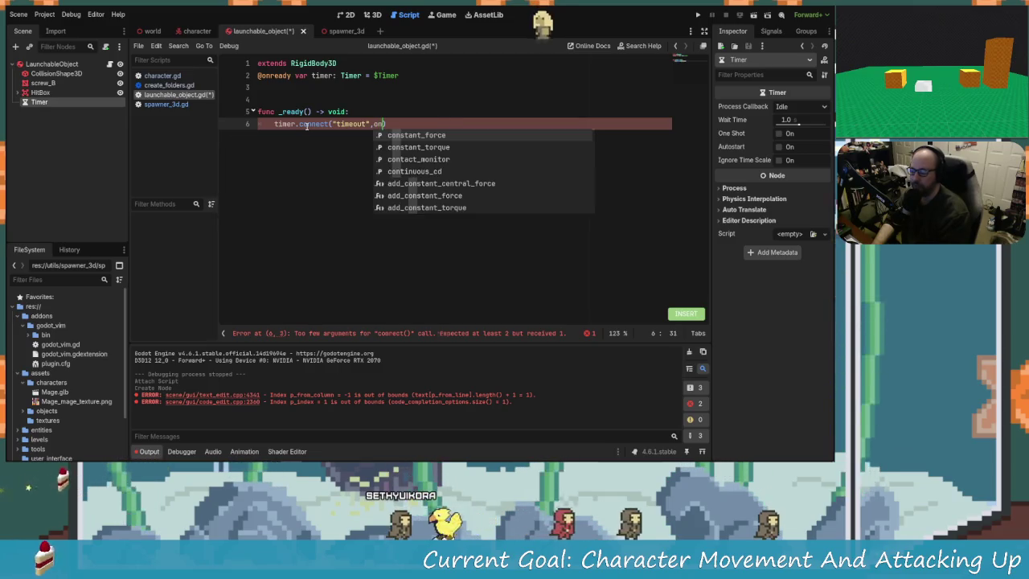
key("BackSpace")
key("BackSpace")
type("_on_time")
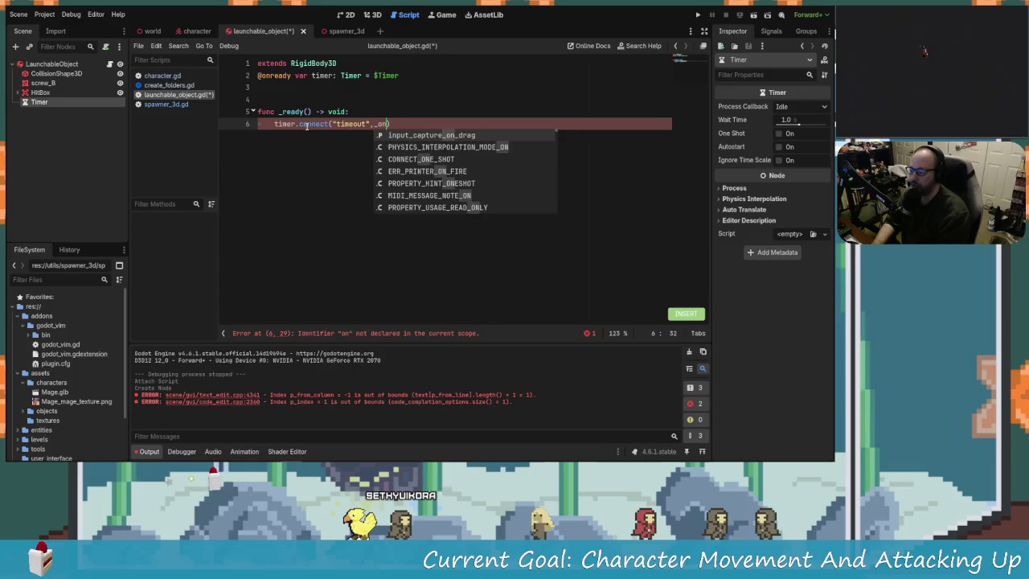
type("out")
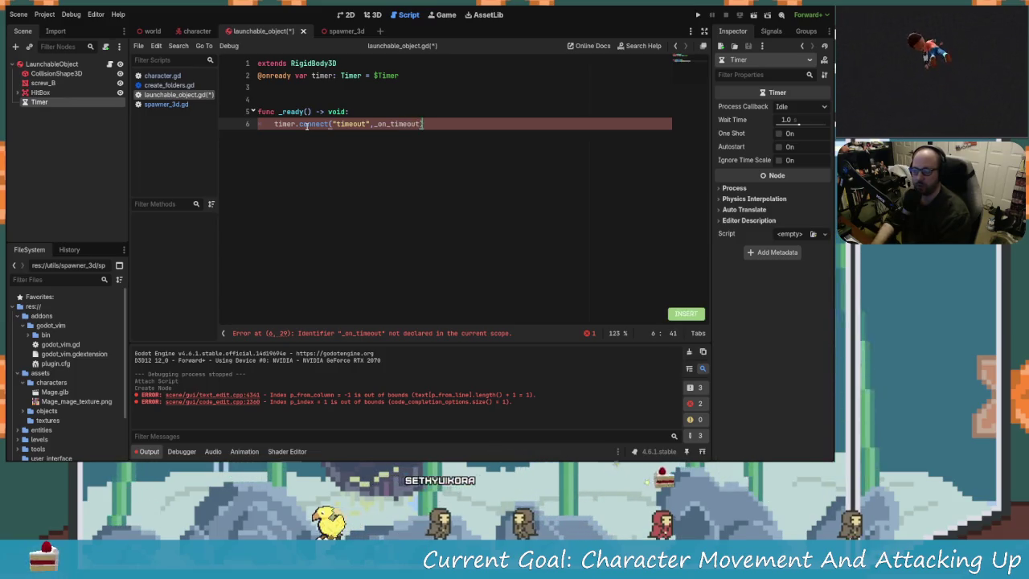
key("Return")
key("Return")
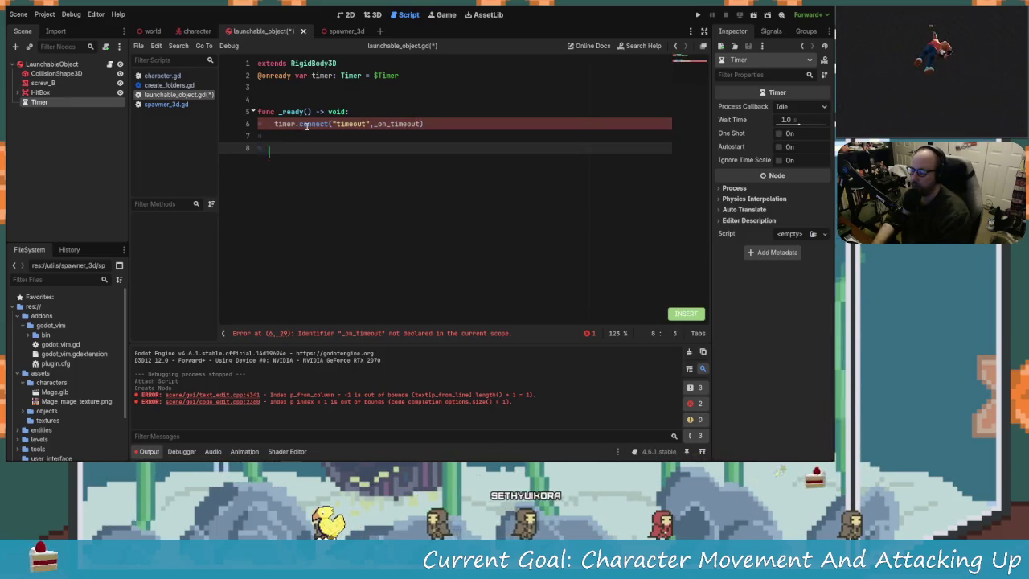
Write the func _on_timeout()->void: header below _ready
key("Return")
key("Return")
type("fu")
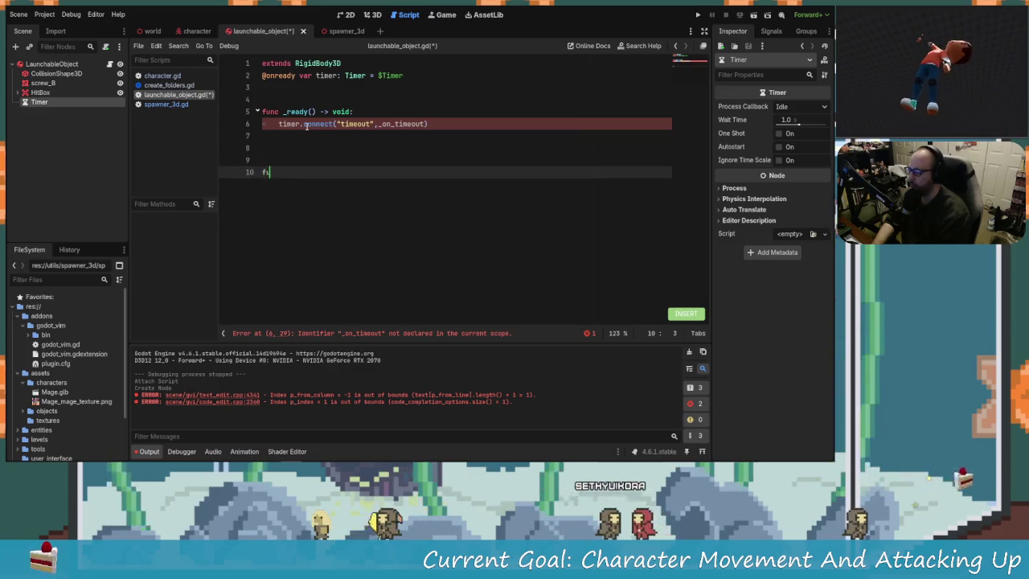
type("nc _on_timeou")
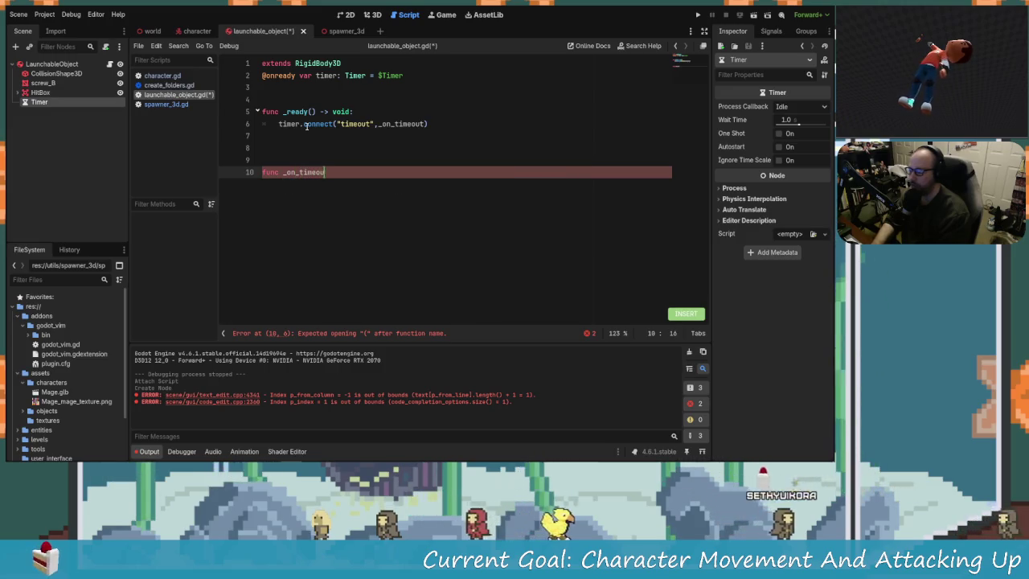
type(")")
type("> ")
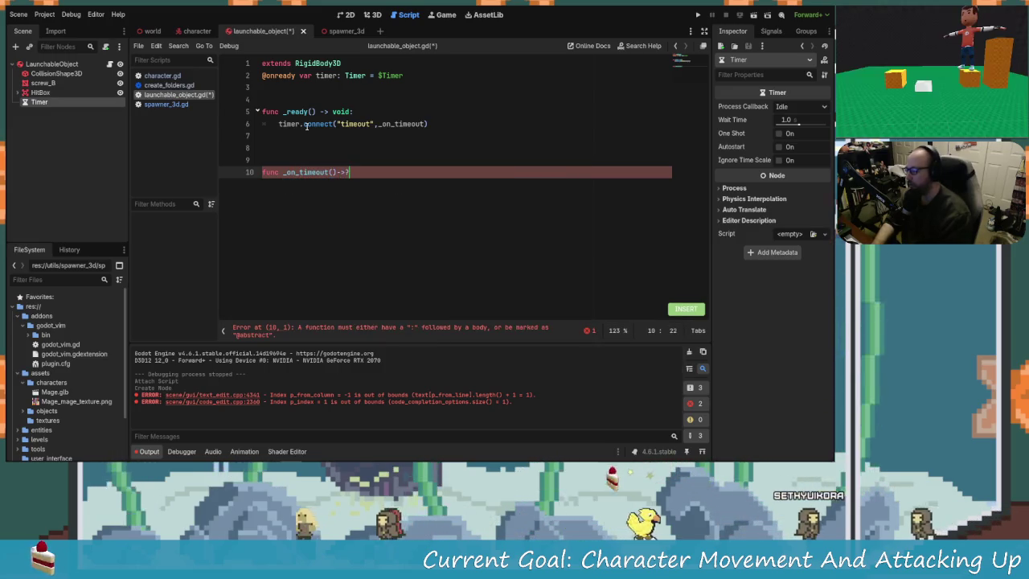
type(":")
key("Return")
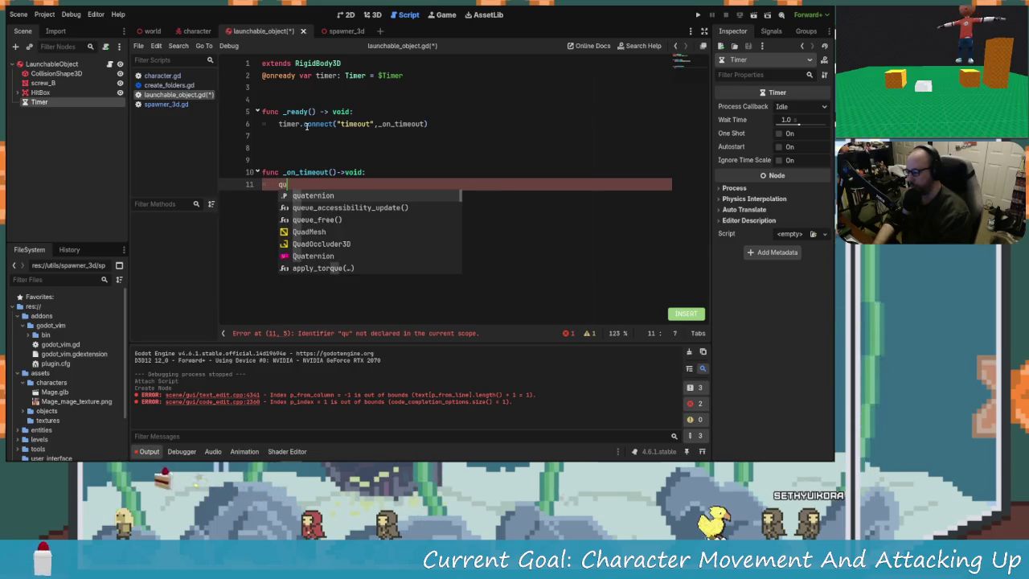
Put queue_free() in the _on_timeout body using autocomplete, and save the script
type("e")
key("Return")
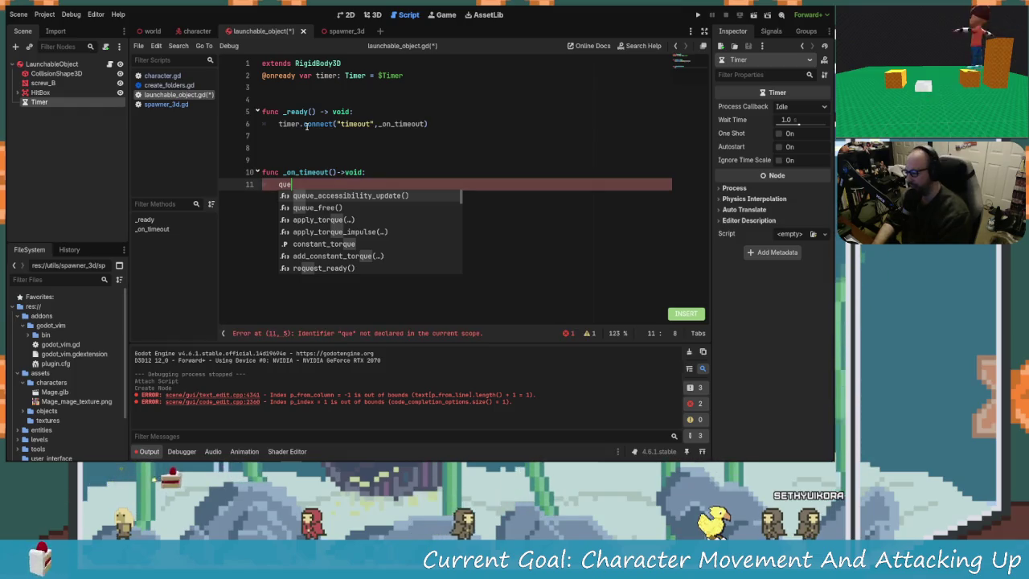
key("Down")
key("Down")
key("Return")
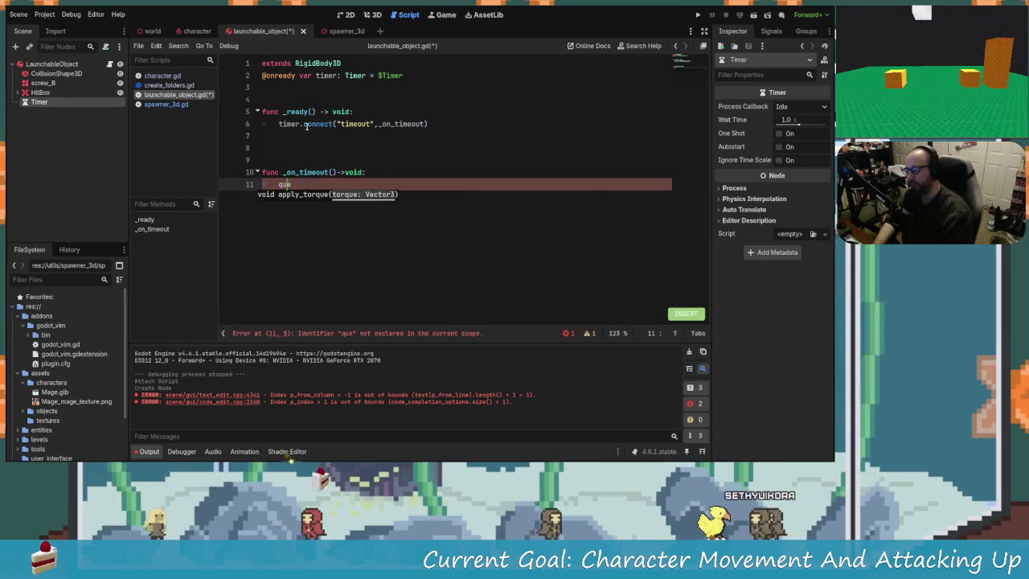
key("ctrl+z")
key("Down")
key("ctrl+space")
key("Down")
key("Down")
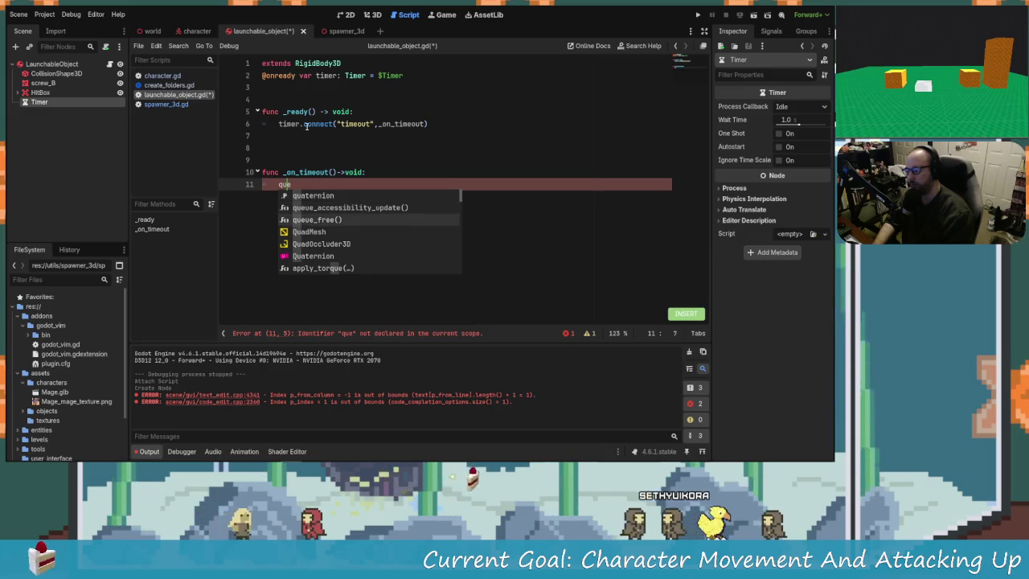
key("Return")
key("ctrl+s")
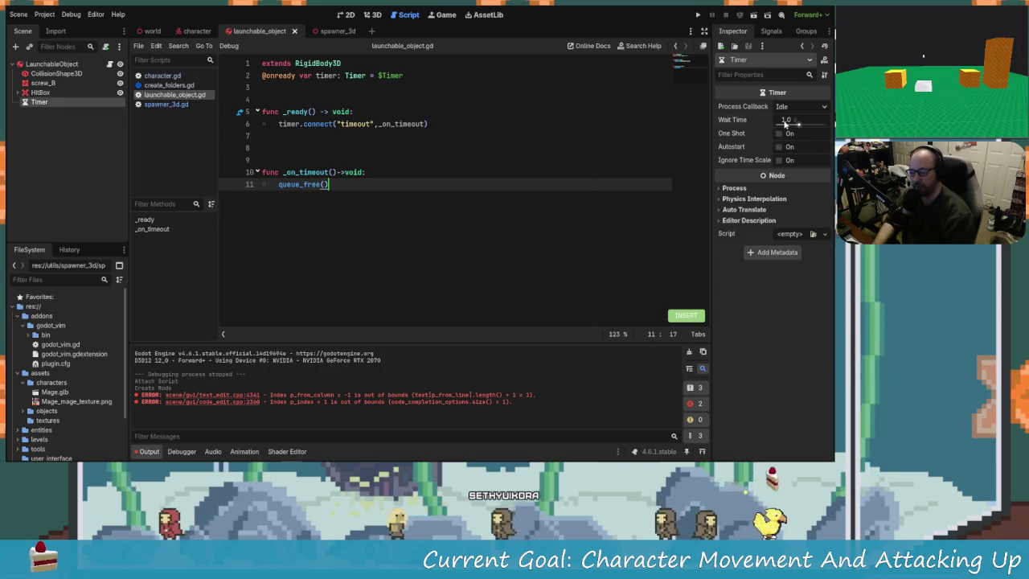
Set the Timer's Wait Time to 3 seconds and save
left_click(790, 119)
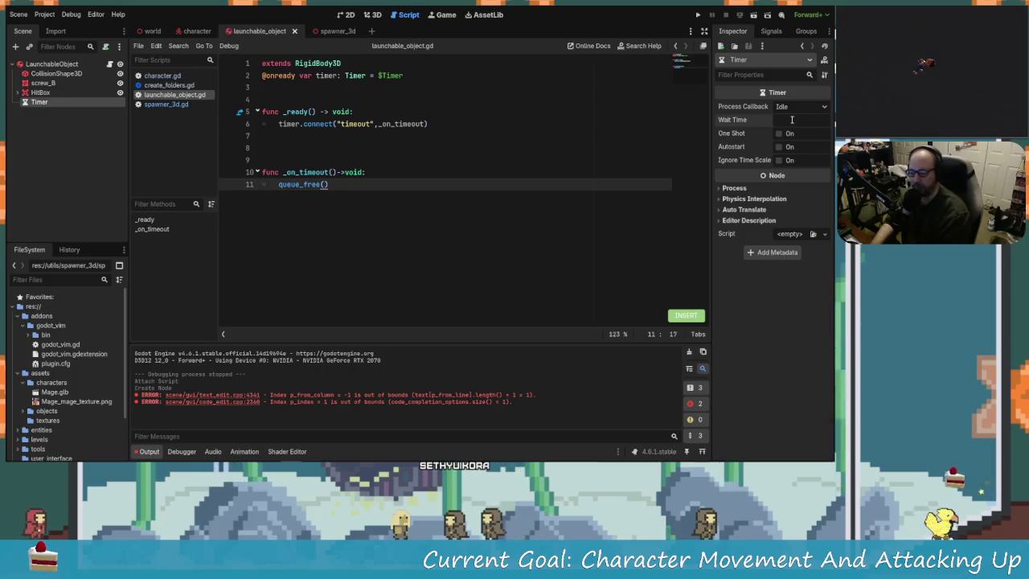
type("5")
key("Return")
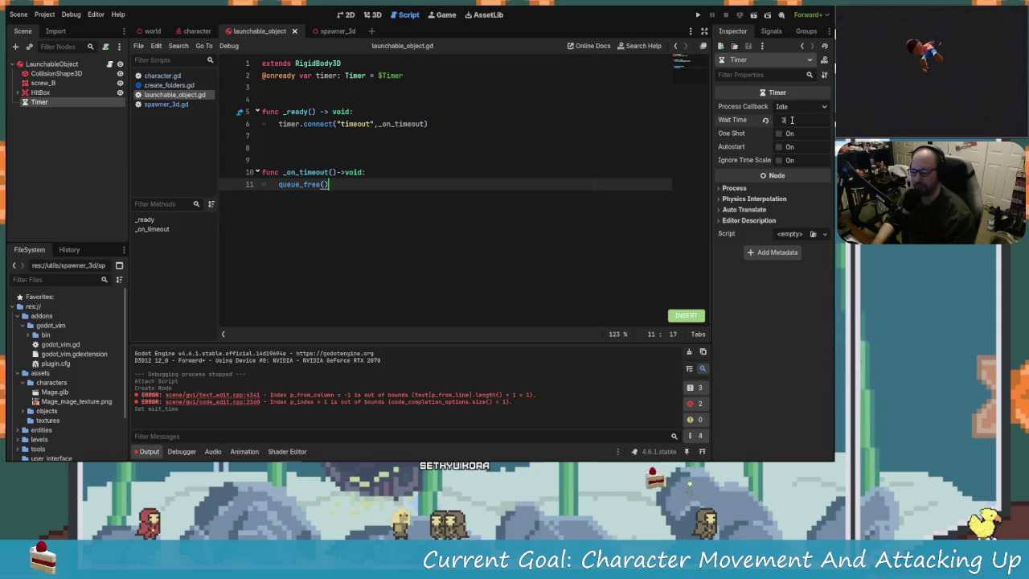
key("Return")
key("ctrl+s")
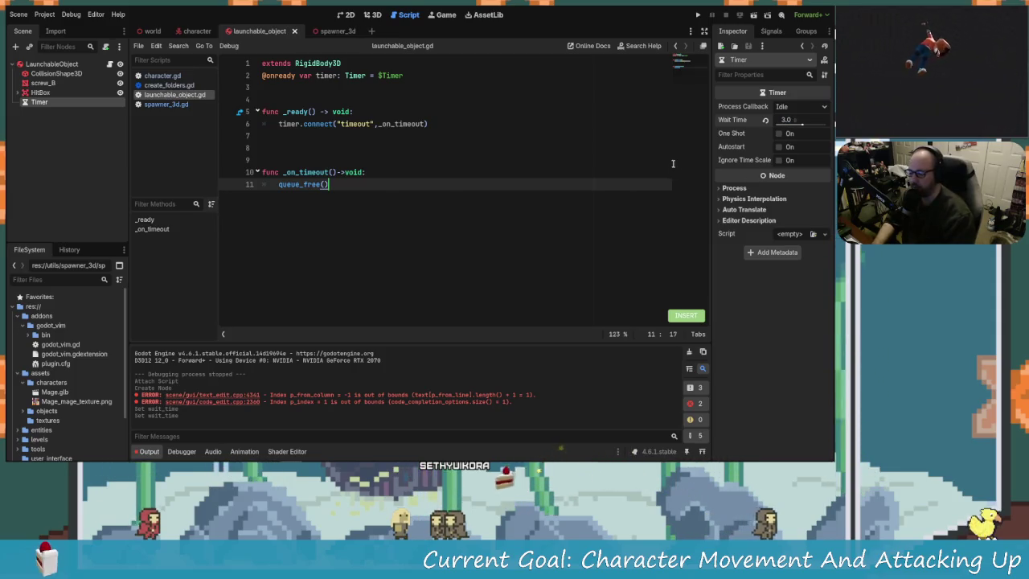
key("Return")
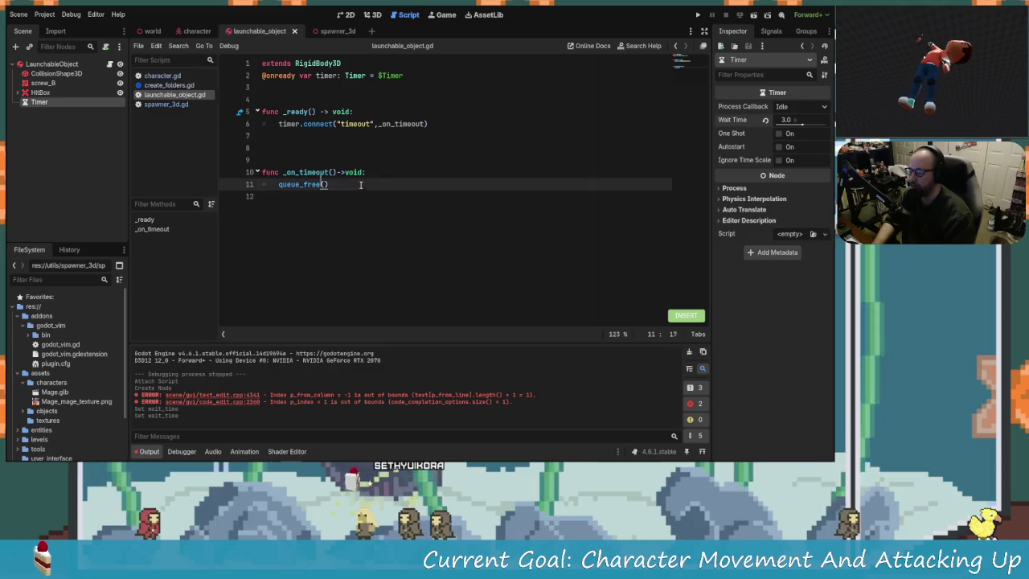
Enable Autostart on the Timer, save the scene, and run the game to test
left_click(779, 148)
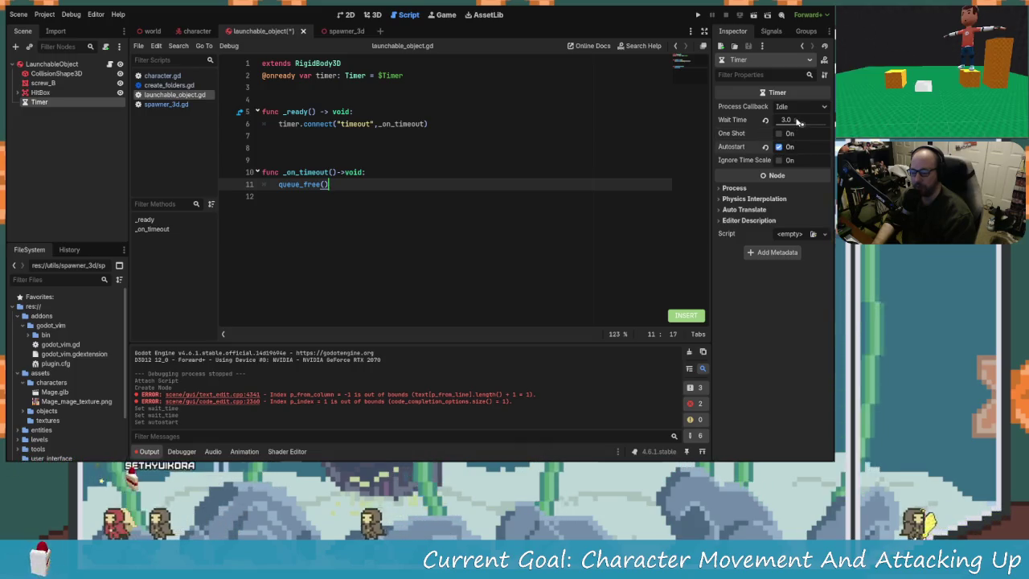
key("ctrl+s")
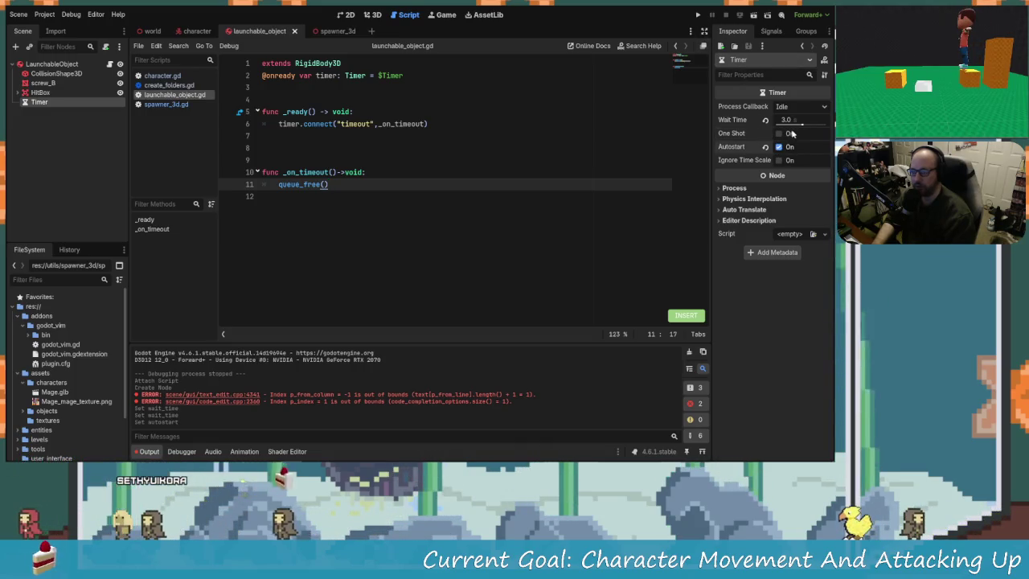
left_click(790, 120)
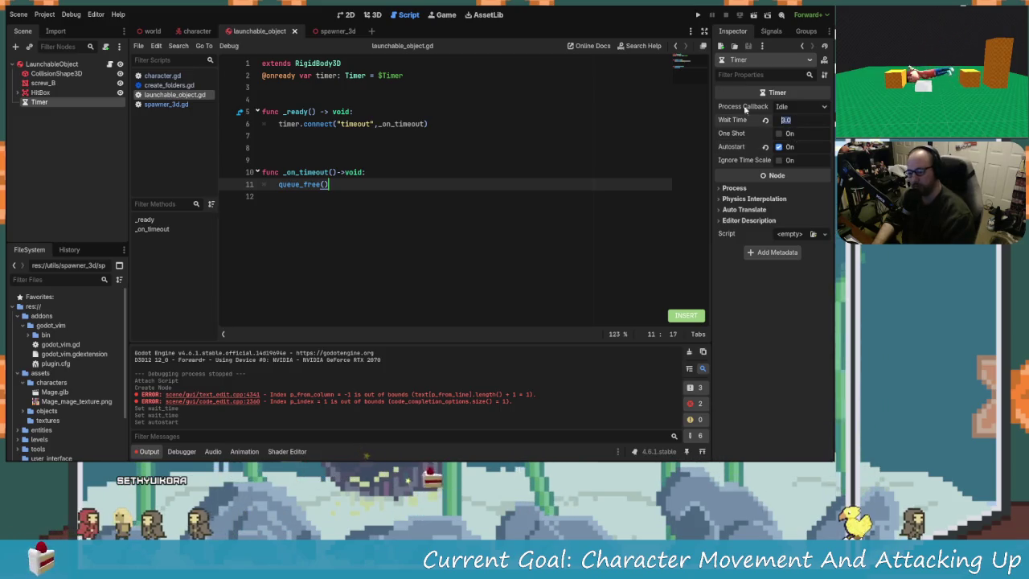
left_click(698, 16)
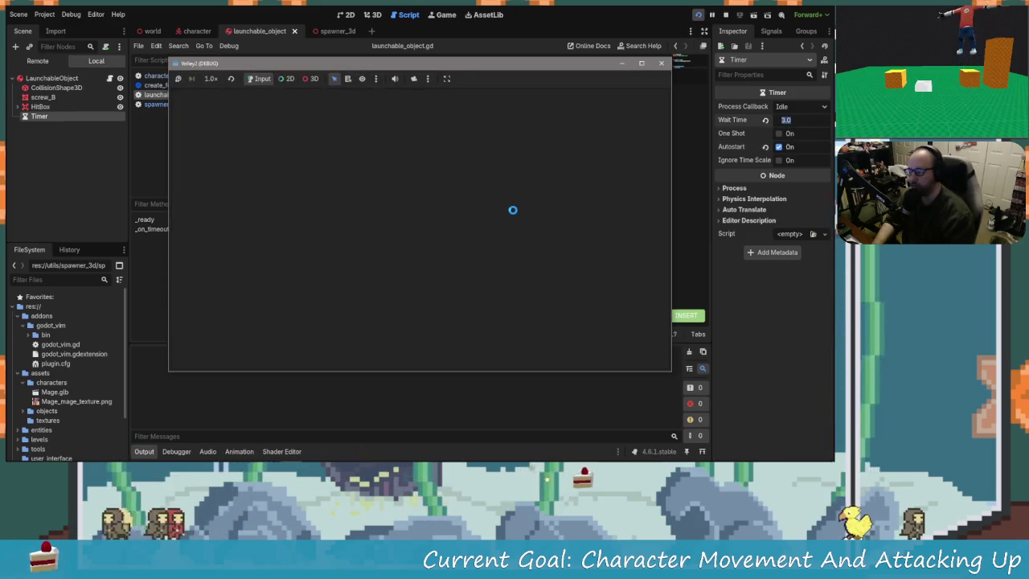
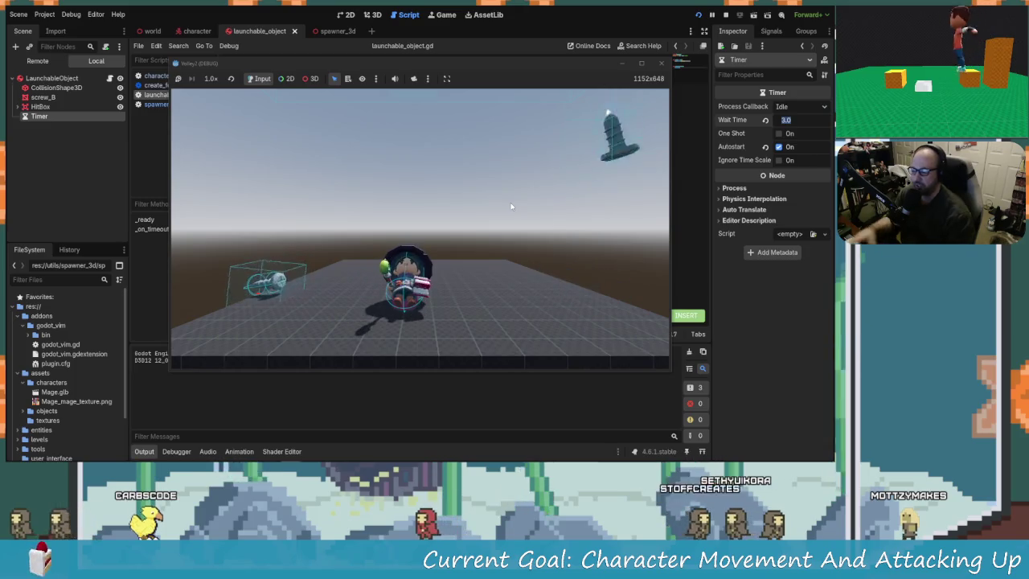
Stop the test run, save the launchable object scene, open the character scene, and switch to the browser's Volley capture
left_click(660, 63)
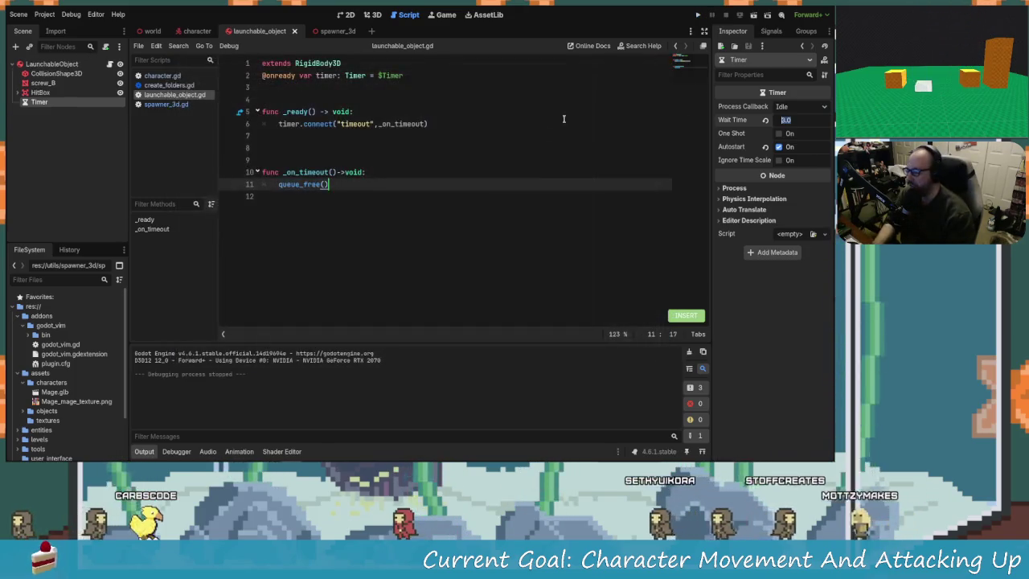
key("ctrl+s")
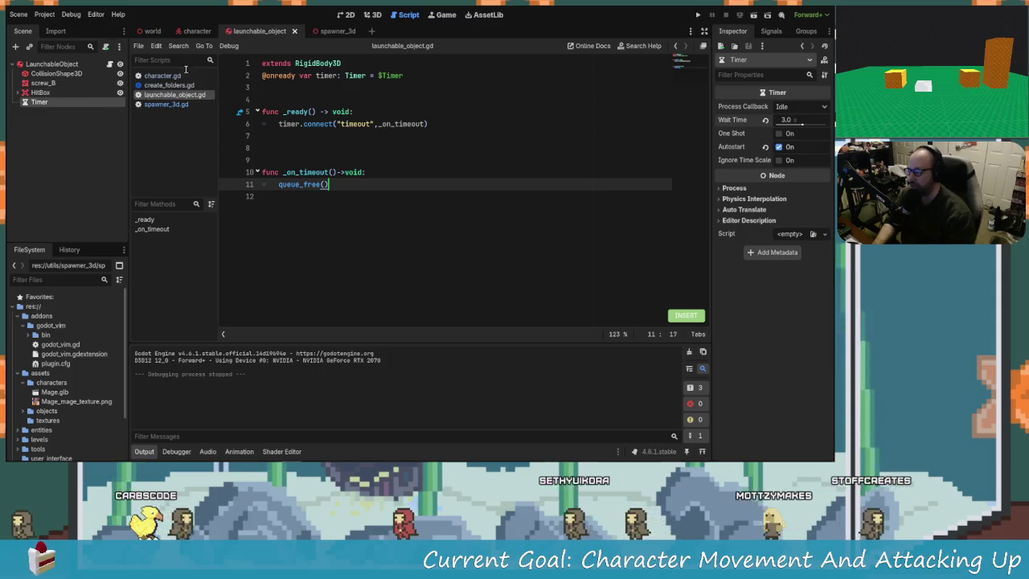
left_click(197, 31)
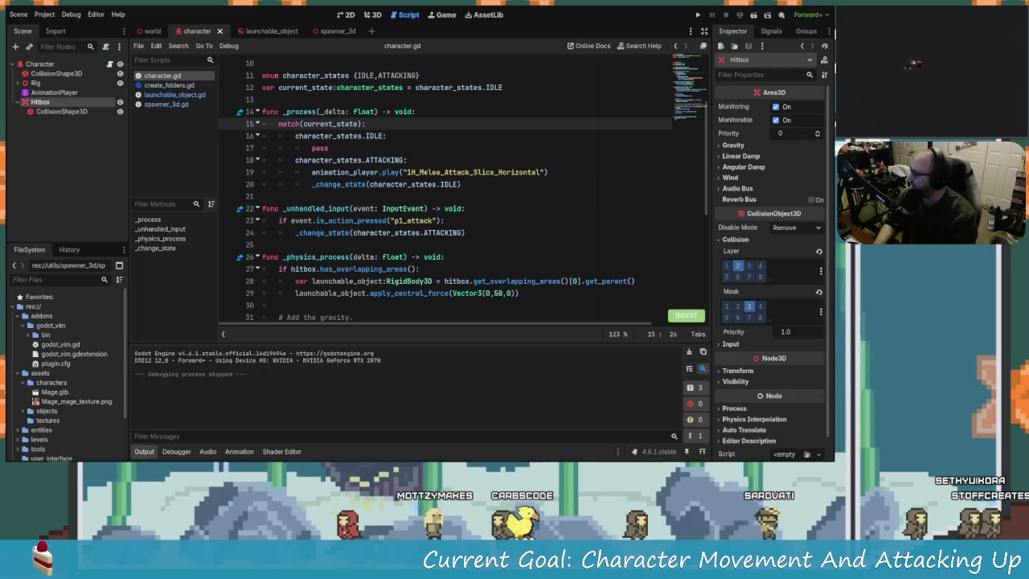
key("alt+Tab")
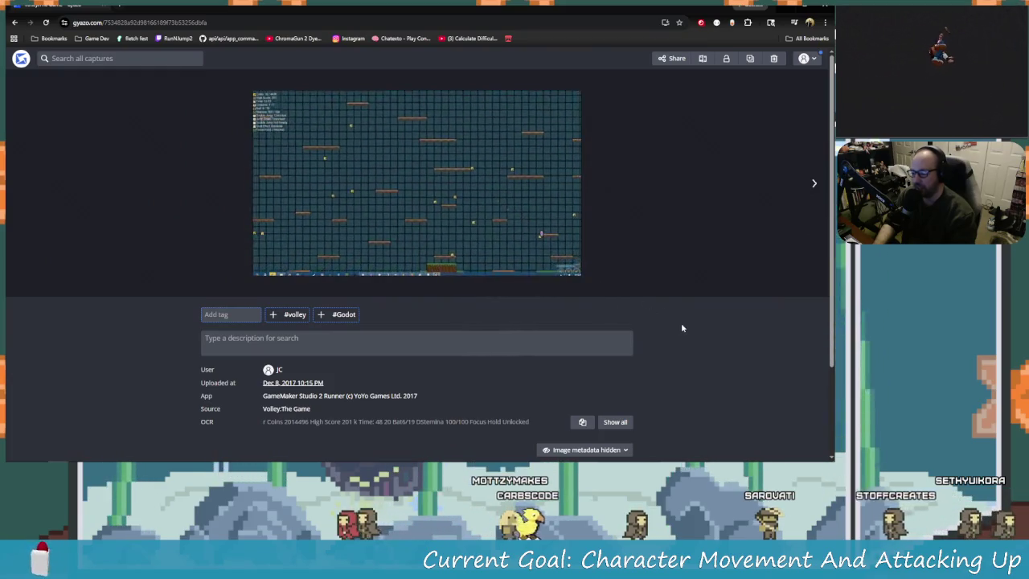
Browse the Volley captures in Gyazo, open the dark-themed one, then return to Godot
mouse_move(315, 273)
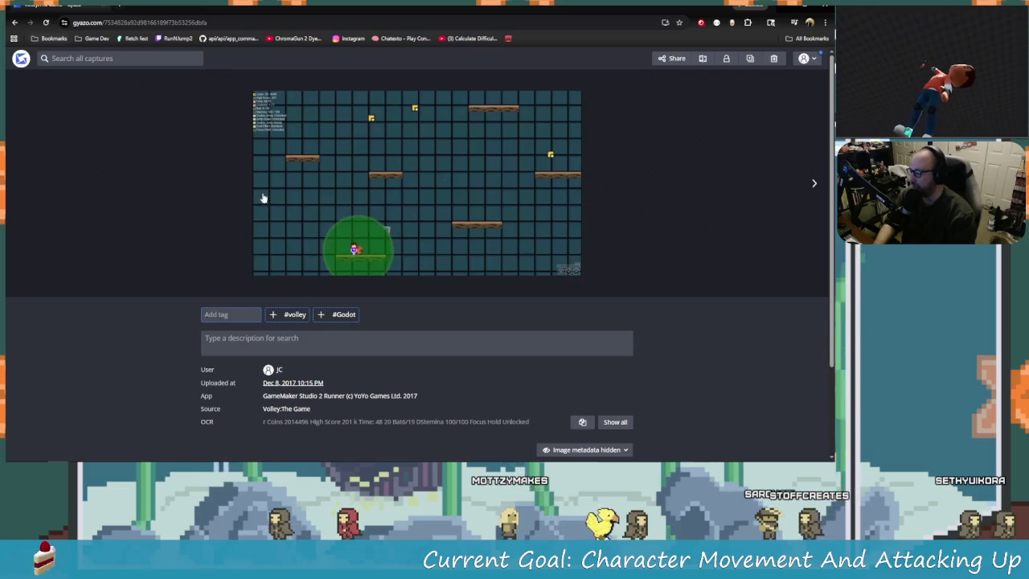
left_click(16, 23)
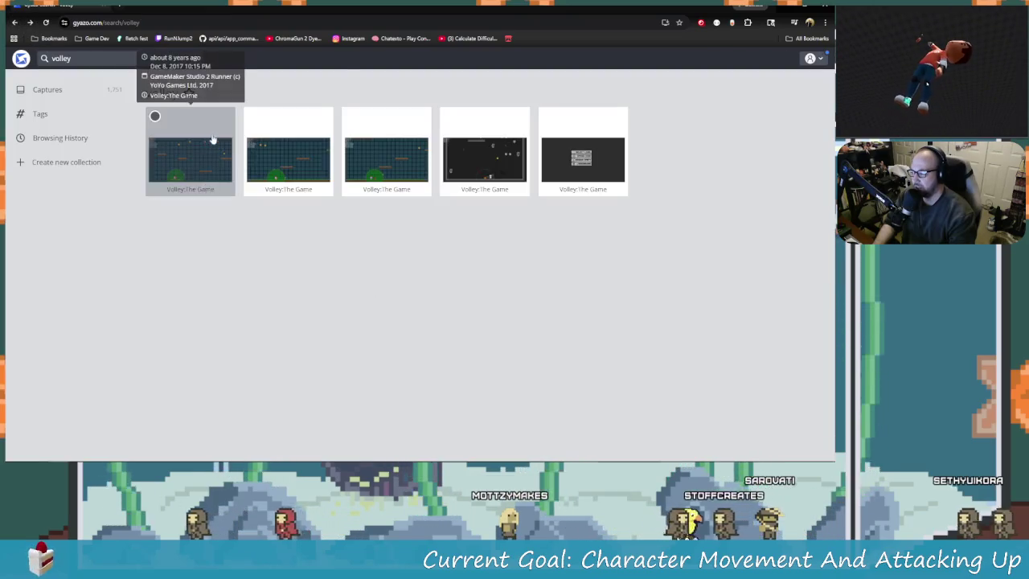
left_click(485, 159)
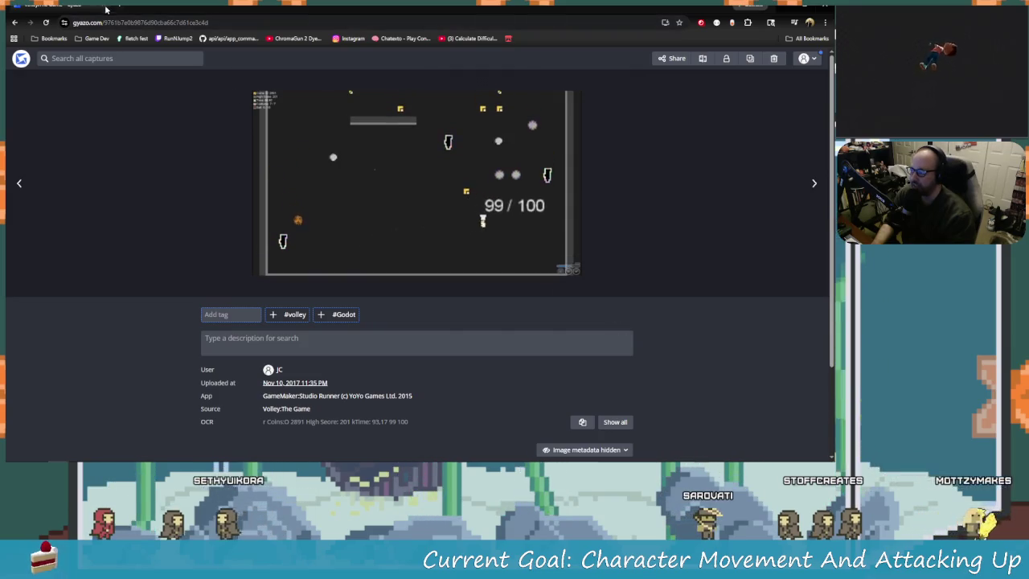
key("alt+Tab")
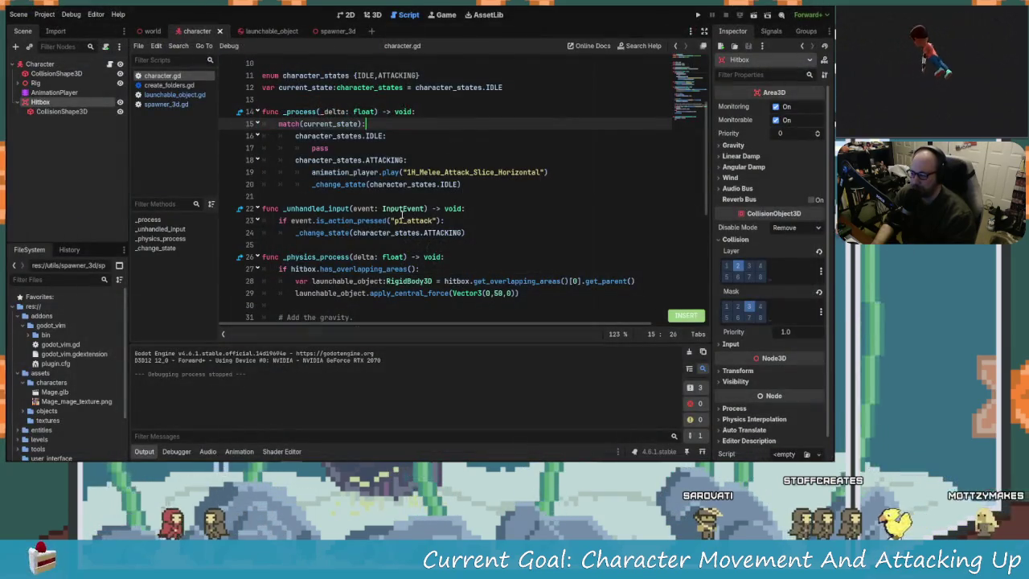
Save the character scene and switch to the 3D workspace, dismissing the large-scene save warning
left_click(403, 215)
key("ctrl+s")
key("ctrl+F2")
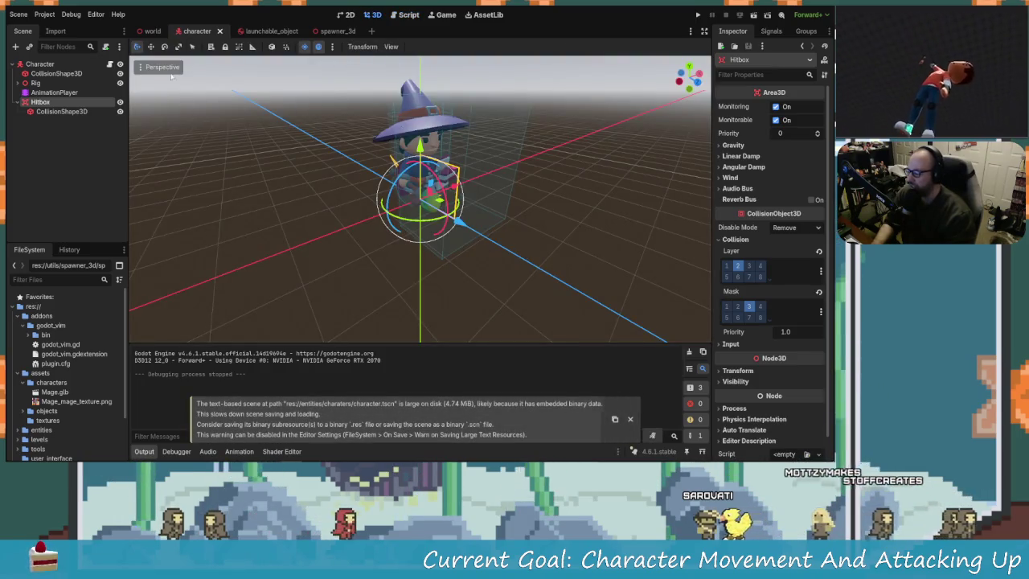
left_click(631, 420)
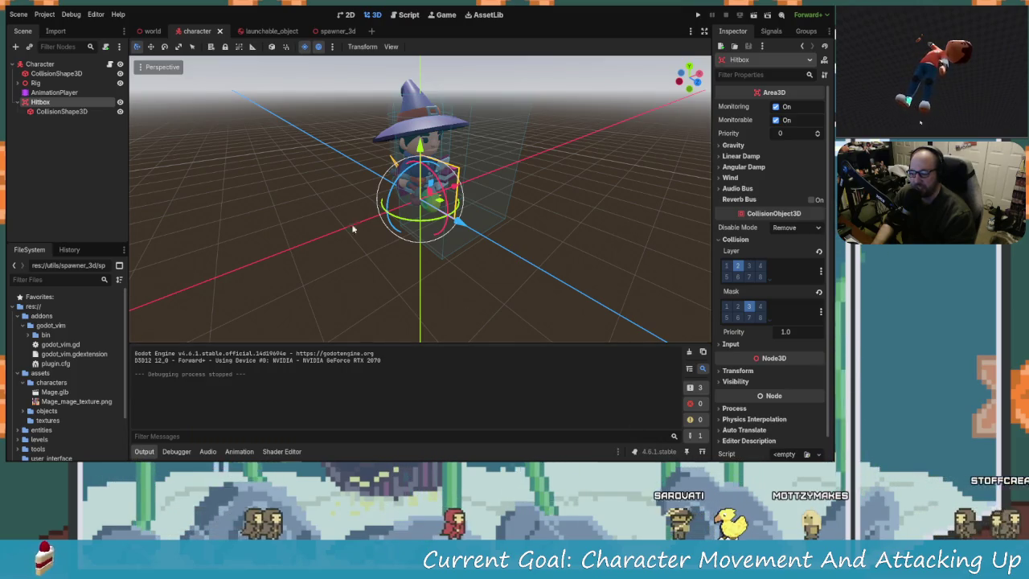
Orbit around the screw model, then the wizard model, before bringing up the world scene
left_click(265, 31)
mouse_move(387, 224)
left_mouse_down()
mouse_move(535, 162)
mouse_move(451, 211)
mouse_move(461, 223)
mouse_move(412, 232)
mouse_move(467, 232)
mouse_move(454, 237)
mouse_move(338, 211)
mouse_move(477, 239)
mouse_move(426, 226)
left_mouse_up()
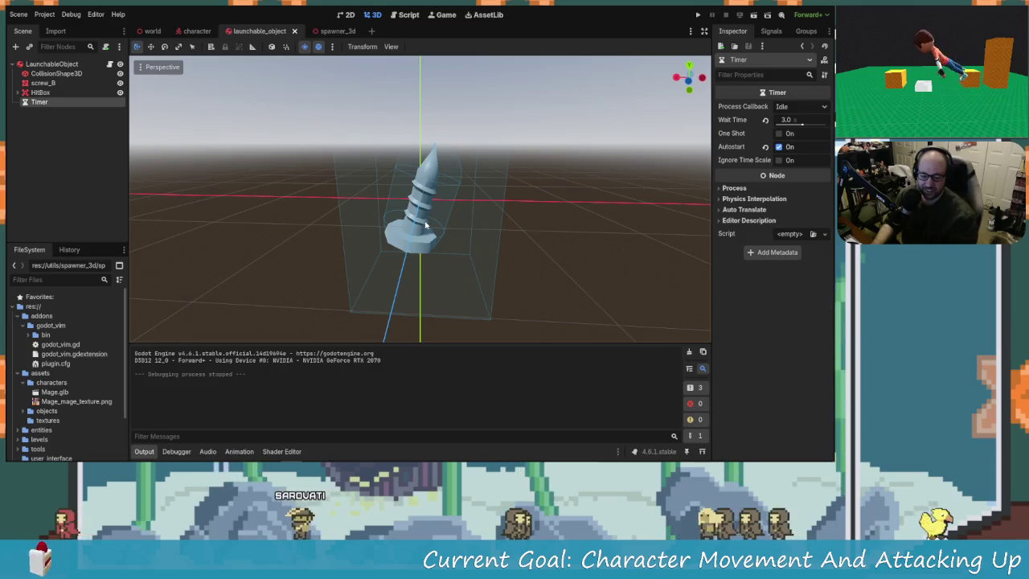
mouse_move(534, 273)
left_mouse_down()
mouse_move(464, 282)
mouse_move(544, 266)
mouse_move(531, 266)
mouse_move(568, 281)
mouse_move(536, 280)
mouse_move(573, 266)
mouse_move(487, 266)
mouse_move(215, 85)
left_mouse_up()
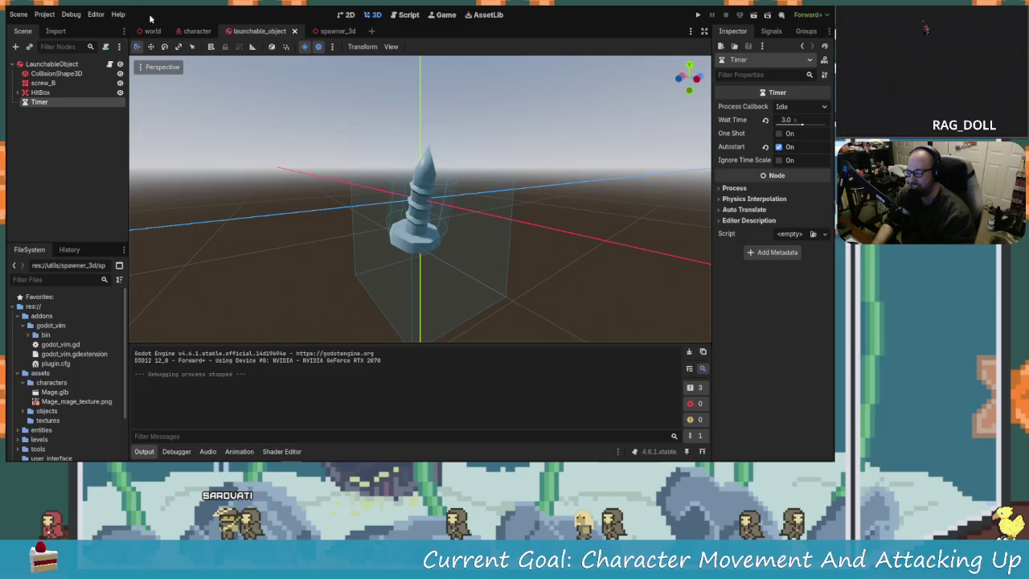
left_click(197, 31)
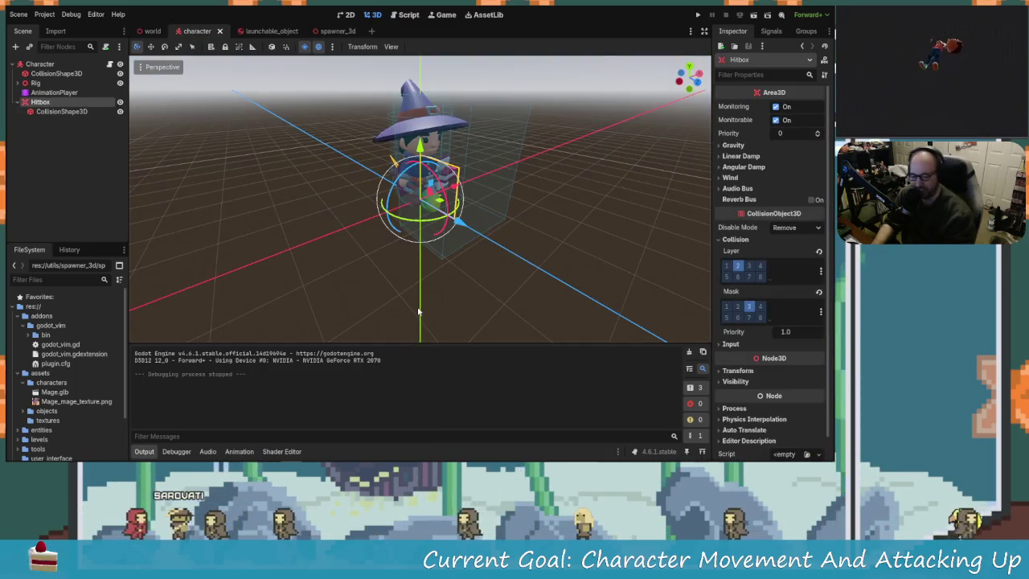
mouse_move(354, 237)
left_mouse_down()
mouse_move(335, 218)
mouse_move(338, 156)
mouse_move(276, 143)
mouse_move(430, 180)
left_mouse_up()
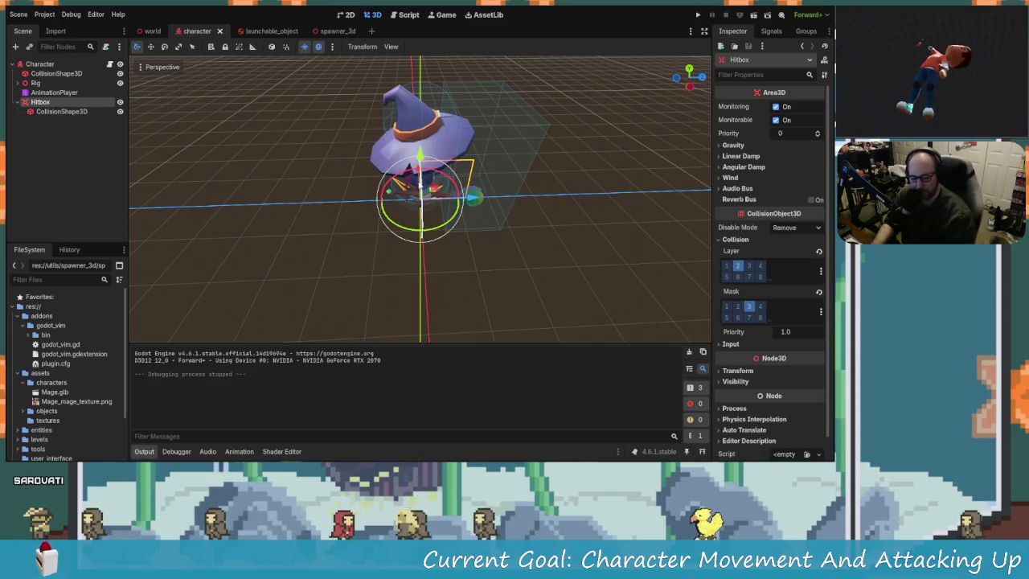
left_click_drag(430, 180, 467, 127)
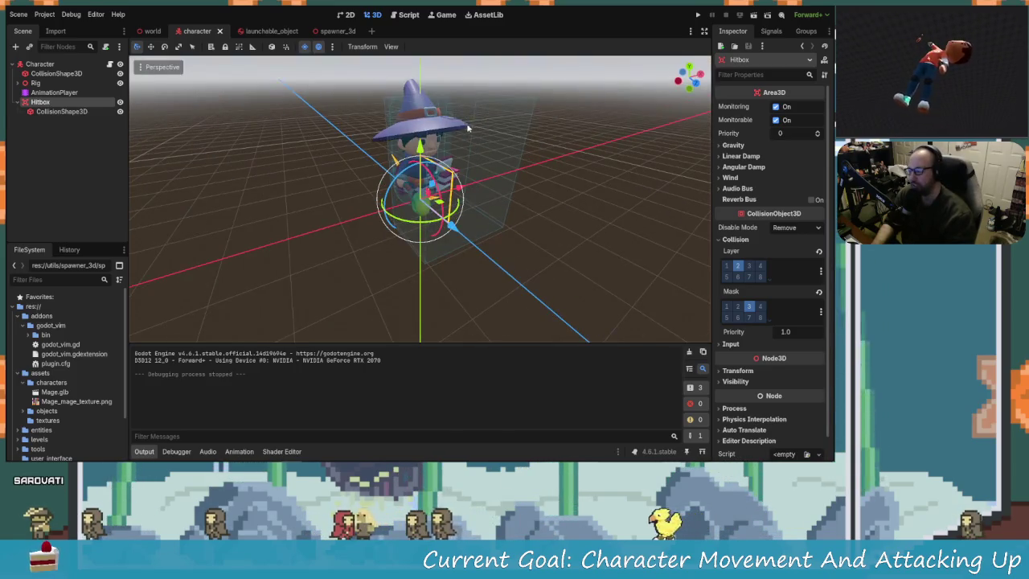
left_click(152, 30)
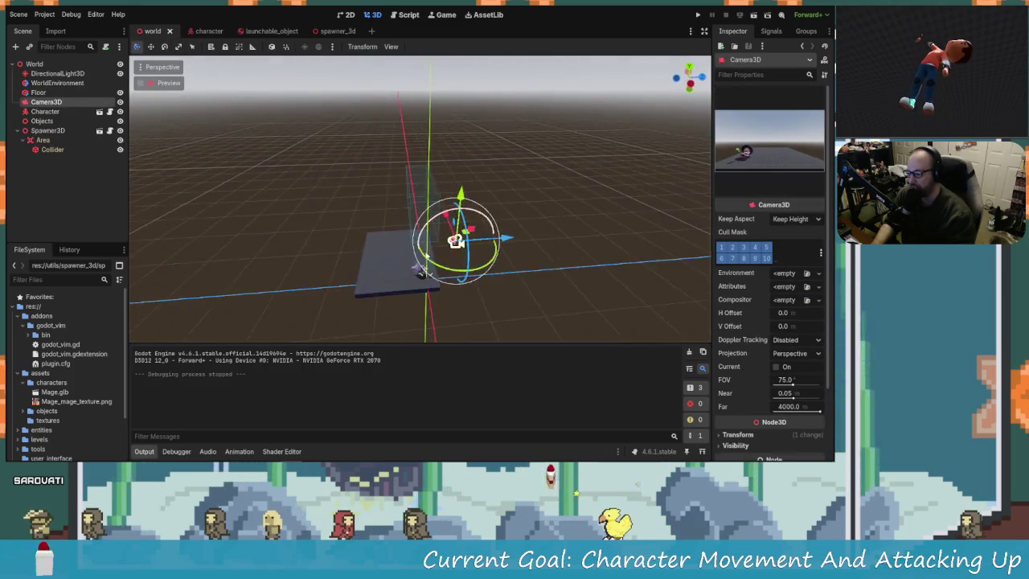
Lower the world view to ground level, frame the Character node, then return to the character scene
scroll(311, 311, "down", 5)
left_click_drag(311, 312, 417, 257)
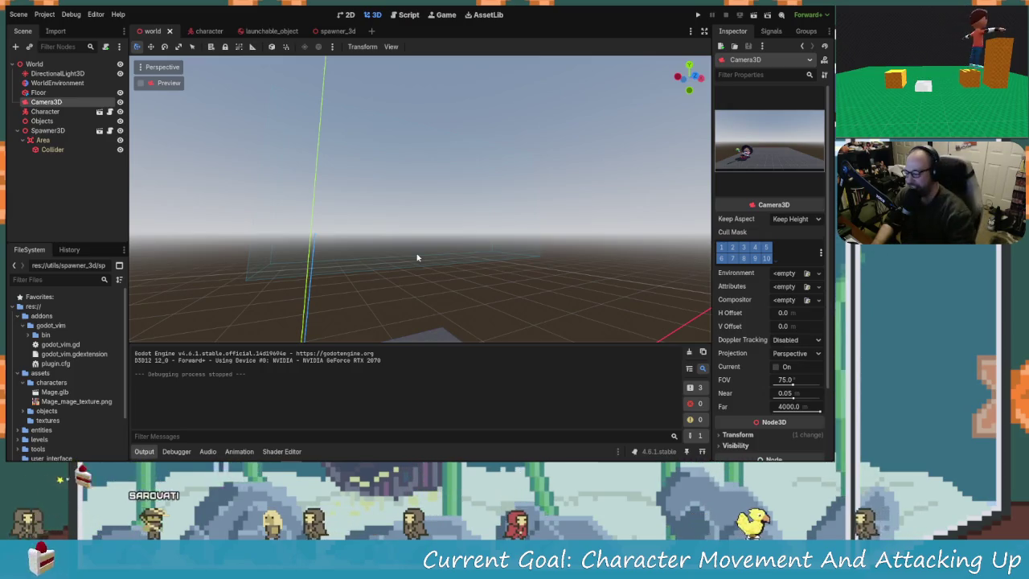
left_click(45, 111)
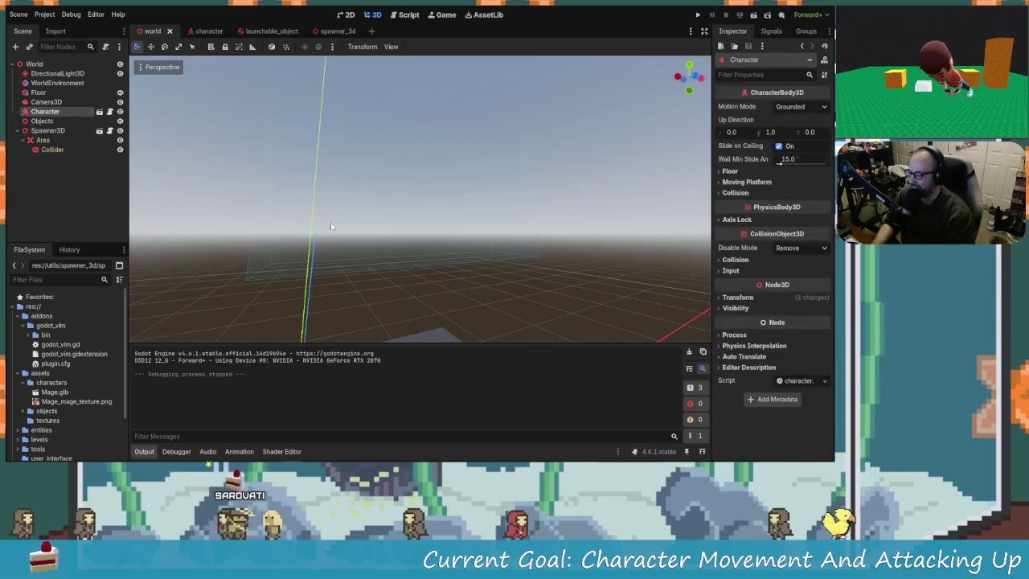
key("f")
mouse_move(416, 263)
left_mouse_down()
mouse_move(494, 314)
mouse_move(462, 231)
mouse_move(338, 229)
mouse_move(455, 278)
mouse_move(458, 238)
left_mouse_up()
left_click(198, 31)
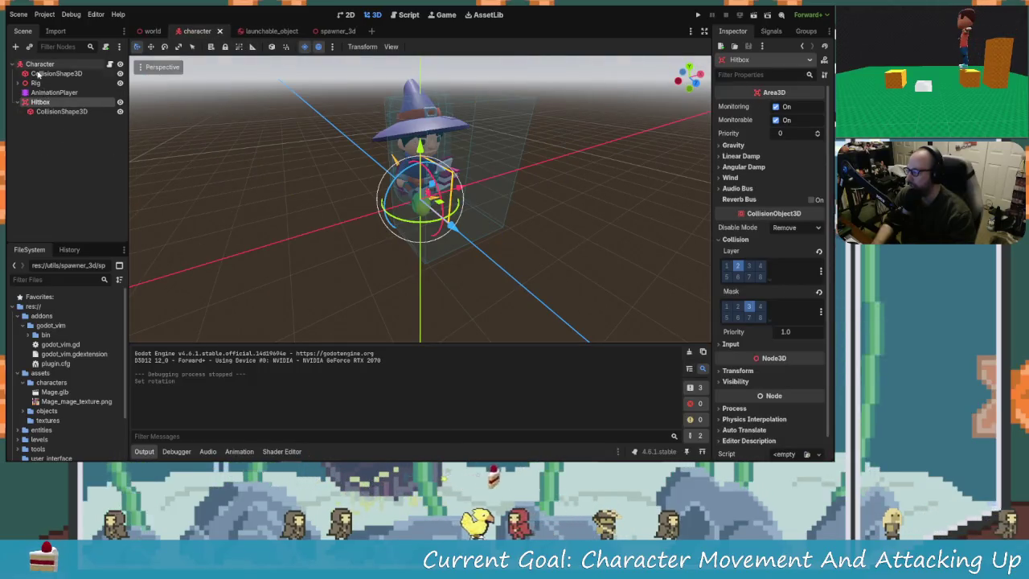
Tilt the Rig and its CollisionShape3D about 42 degrees around the X axis
left_click(56, 73)
left_click(35, 83)
left_click_drag(279, 158, 450, 211)
left_click(55, 73, "ctrl")
mouse_move(291, 163)
left_mouse_down()
mouse_move(360, 203)
mouse_move(402, 205)
left_mouse_up()
mouse_move(455, 171)
left_mouse_down()
mouse_move(431, 158)
mouse_move(527, 241)
left_mouse_up()
key("ctrl+z")
mouse_move(387, 221)
left_mouse_down()
mouse_move(568, 232)
mouse_move(535, 244)
mouse_move(526, 287)
mouse_move(462, 278)
mouse_move(453, 222)
mouse_move(533, 238)
mouse_move(451, 190)
left_mouse_up()
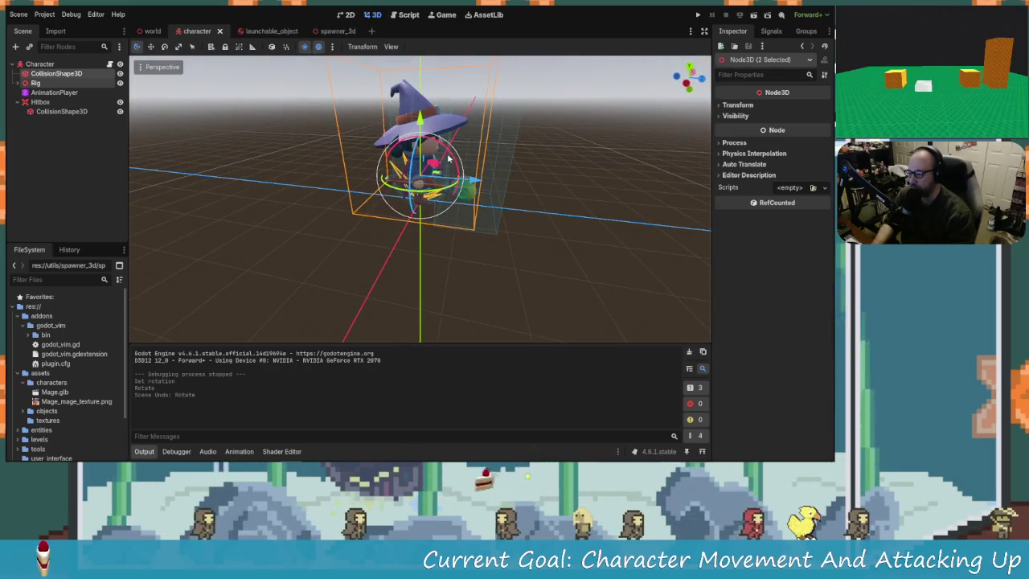
mouse_move(439, 146)
left_mouse_down()
mouse_move(449, 164)
mouse_move(438, 170)
mouse_move(406, 149)
mouse_move(375, 172)
left_mouse_up()
Raise the Hitbox node along the Y axis
left_click(41, 102)
mouse_move(516, 234)
left_mouse_down()
mouse_move(485, 251)
mouse_move(421, 211)
left_mouse_up()
mouse_move(421, 151)
left_mouse_down()
mouse_move(422, 109)
mouse_move(419, 133)
left_mouse_up()
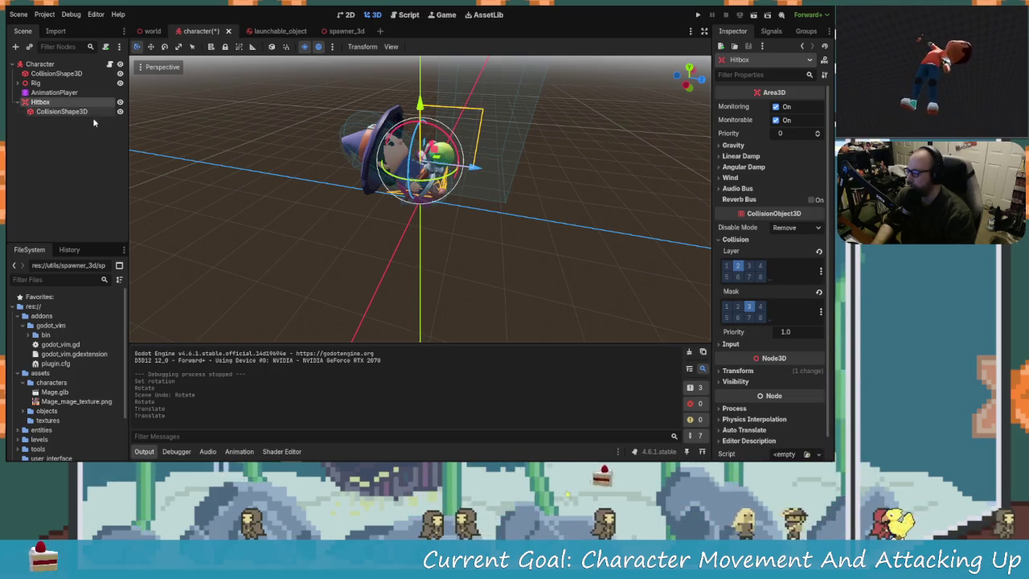
left_click(356, 176)
Widen the Hitbox's collision box along the X axis
left_click(50, 112)
mouse_move(362, 209)
left_mouse_down()
mouse_move(440, 135)
mouse_move(497, 124)
mouse_move(507, 134)
mouse_move(474, 109)
mouse_move(396, 154)
mouse_move(457, 118)
mouse_move(463, 129)
left_mouse_up()
scroll(440, 135, "up", 2)
scroll(456, 119, "down", 1)
mouse_move(383, 122)
left_mouse_down()
mouse_move(374, 126)
mouse_move(473, 164)
mouse_move(464, 241)
mouse_move(298, 177)
mouse_move(352, 168)
mouse_move(499, 204)
left_mouse_up()
Save the character scene, dismiss the save warning, and view the world scene's platform frontally
key("ctrl+s")
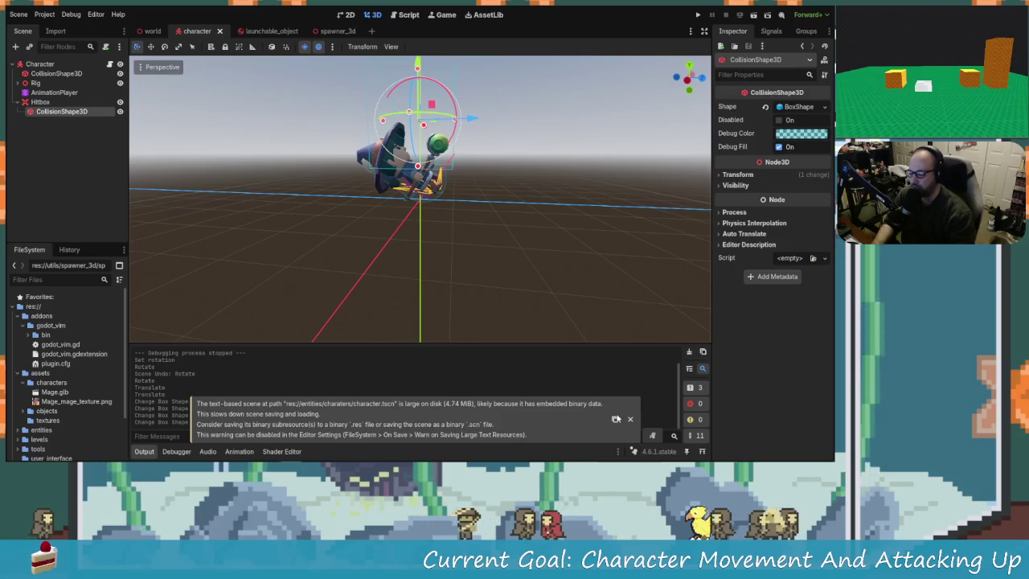
left_click(630, 421)
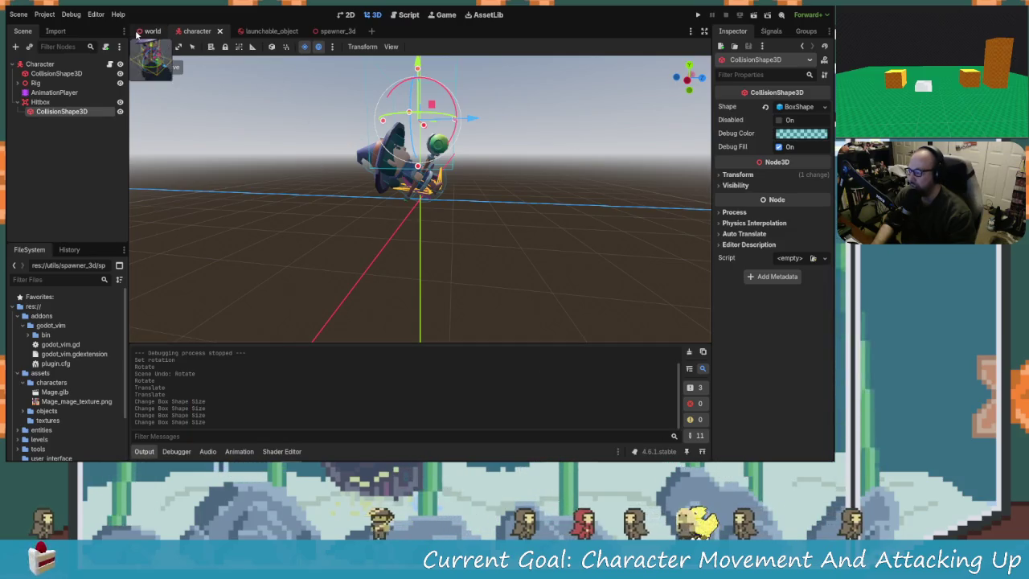
left_click(137, 34)
scroll(414, 222, "down", 5)
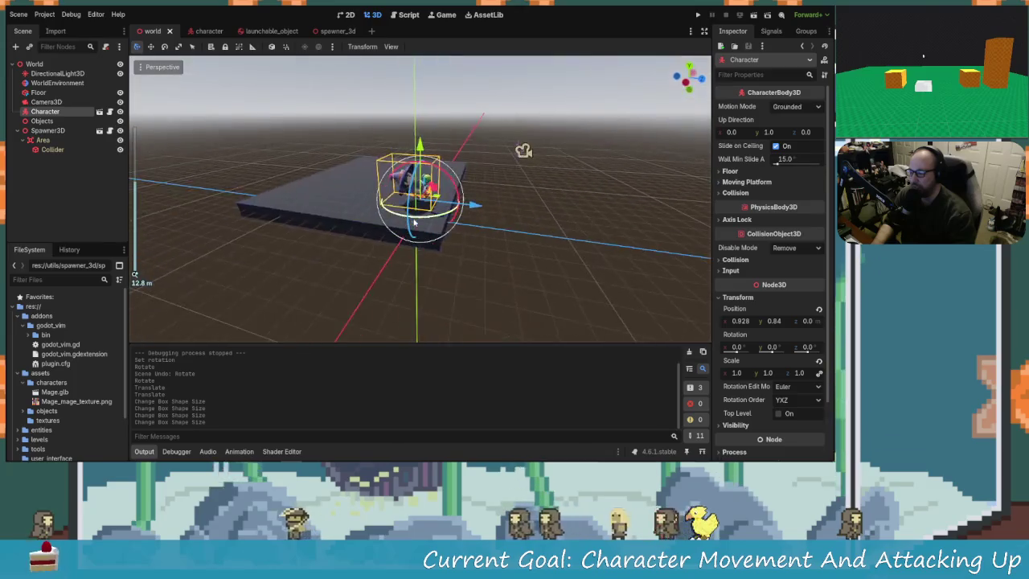
left_click_drag(414, 222, 492, 68)
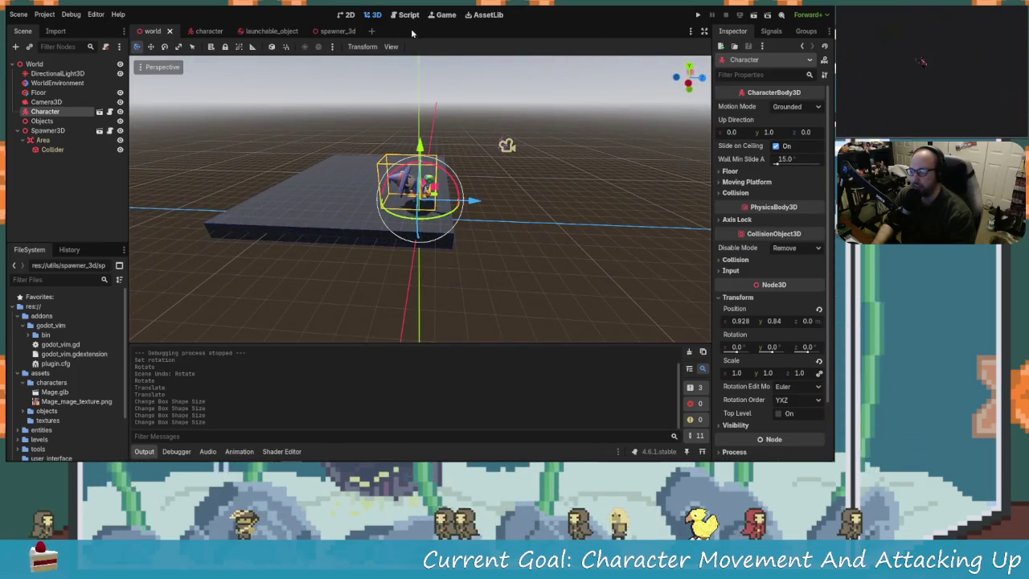
Close the force call on line 29 with a parenthesis and start a new line after it
left_click(406, 14)
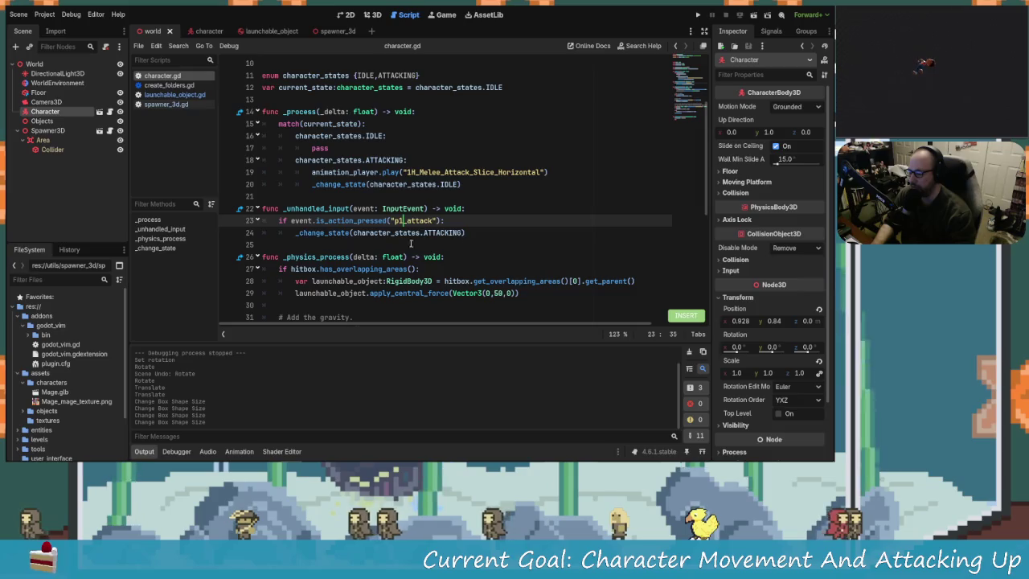
scroll(418, 245, "down", 5)
scroll(347, 174, "up", 2)
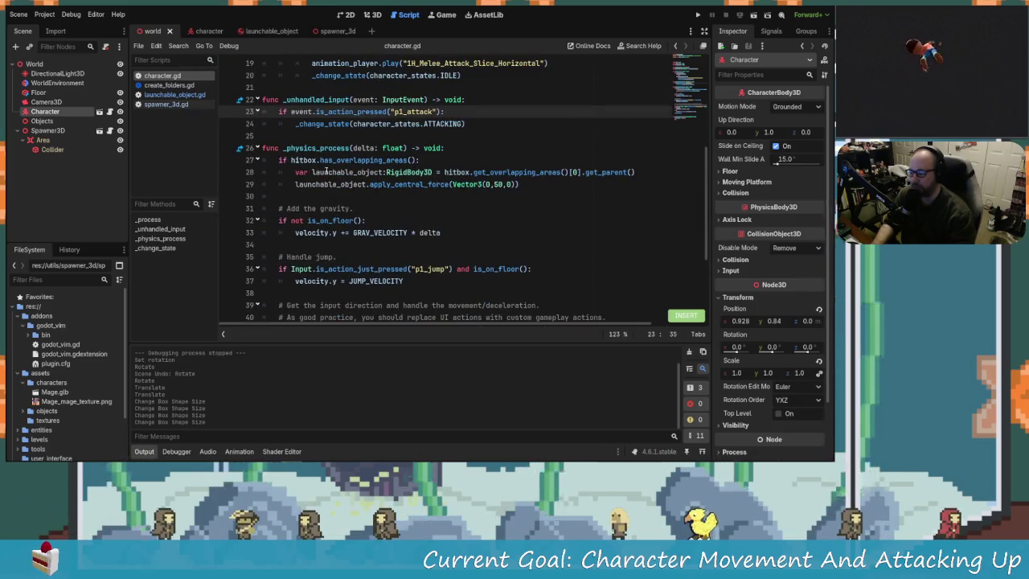
left_click(614, 173)
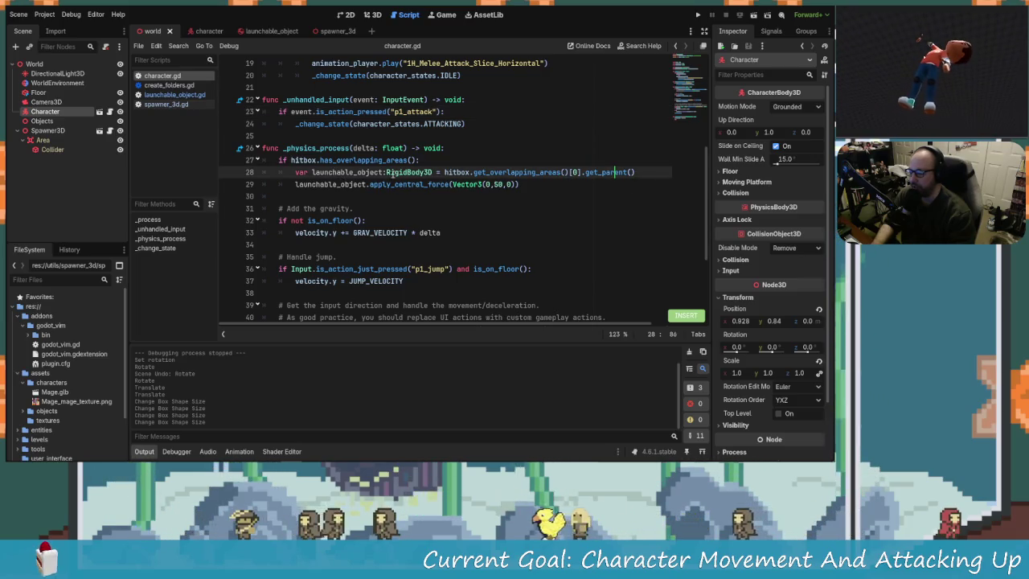
left_click(452, 185)
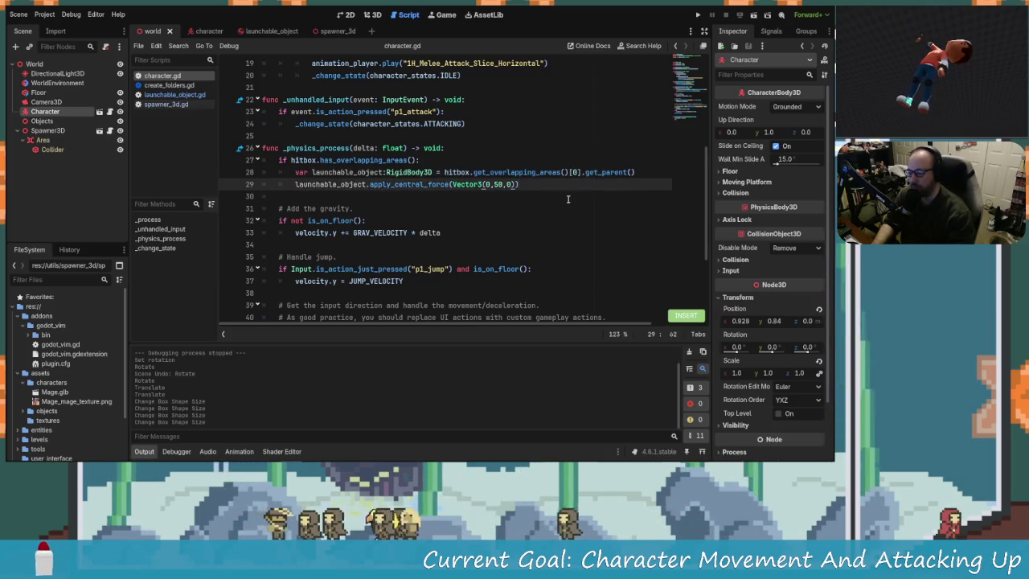
type(")")
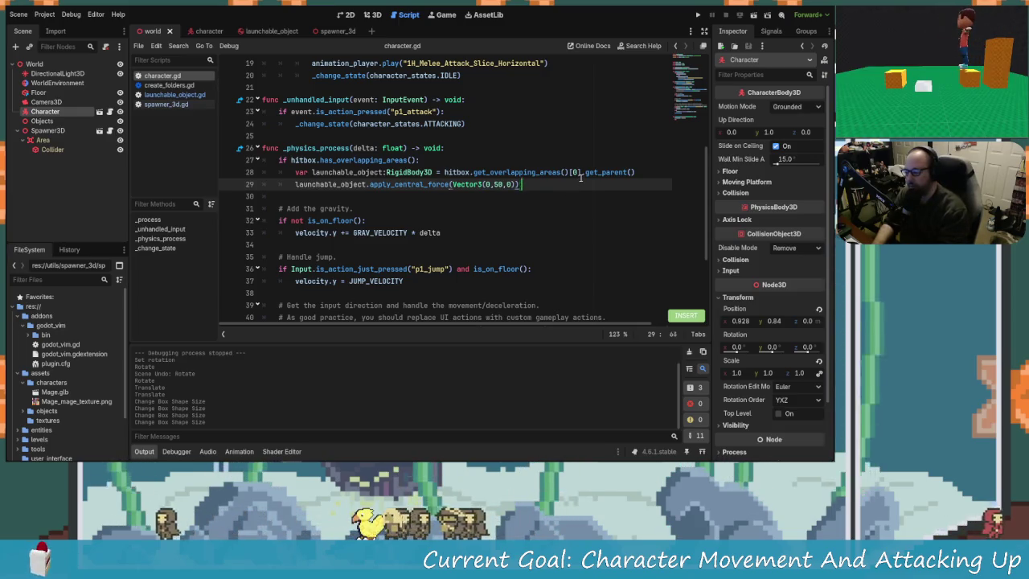
key("Return")
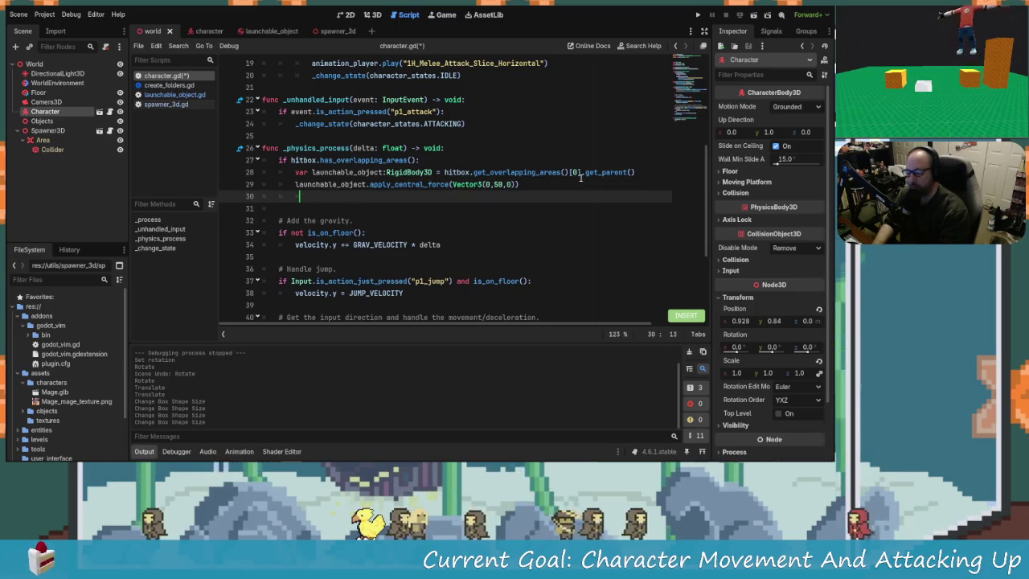
Undo an accidental replacement of the whole script and re-indent the empty line 30
type("print(")
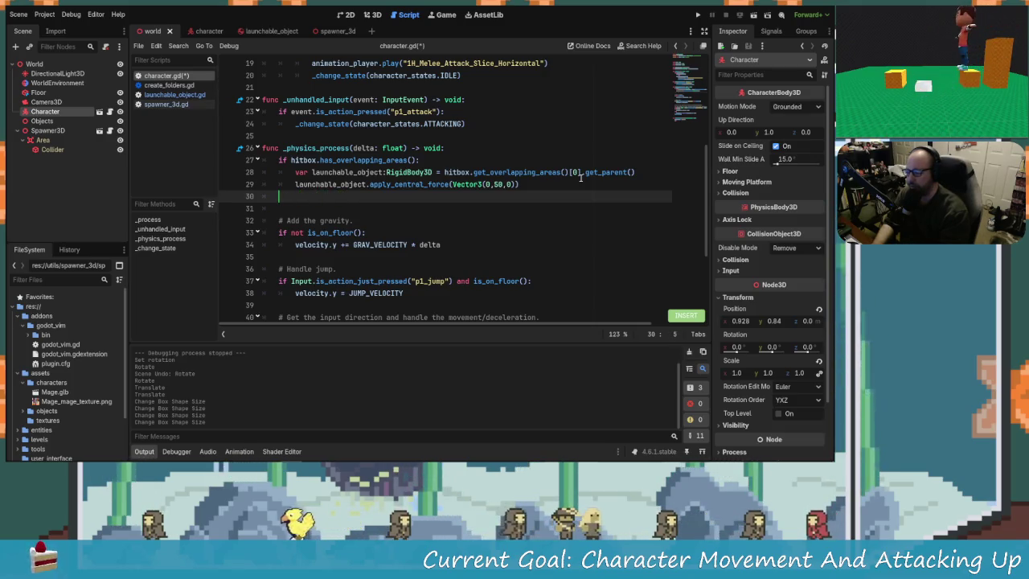
key("Return")
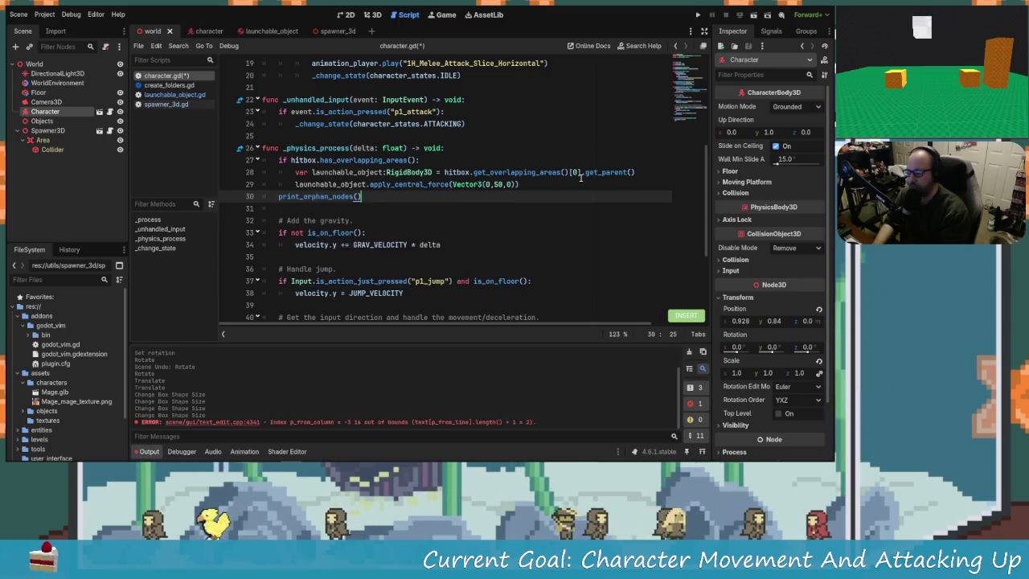
key("ctrl+a")
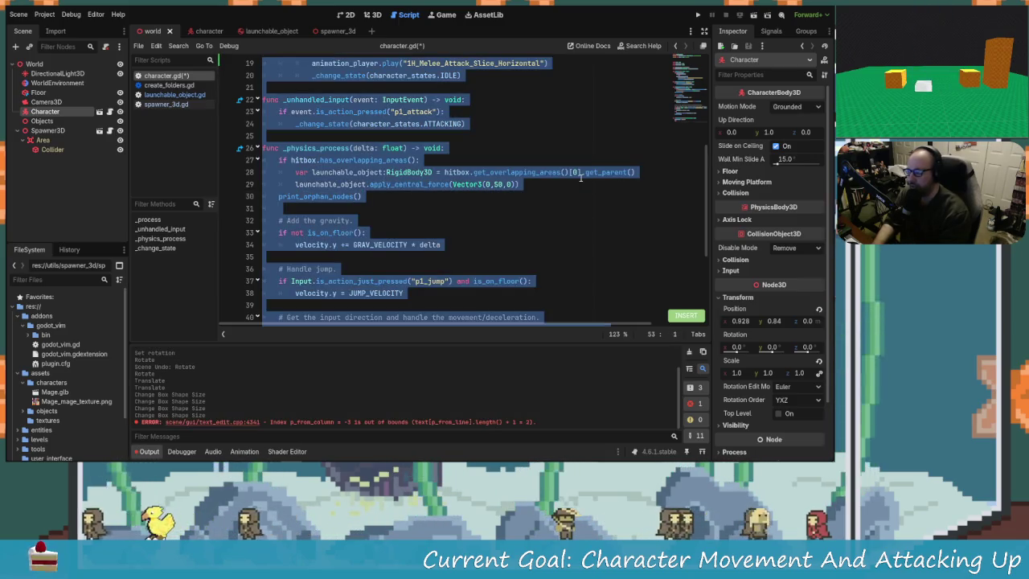
type("c")
key("ctrl+z")
key("ctrl+z")
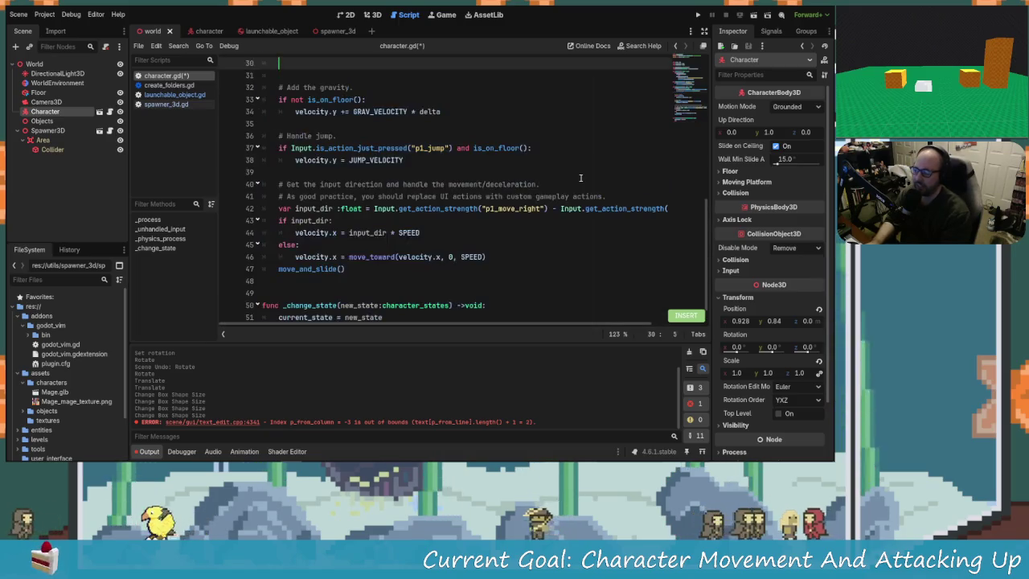
type("j")
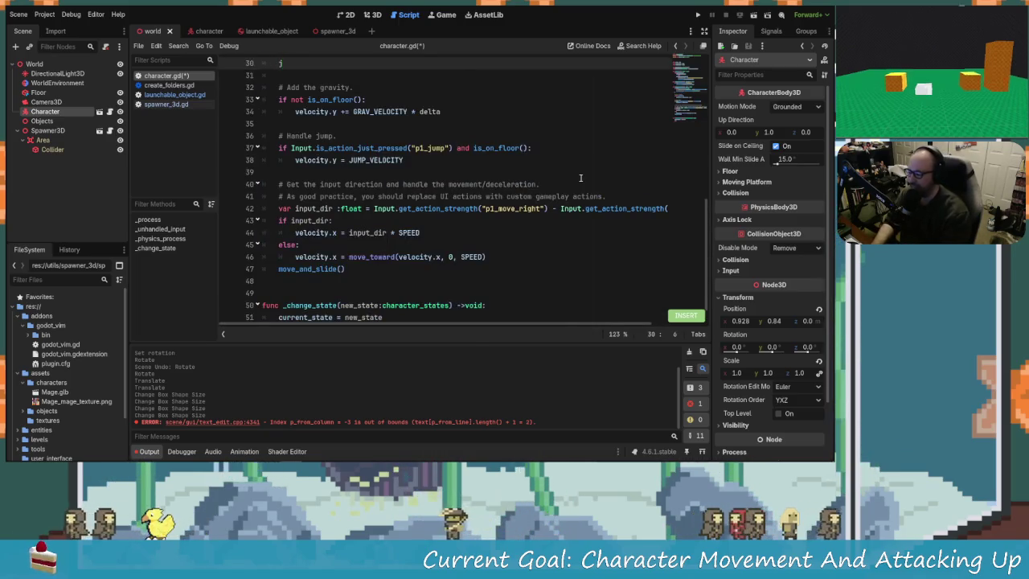
scroll(392, 223, "up", 3)
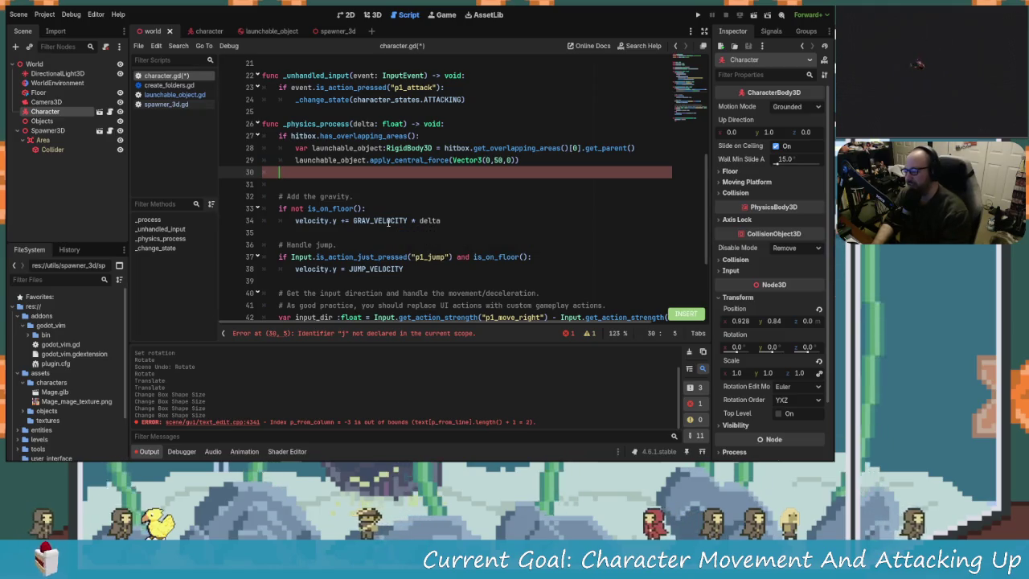
key("BackSpace")
key("Tab")
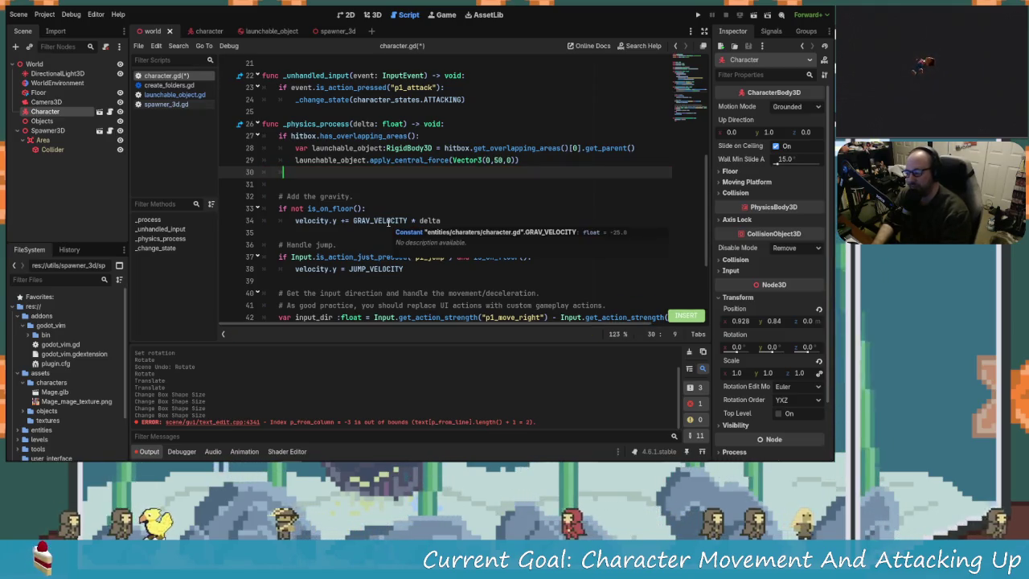
Add print(launchable_object.name) on line 30, save, and run the project
type("print(h")
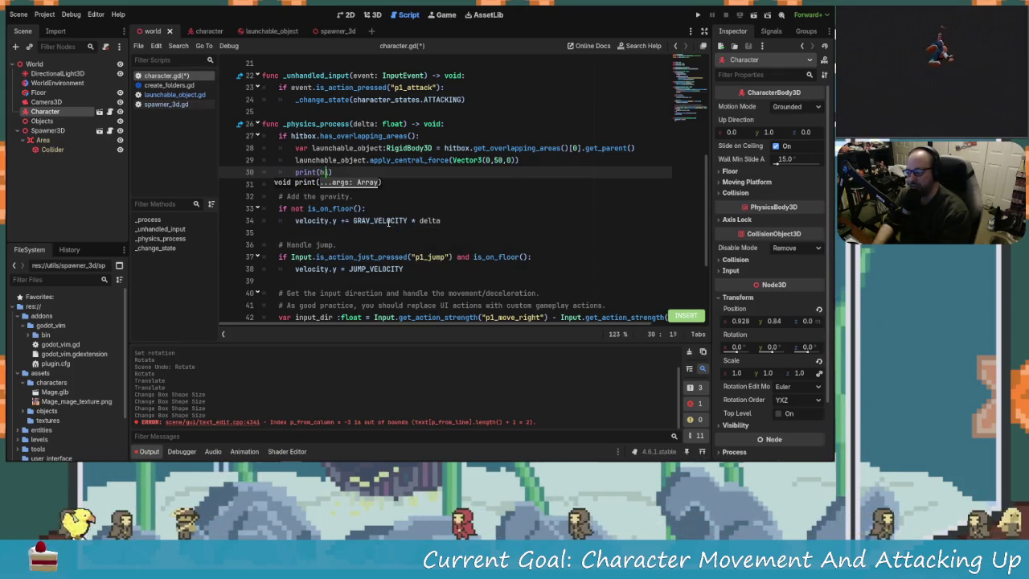
key("ctrl+space")
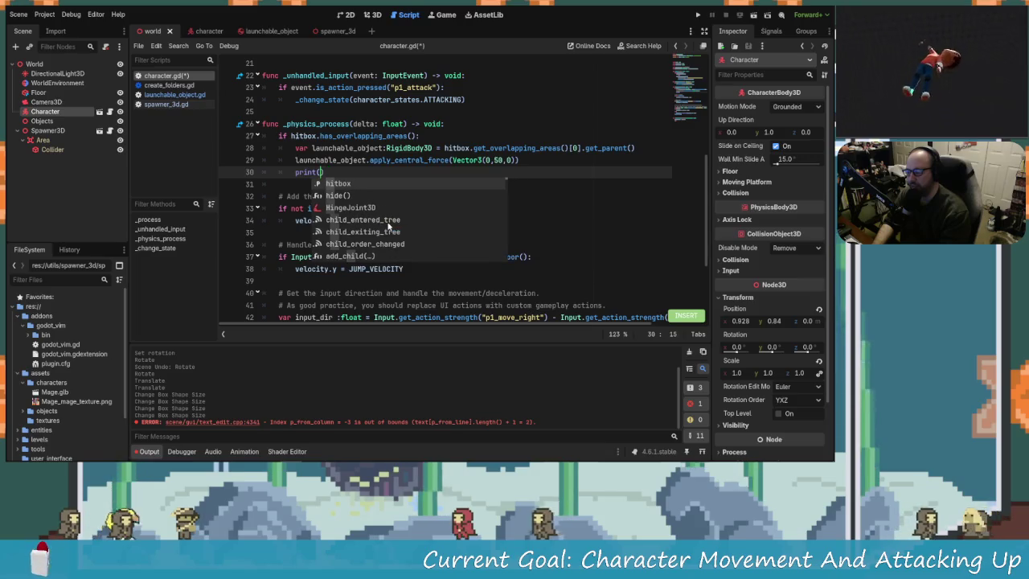
type("launchable_object")
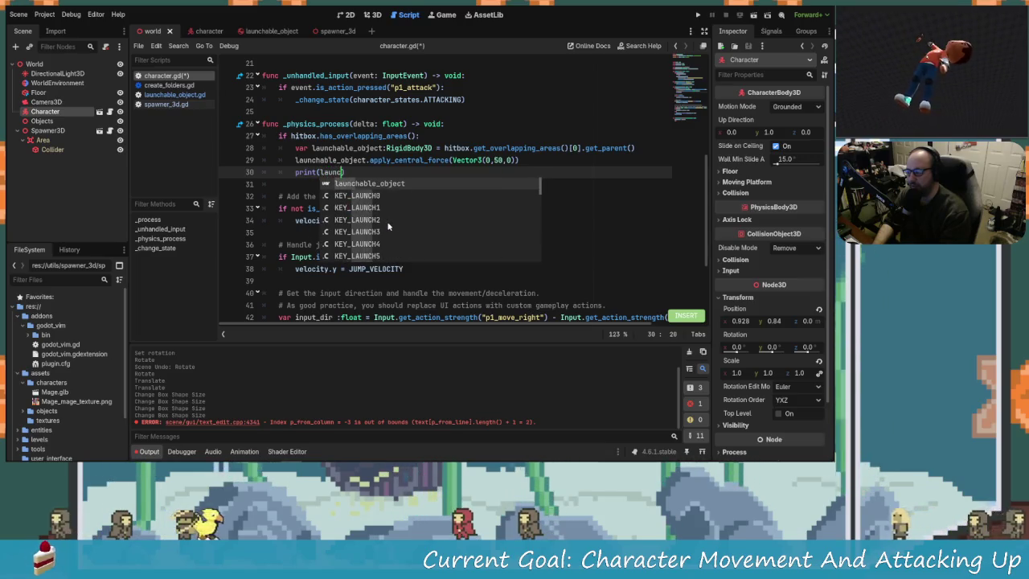
type(".name")
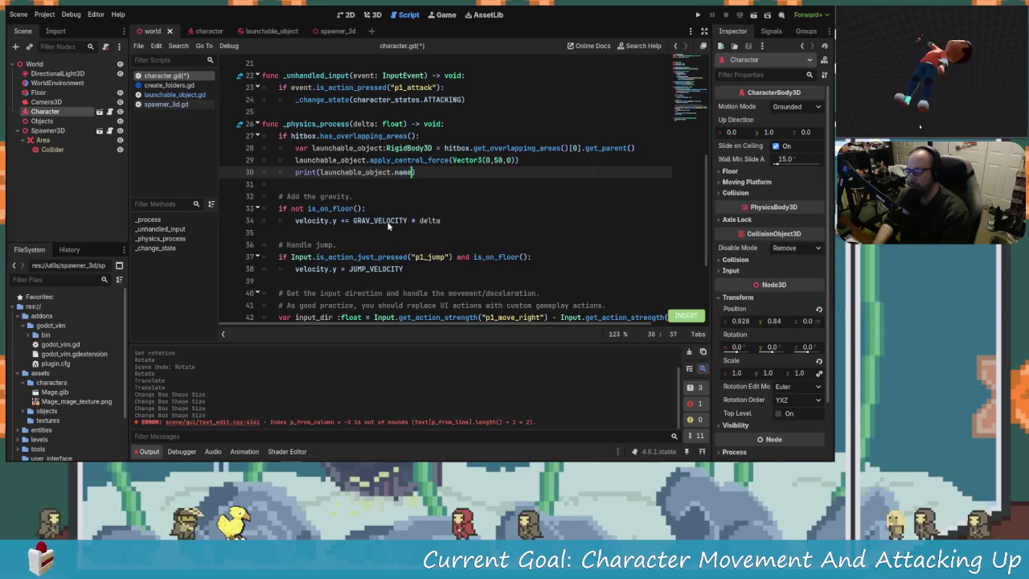
key("ctrl+s")
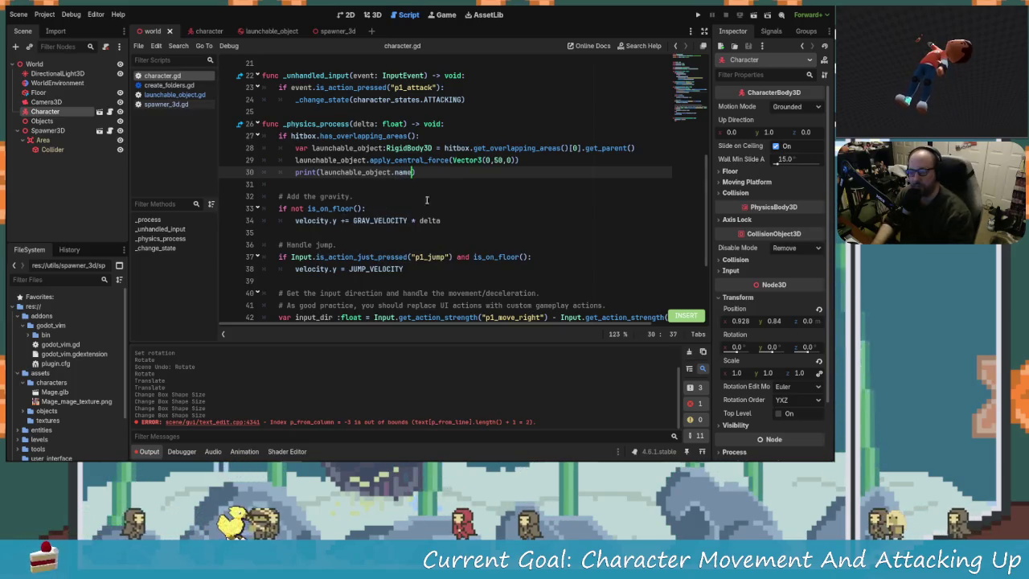
left_click(697, 15)
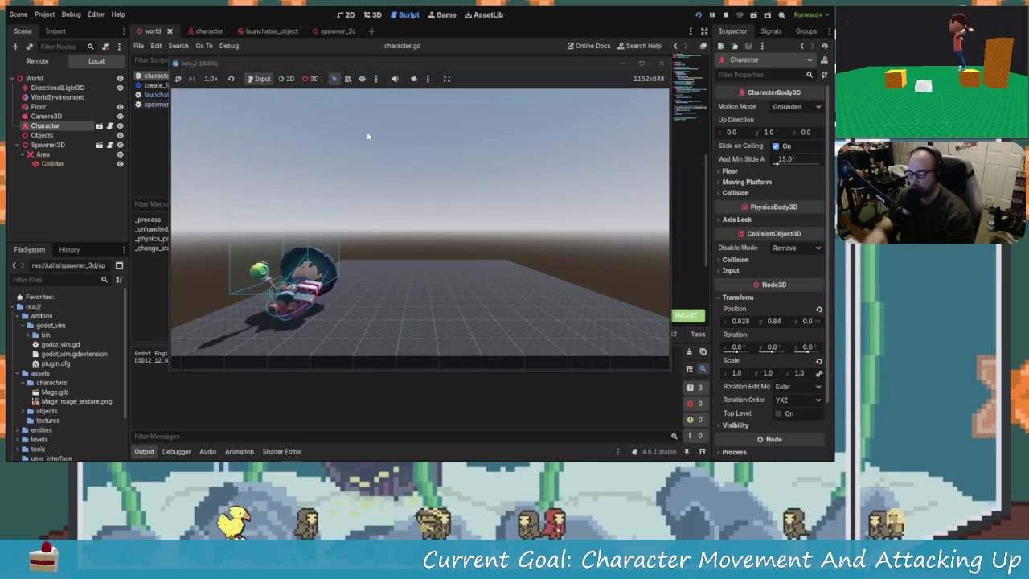
key("d")
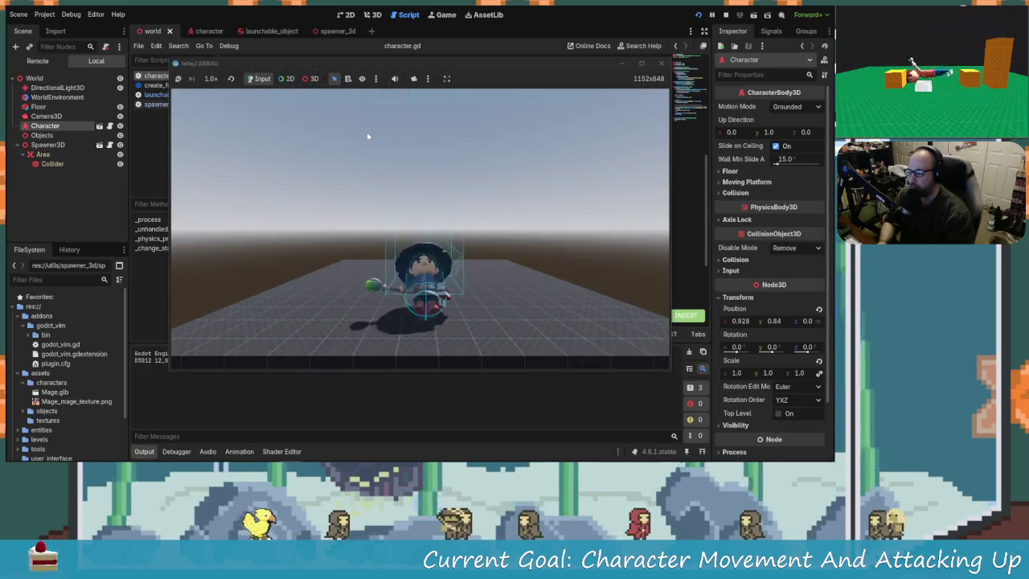
key("a")
key("d")
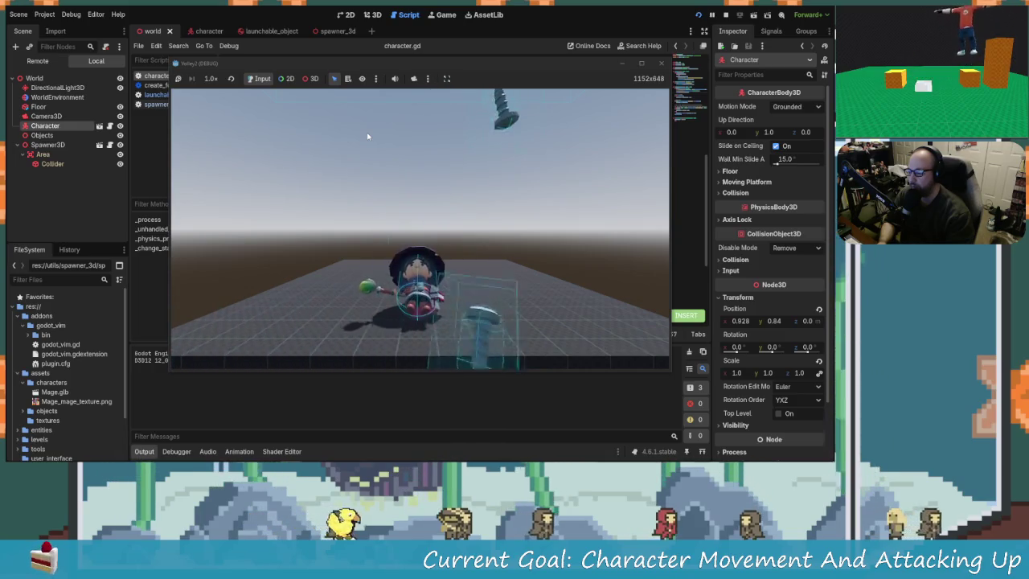
key("a")
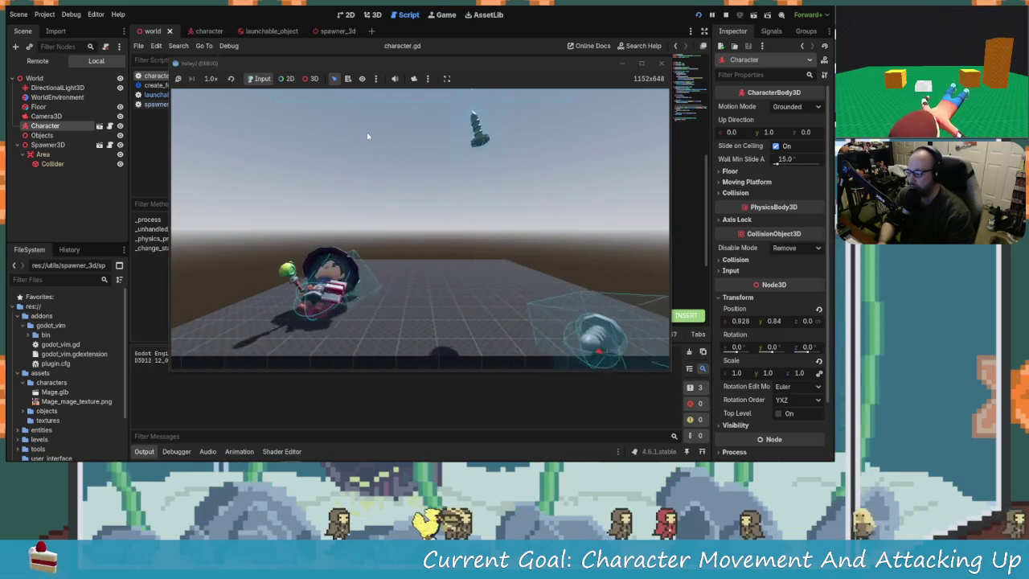
key("d")
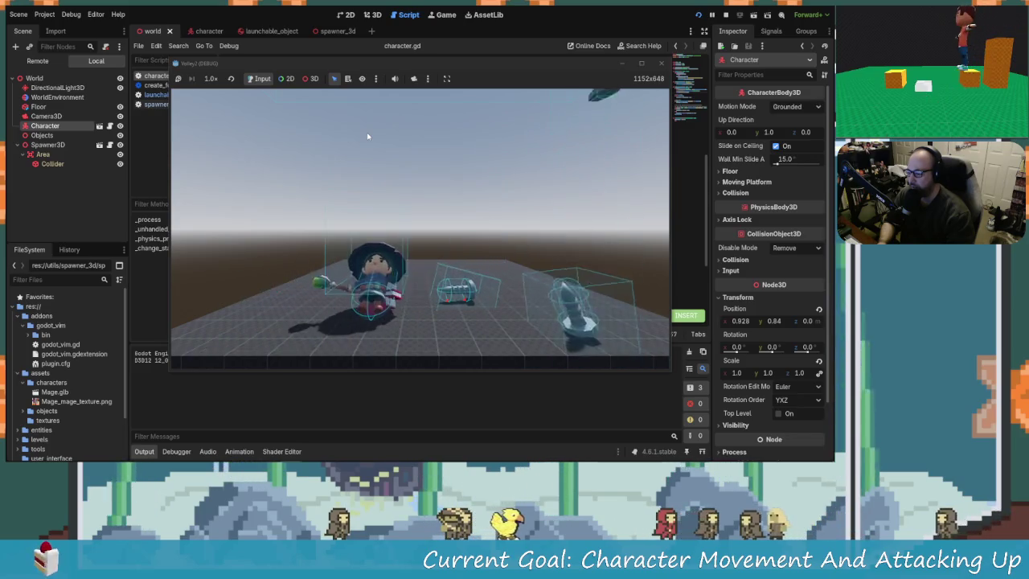
key("a")
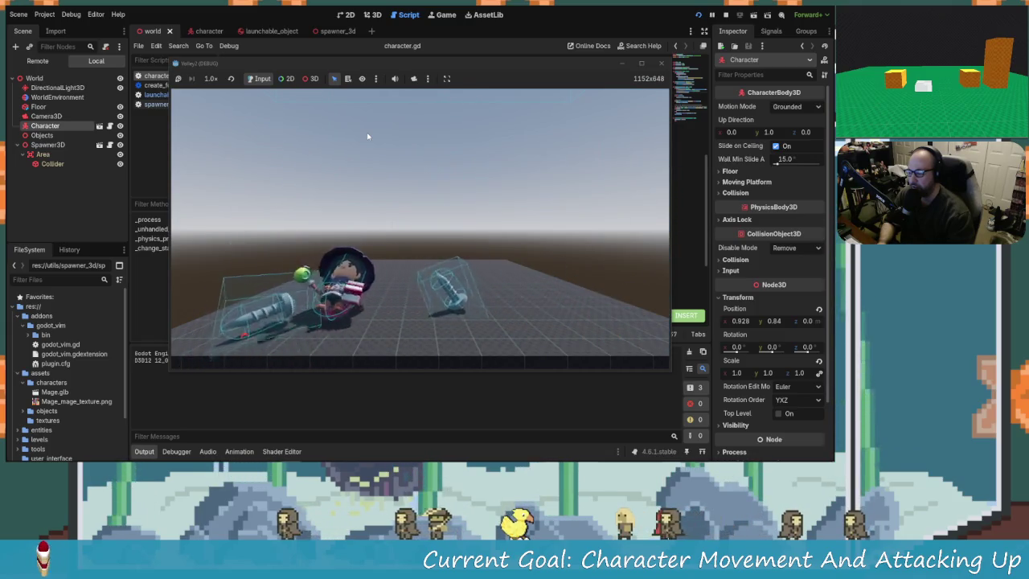
key("d")
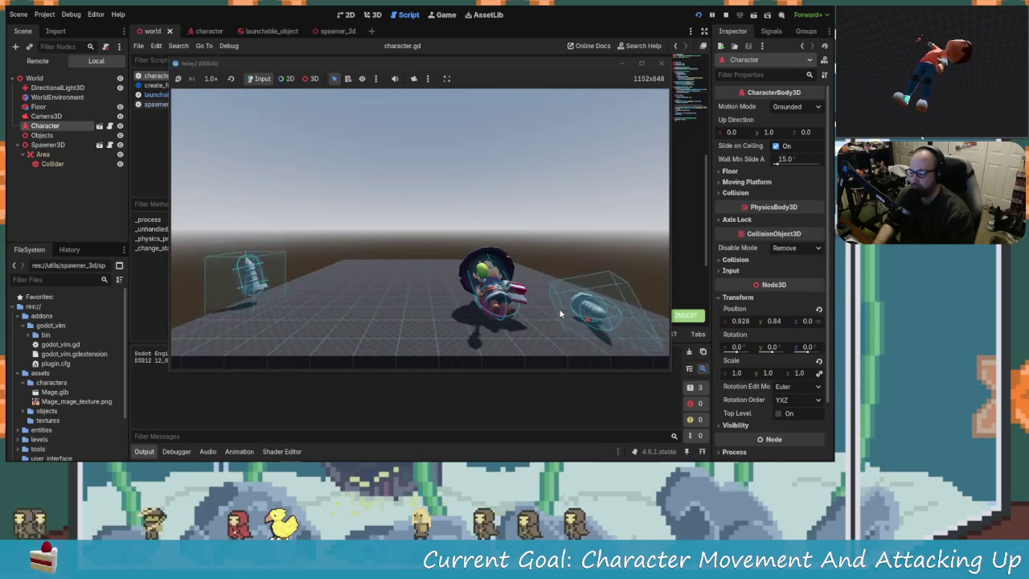
left_click(660, 62)
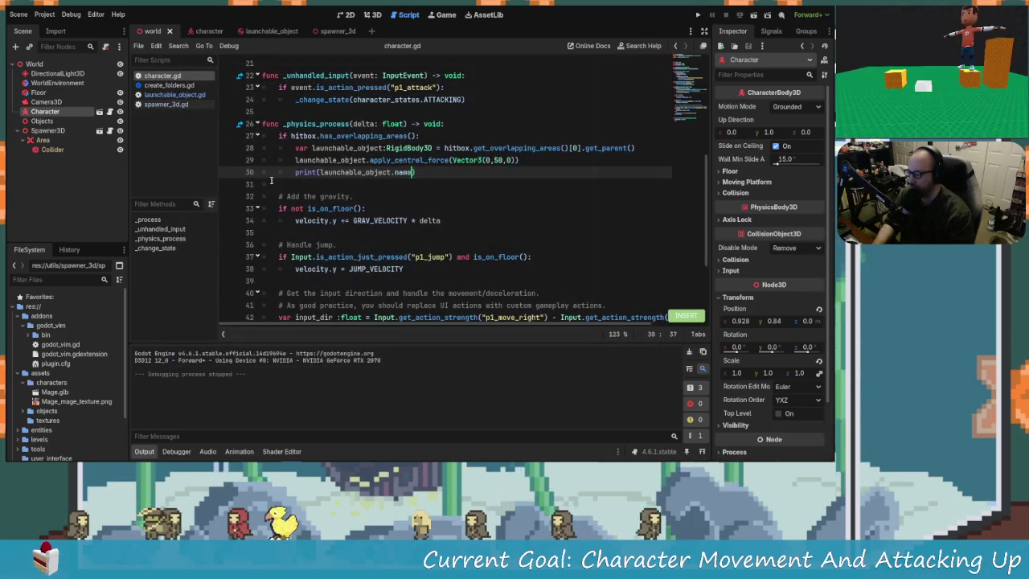
Move the caret past var on line 28 of character.gd
left_click(317, 135)
key("Down")
key("Up")
key("Down")
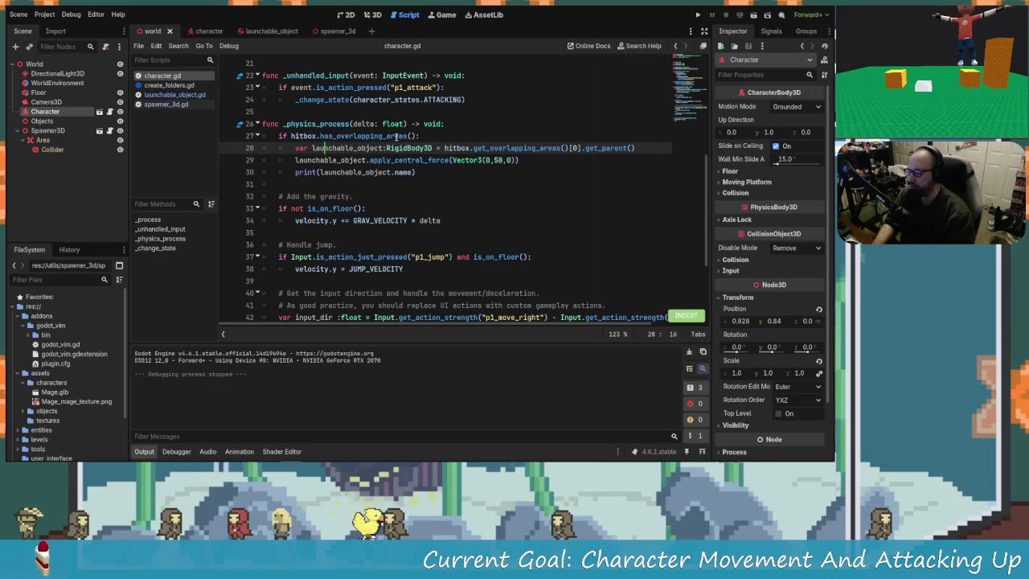
key("Right")
key("Right")
key("Right")
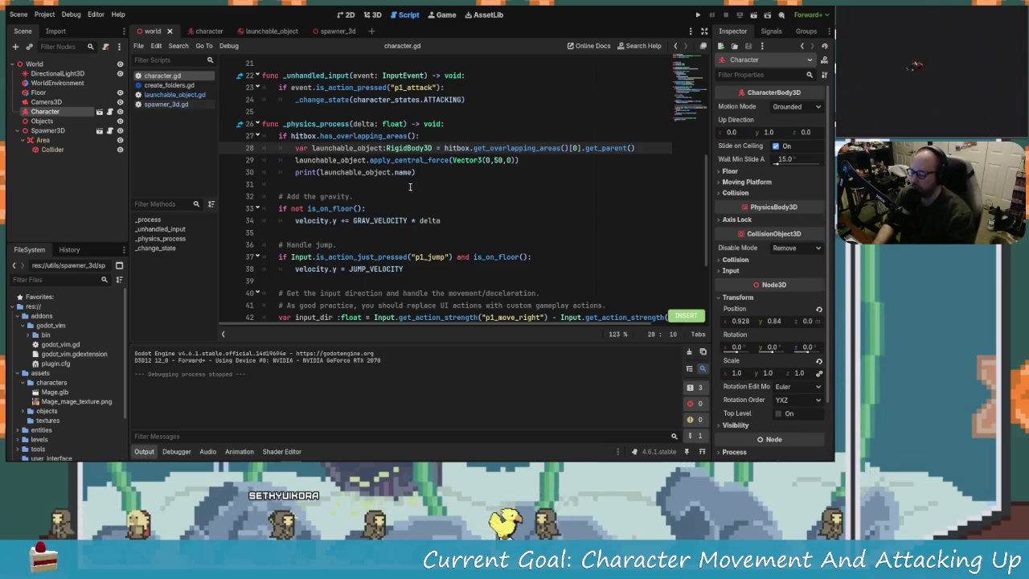
Inspect the spawner's Area and Objects nodes, then switch to the launchable_object scene
left_click(58, 141)
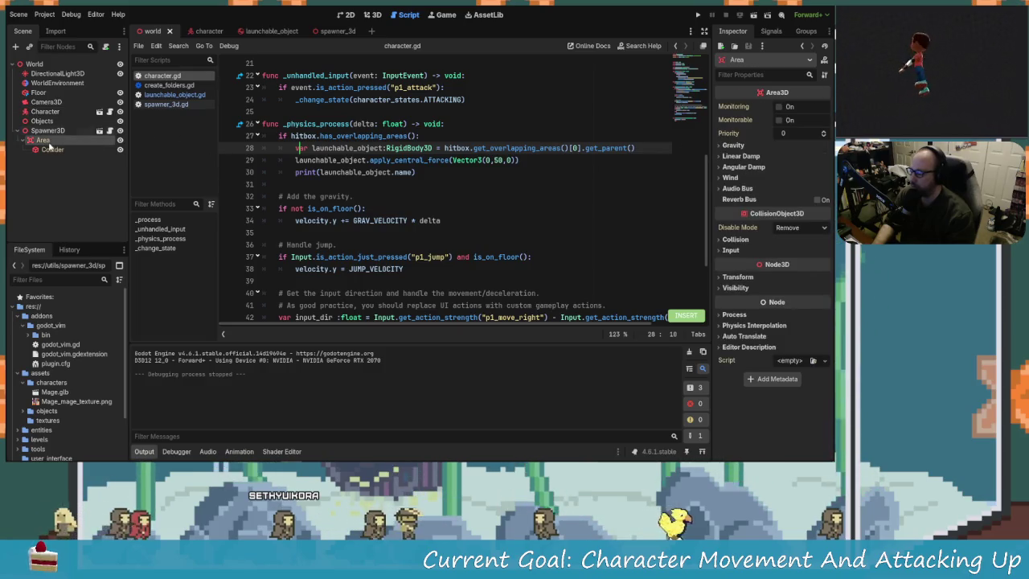
left_click(42, 130)
left_click(42, 120)
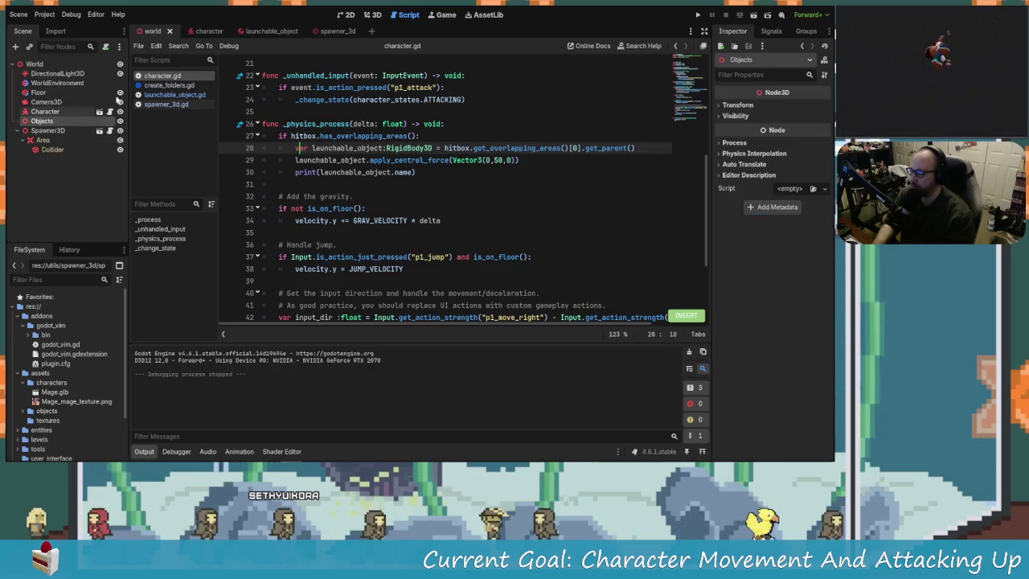
left_click(261, 32)
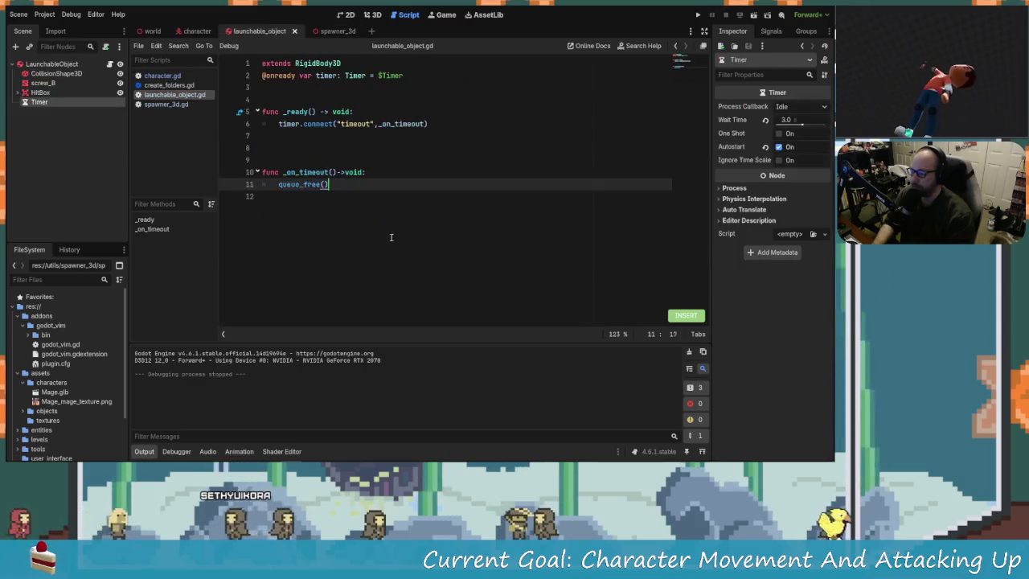
Set the launchable object's HitBox to collision layer 3 with an empty mask, and save
left_click(50, 93)
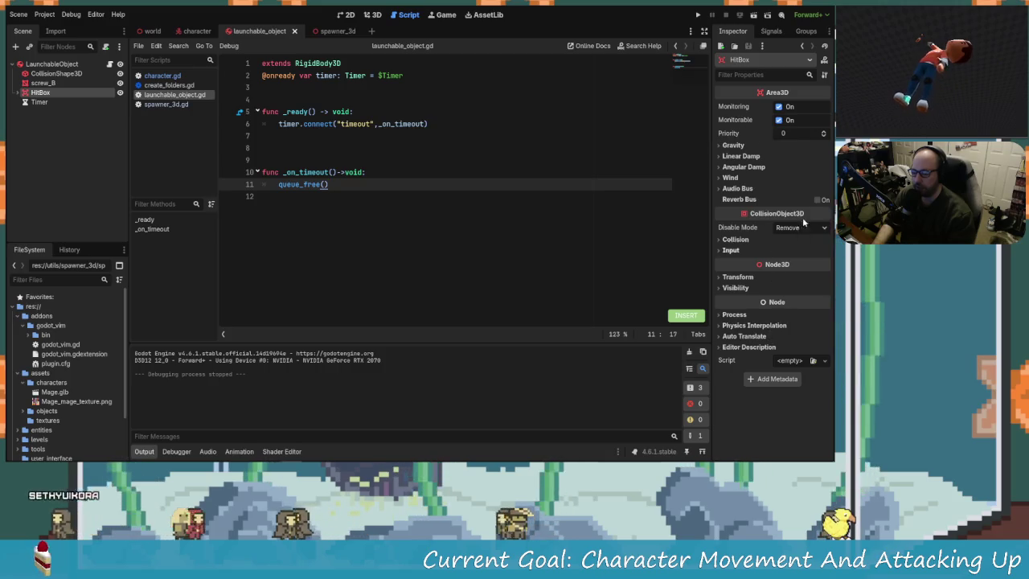
left_click(720, 239)
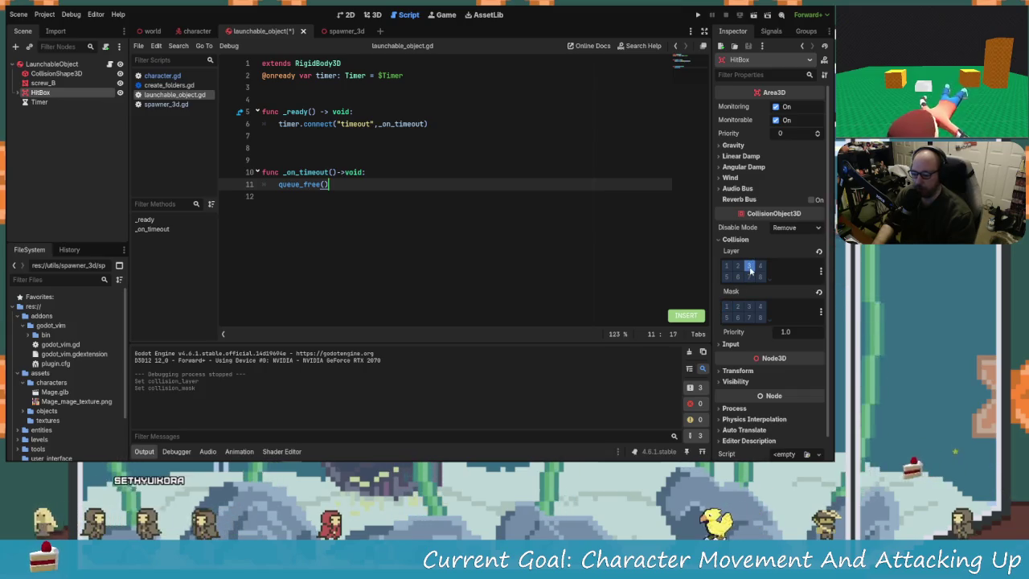
left_click(397, 162)
key("ctrl+s")
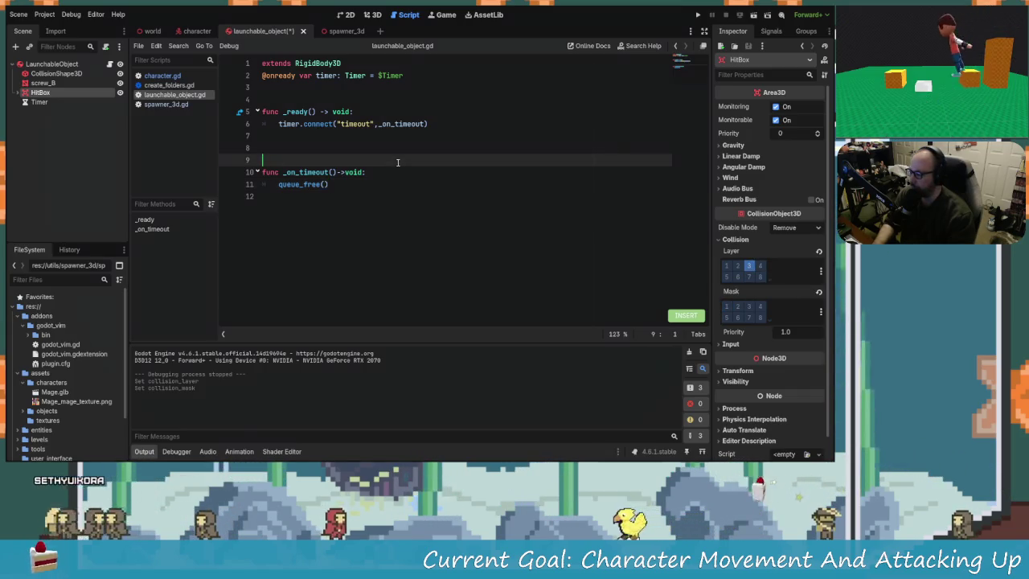
mouse_move(211, 37)
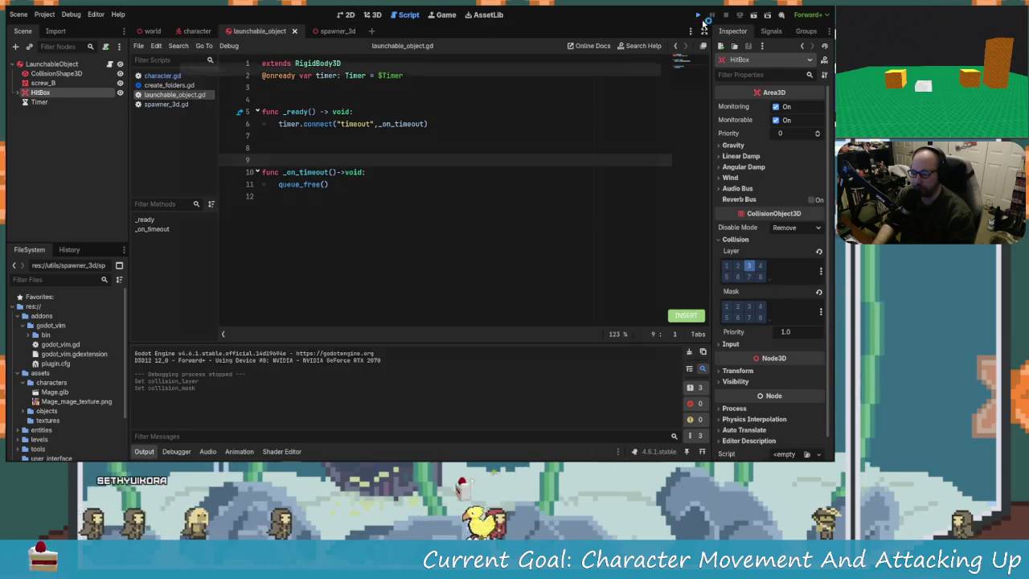
Run the game until it breaks on the out-of-bounds error at character.gd line 28, then stop it
left_click(698, 15)
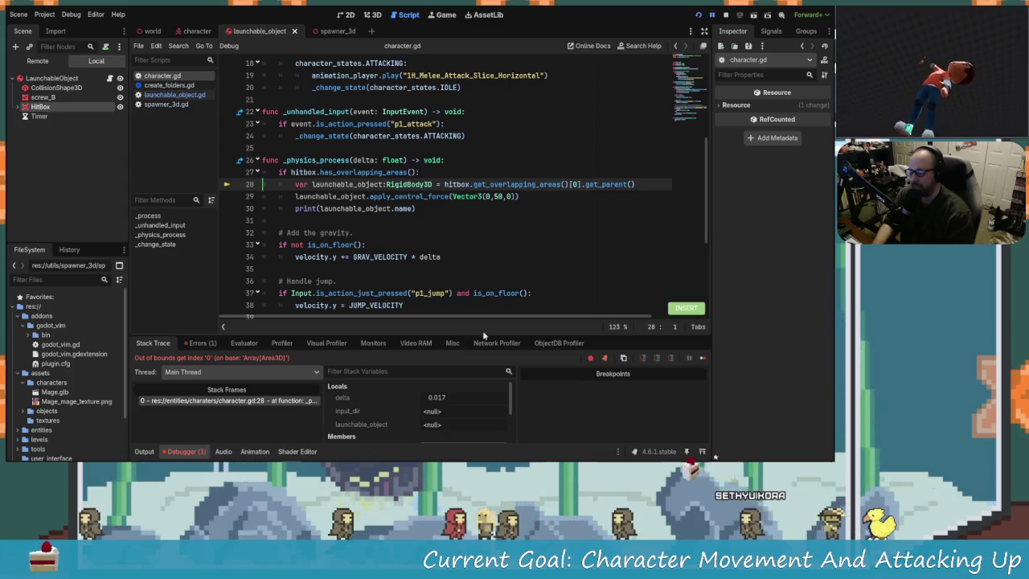
left_click(723, 16)
left_click(524, 204)
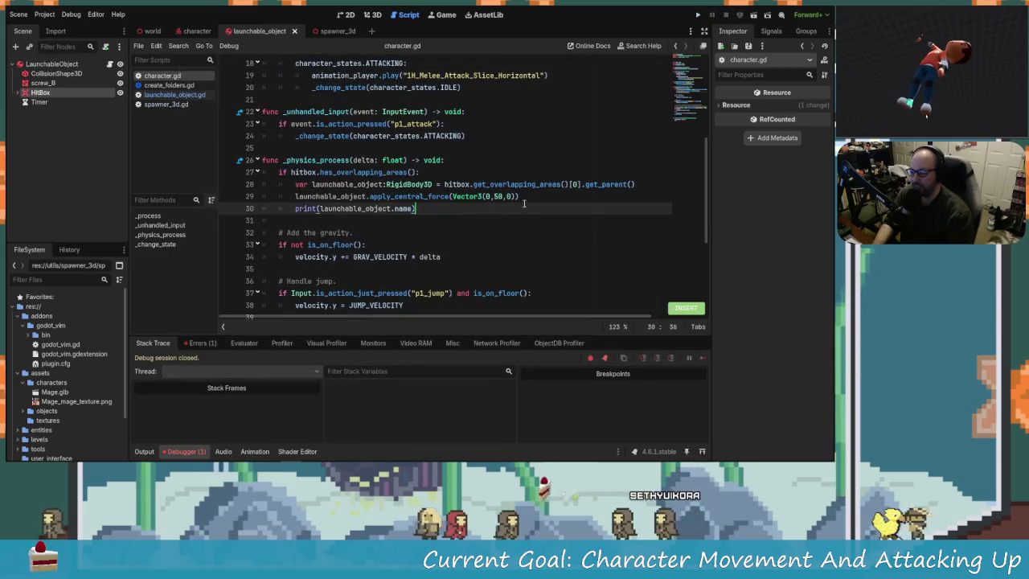
Change the launch force to Vector3(0,250,0), rerun the game, and view the debugger's errors list
left_click(499, 196)
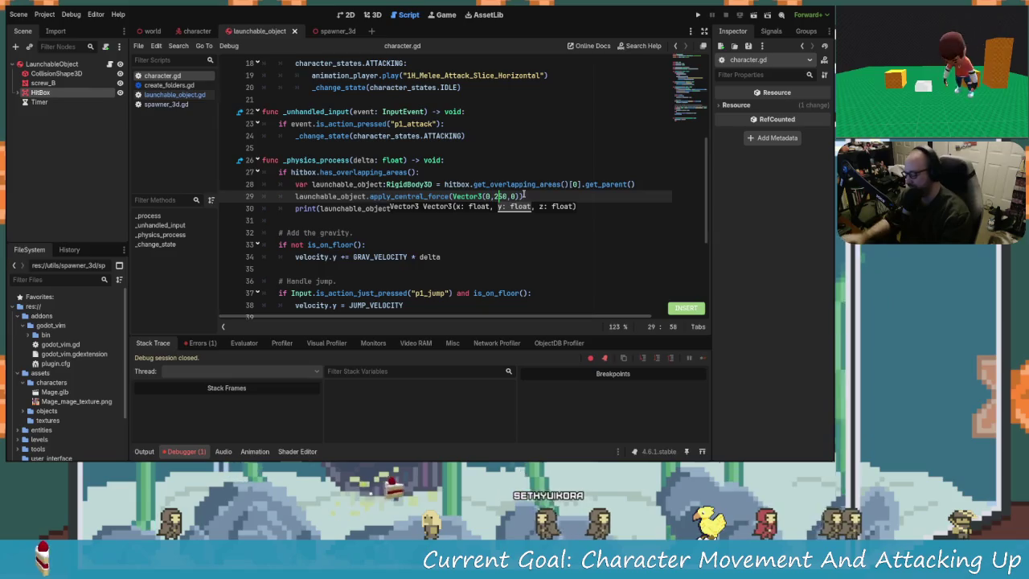
left_click(696, 16)
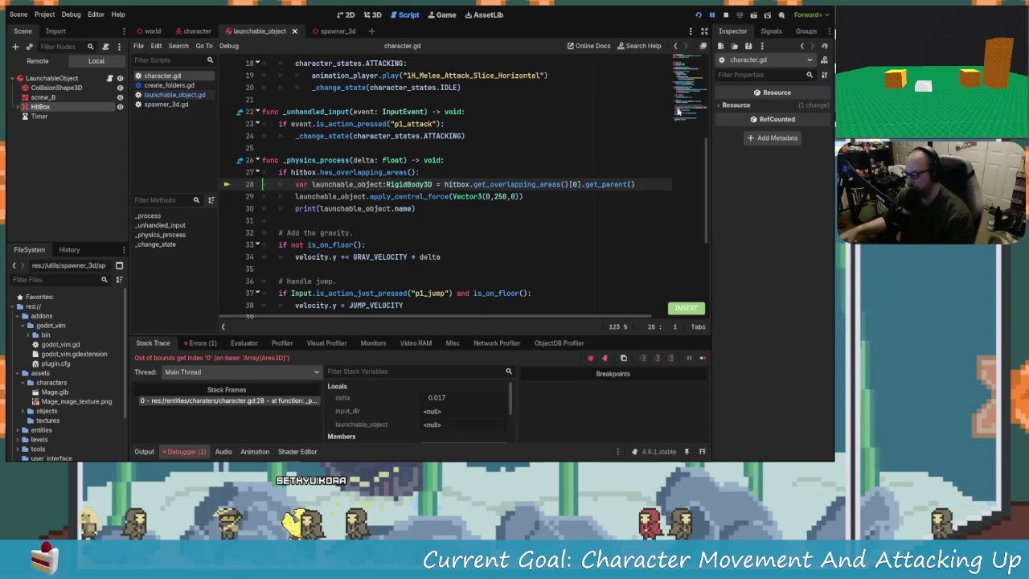
left_click(211, 343)
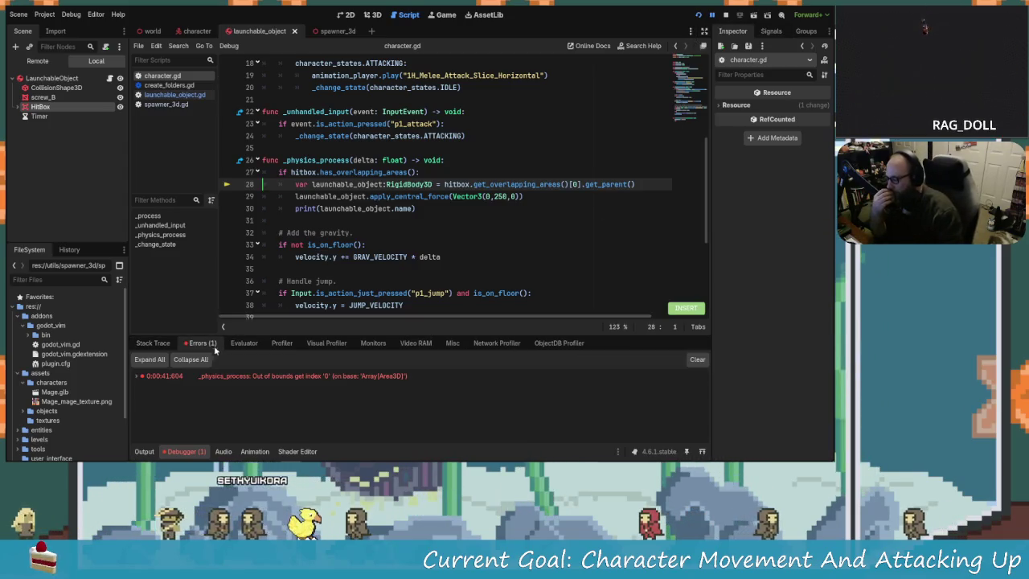
Inspect the out-of-bounds index error and jump to the hitbox overlap check on line 27
left_click(341, 379)
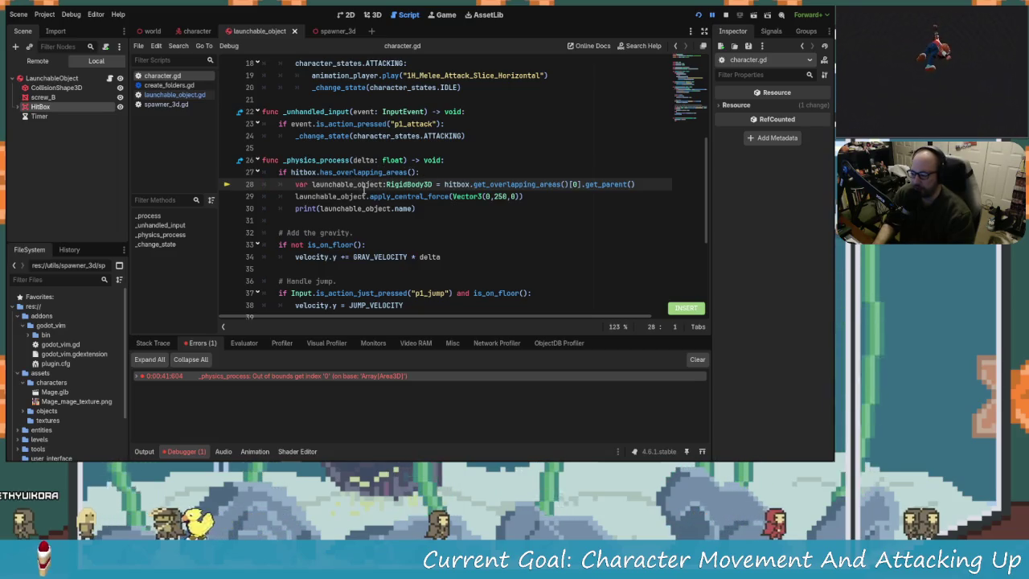
left_click(406, 172)
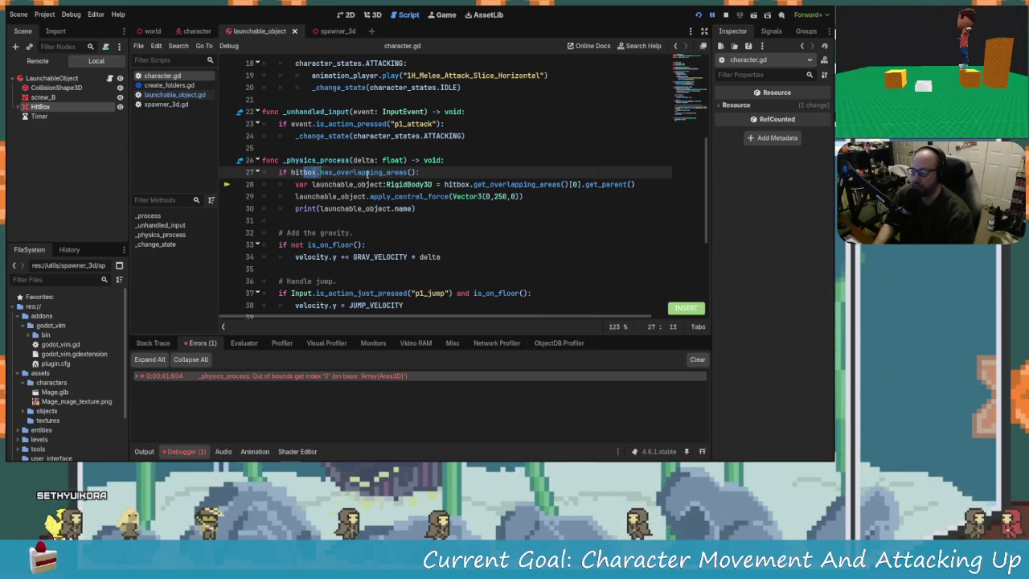
mouse_move(387, 173)
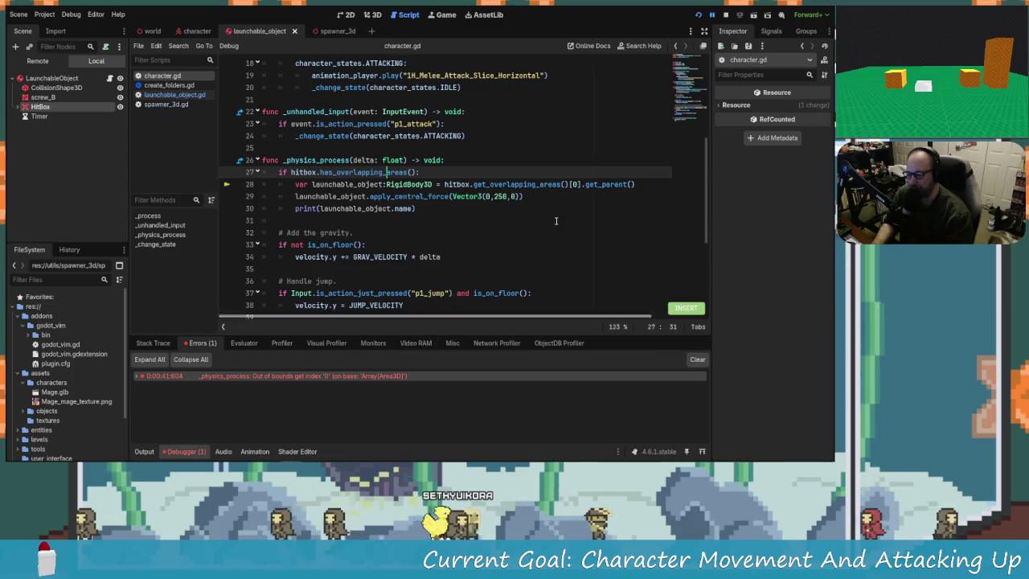
left_click(316, 173)
Examine line 28's RigidBody3D launchable_object lookup and its [0] index, then open launchable_object.gd
left_click(352, 184)
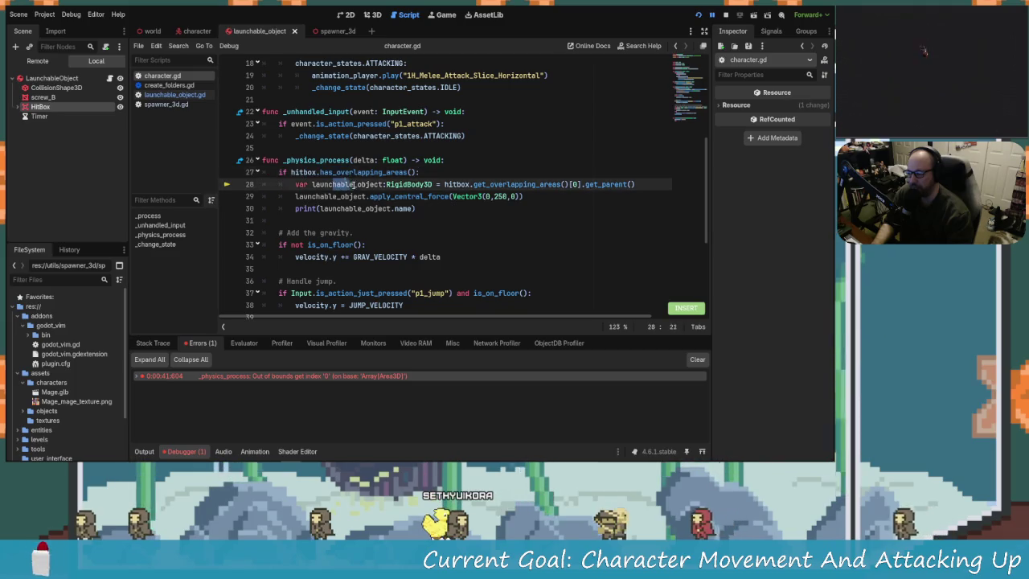
left_click(399, 184)
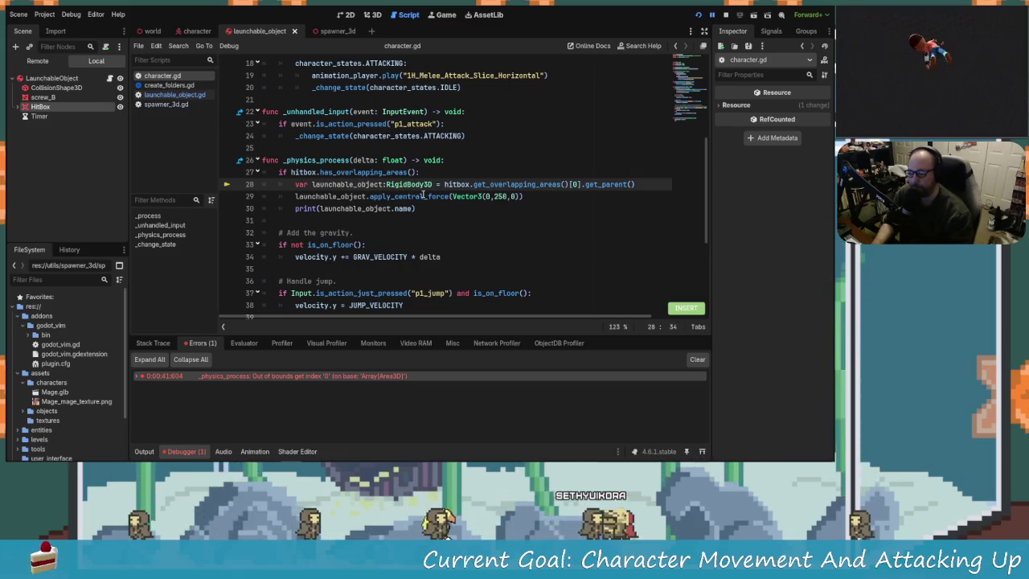
mouse_move(428, 197)
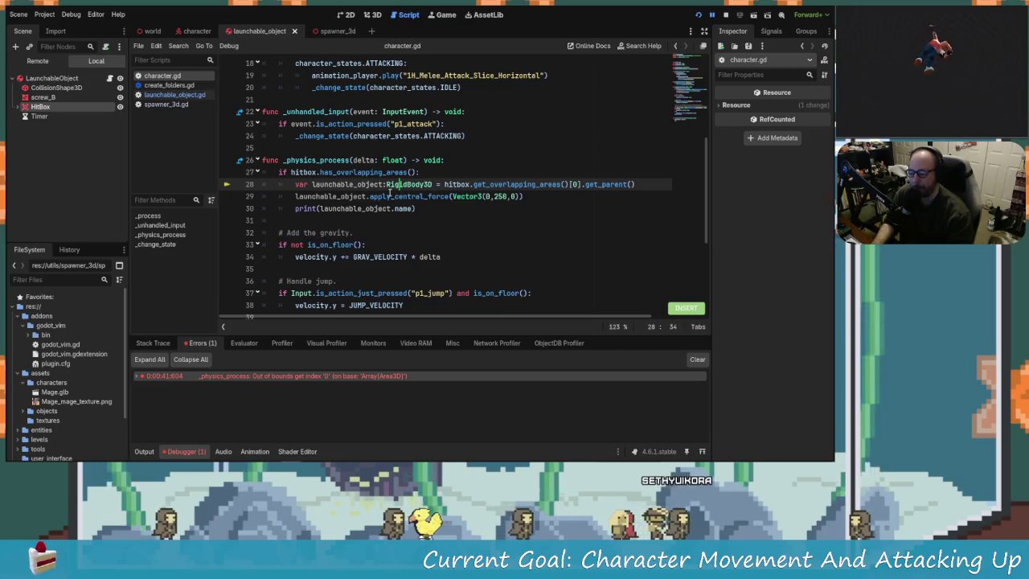
left_click(575, 184)
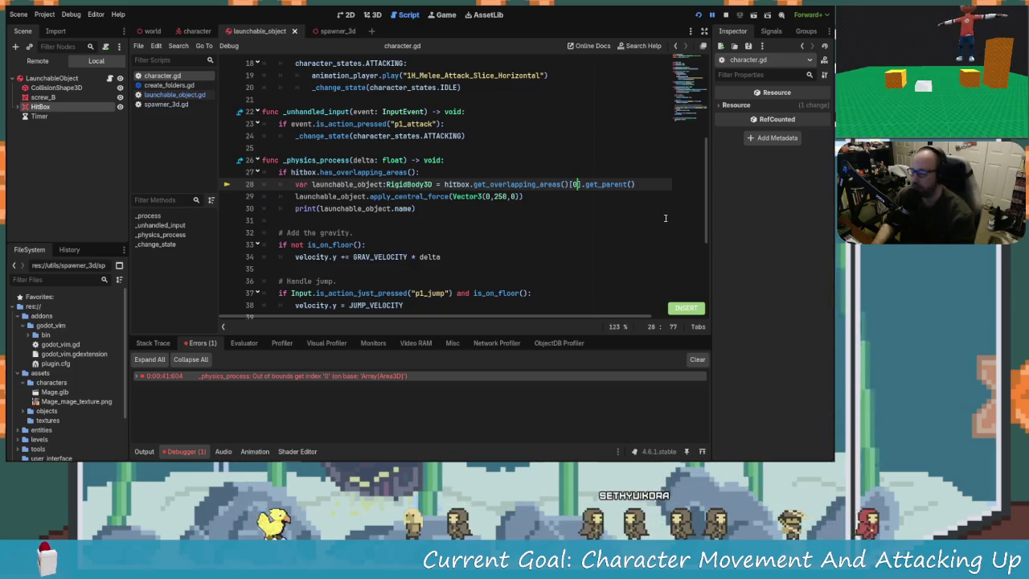
left_click(175, 94)
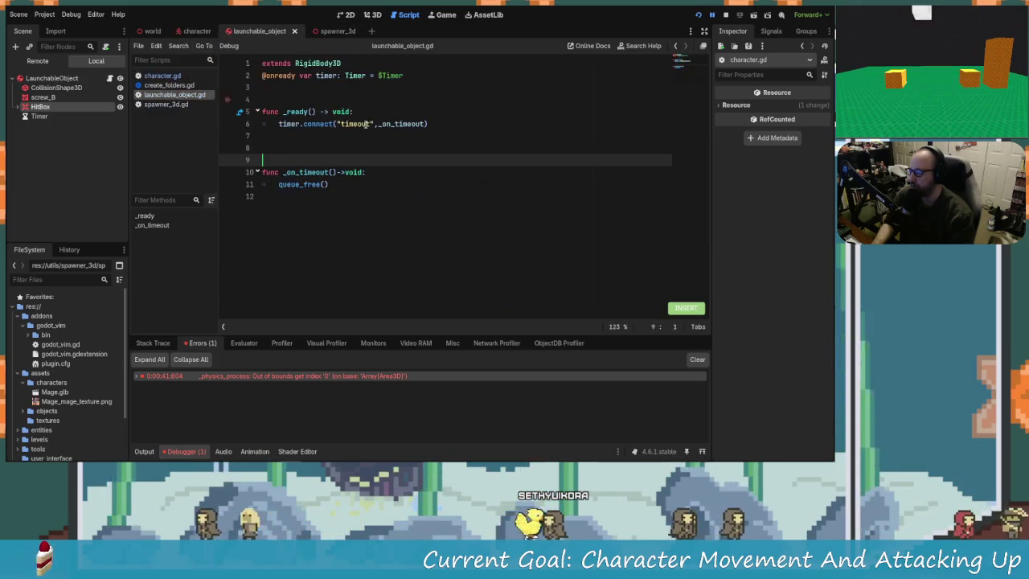
Set the launchable object's HitBox collision mask to layer 1 in the Inspector
left_click(347, 137)
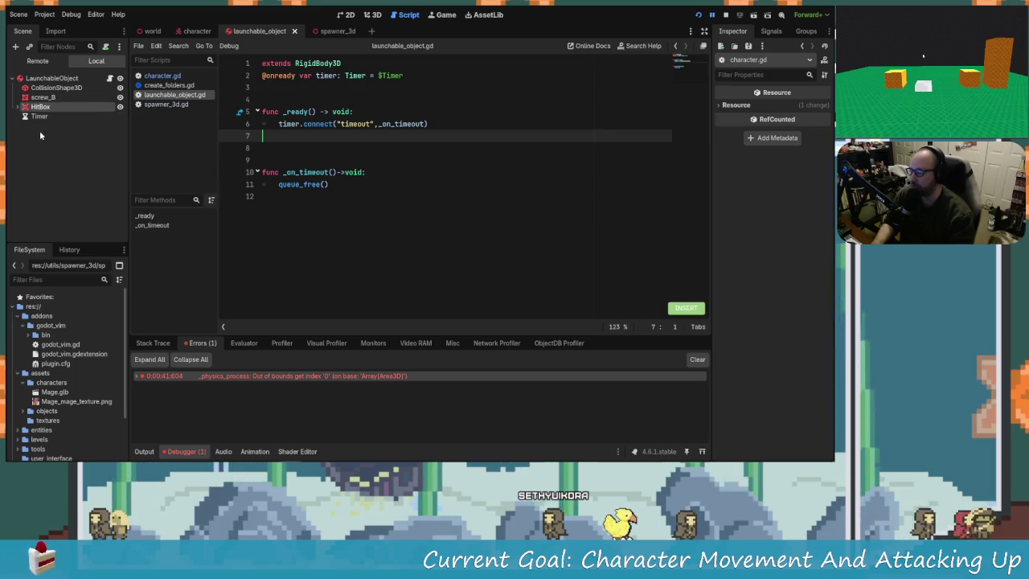
left_click(48, 107)
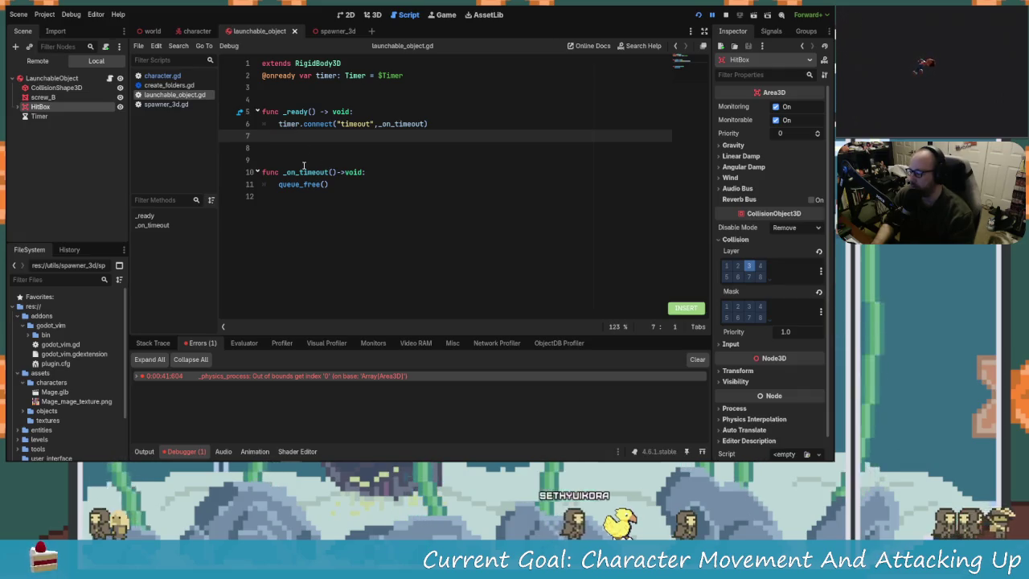
left_click(728, 308)
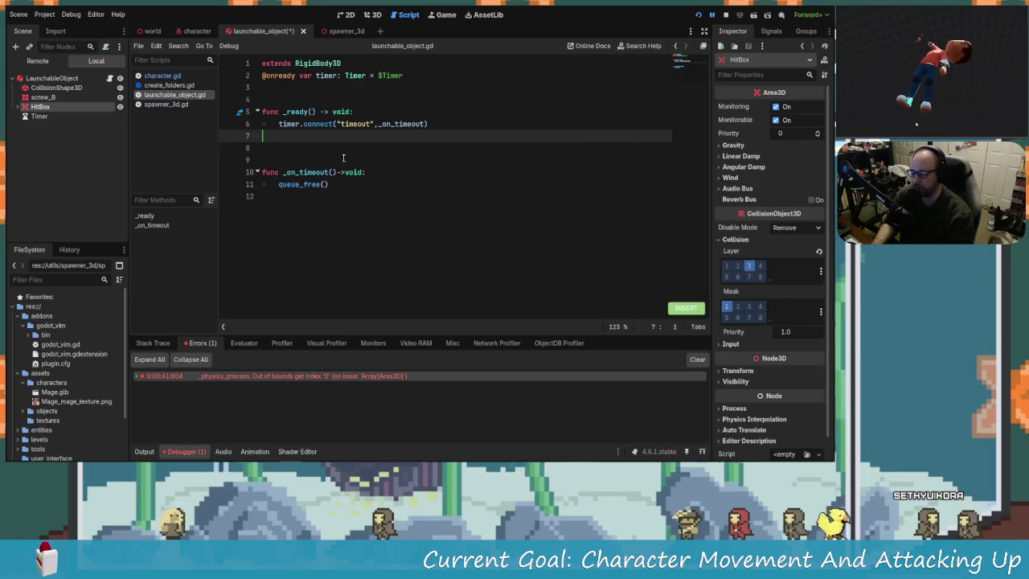
left_click_drag(429, 124, 291, 123)
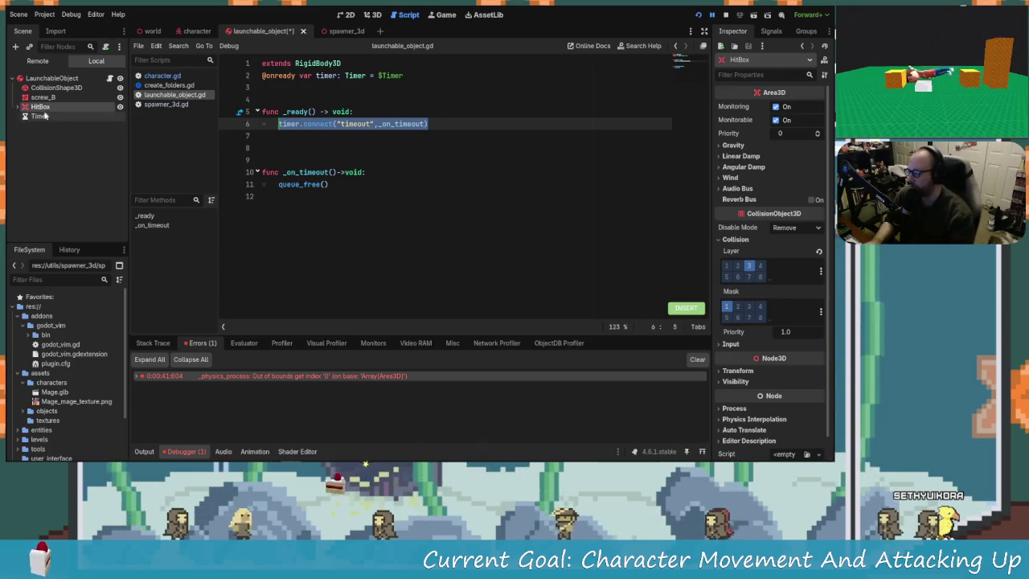
mouse_move(38, 106)
left_mouse_down()
mouse_move(280, 108)
mouse_move(272, 90)
left_mouse_up()
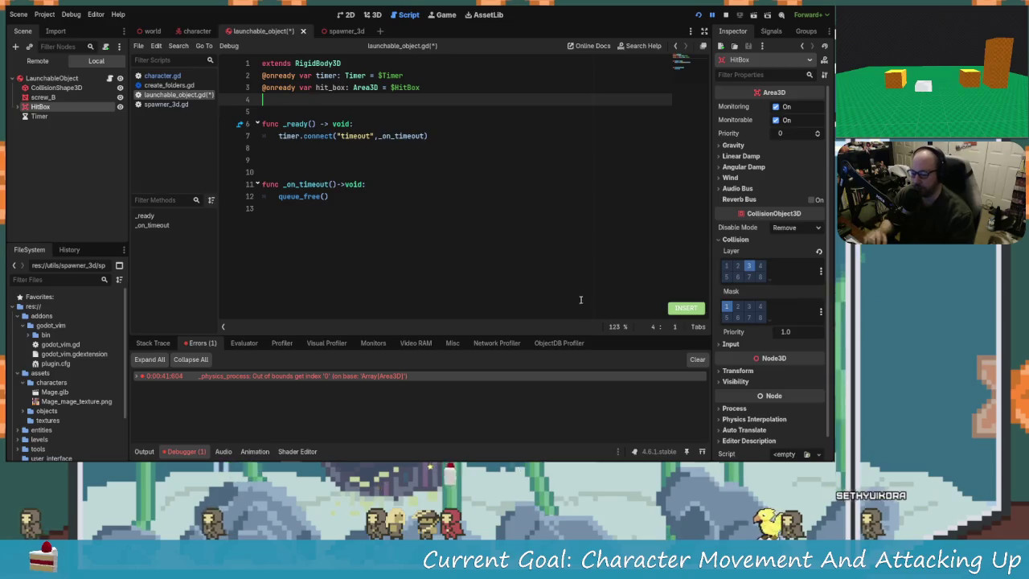
left_click(305, 136)
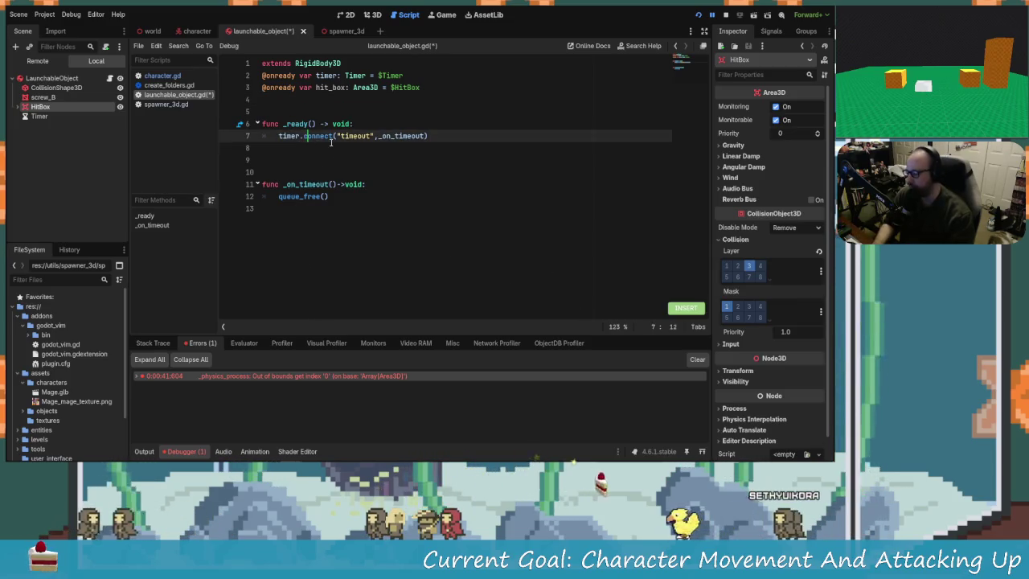
type("Too Late For Game Dev? But I have Ideas D: https://www.twitch.tv/CarbsCode")
key("ctrl+z")
key("Escape")
Rewrite line 6 as hit_box.connect("body_entered", _on_timeout) in place of the timer connection
key("shift+v")
key("d")
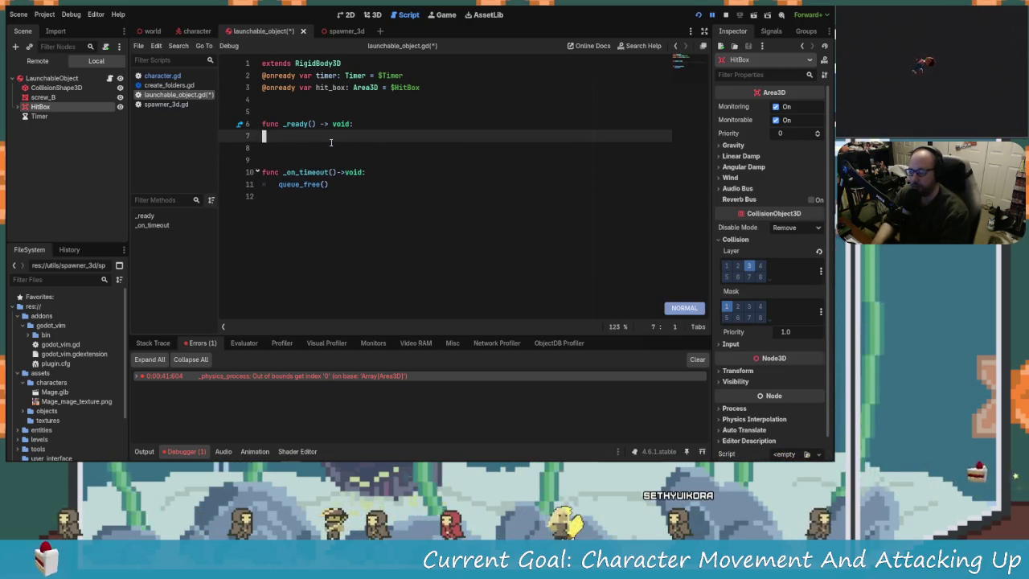
key("S")
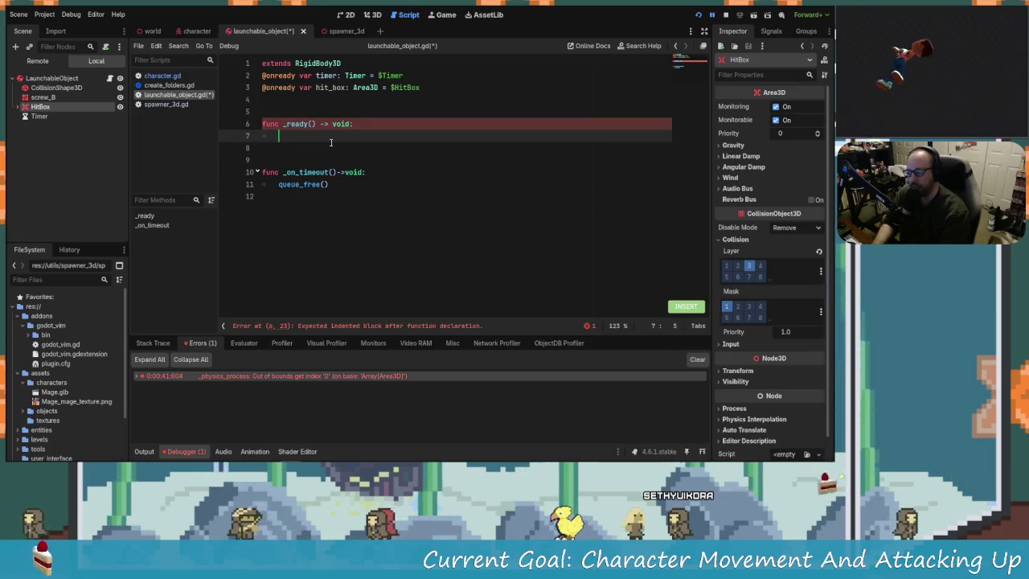
type("hit_box.connect(")
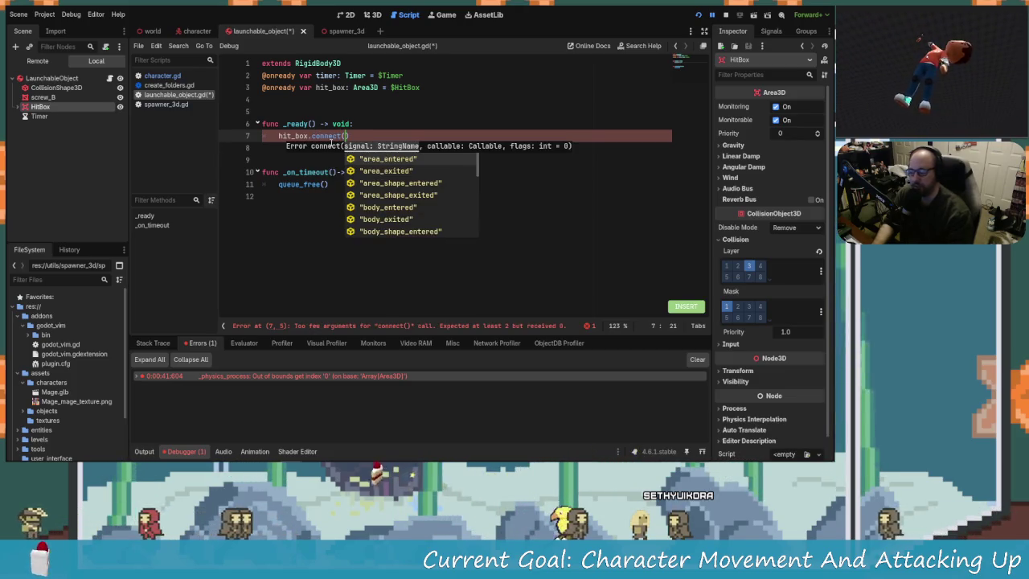
key("Down")
key("Down")
key("Down")
key("Down")
key("Down")
key("Down")
key("Up")
key("Up")
key("Up")
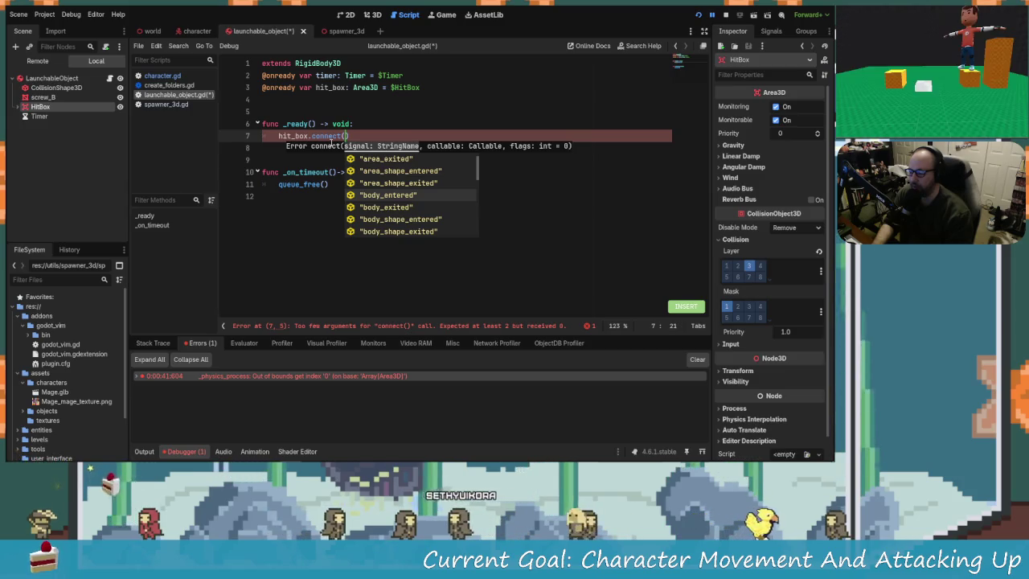
key("Return")
type(",")
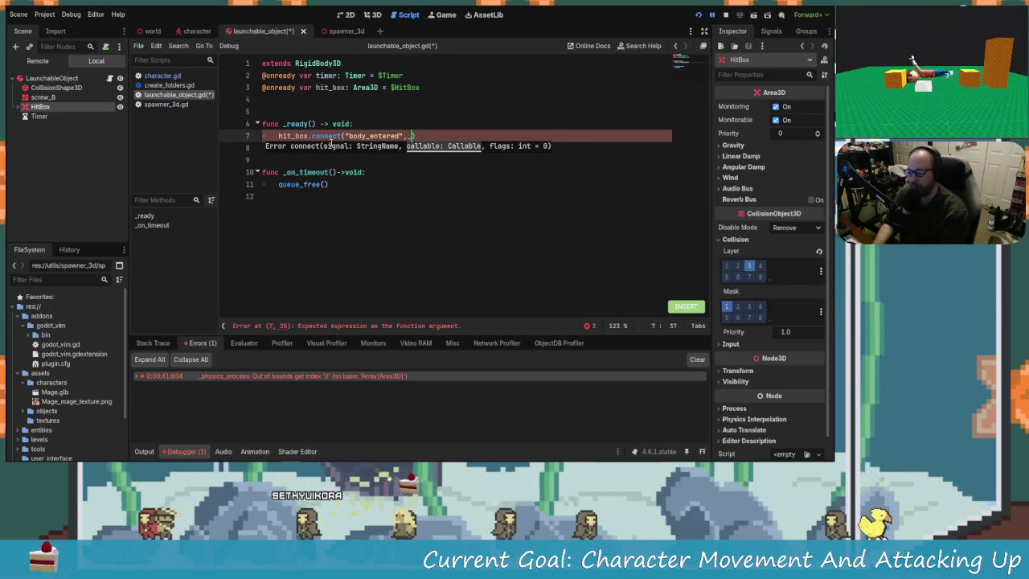
key("BackSpace")
type("_on")
key("Return")
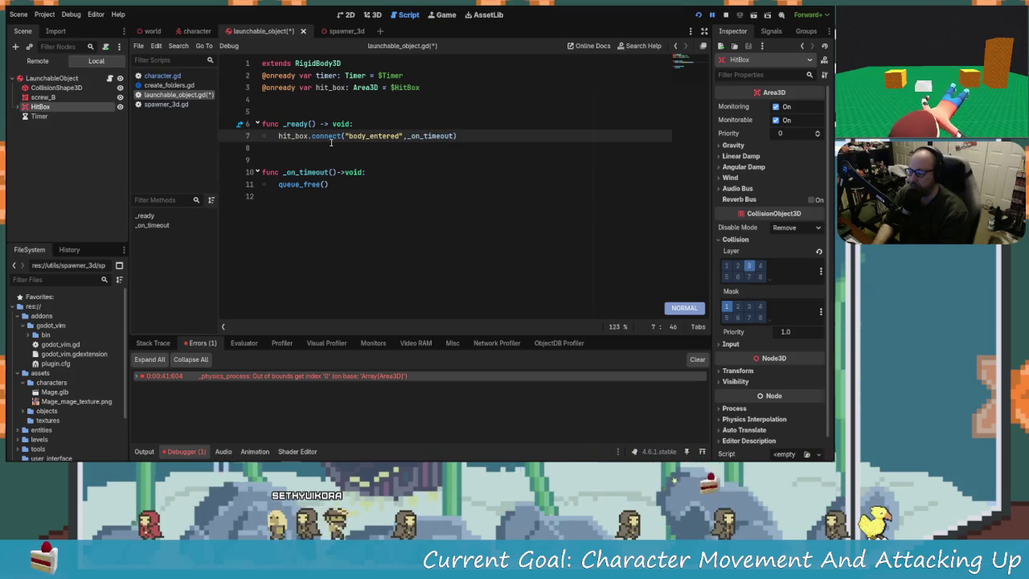
key("Escape")
key("j")
Delete the unused timer variable line and save the script
key("k")
key("k")
key("k")
key("shift+v")
key("d")
key("j")
key("ctrl+s")
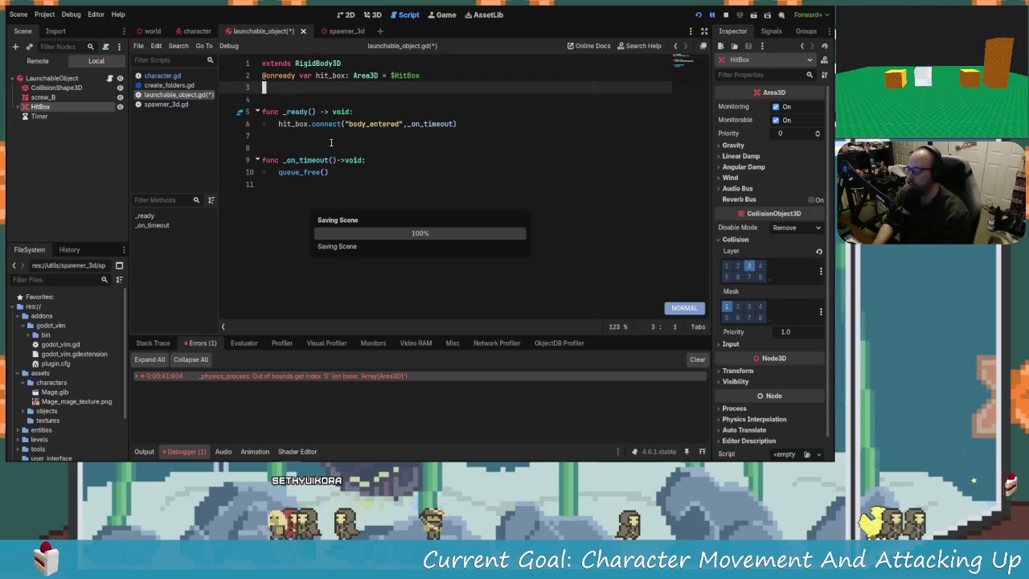
Delete the Timer node from the launchable object scene
left_click(38, 116)
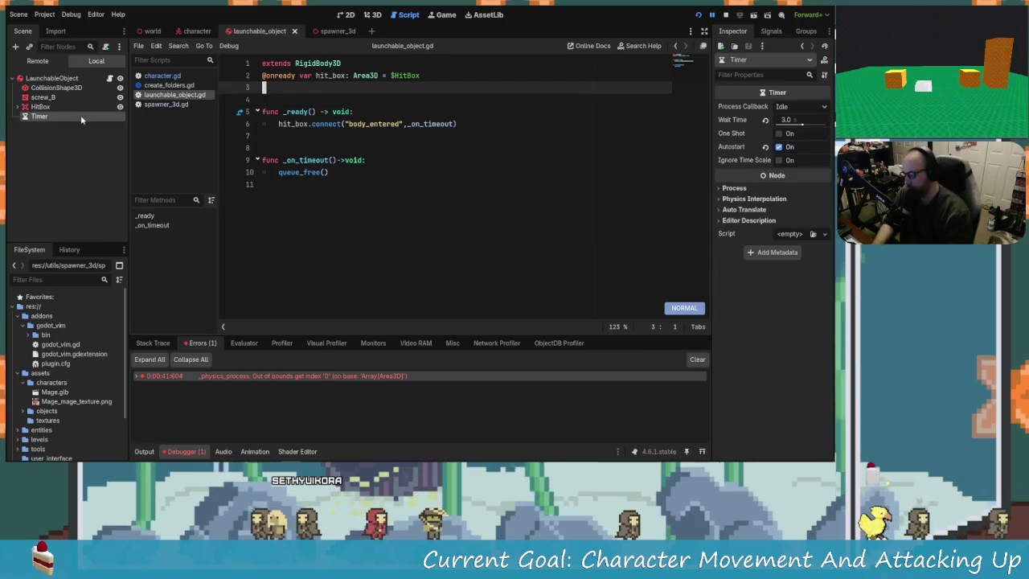
key("Delete")
key("Return")
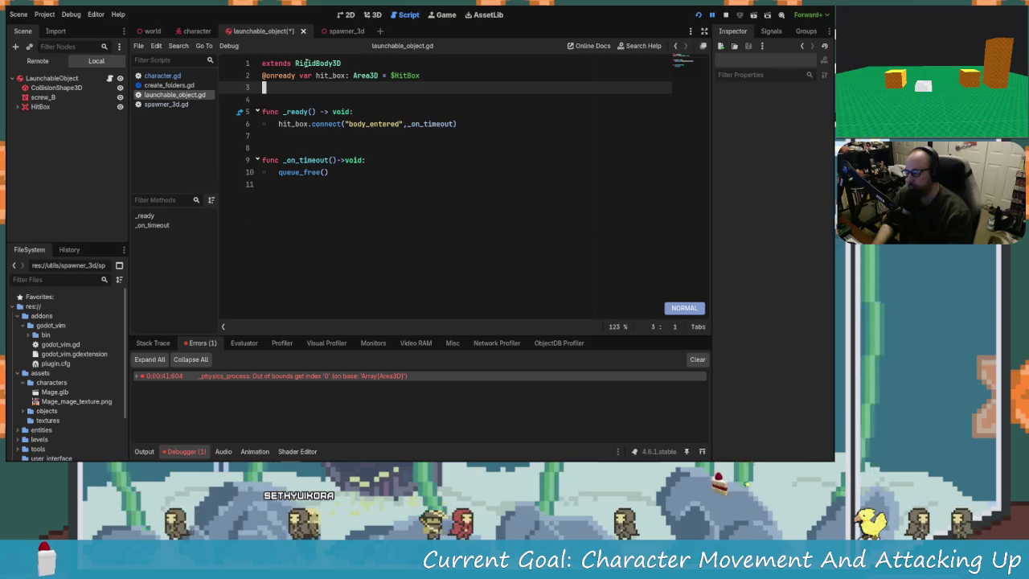
Rename the _on_timeout function to _on_hit_ground
left_click(304, 160)
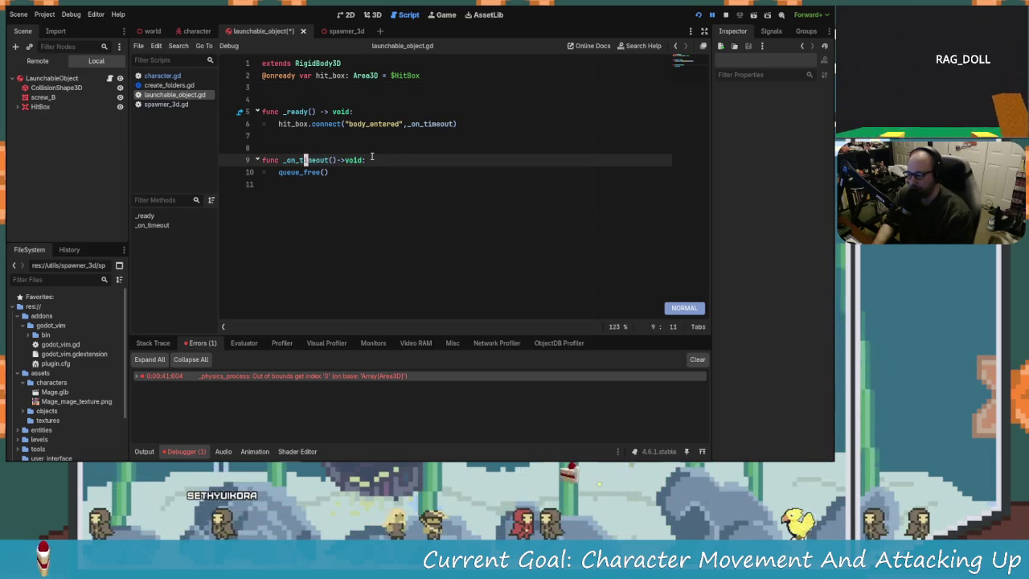
key("d")
key("w")
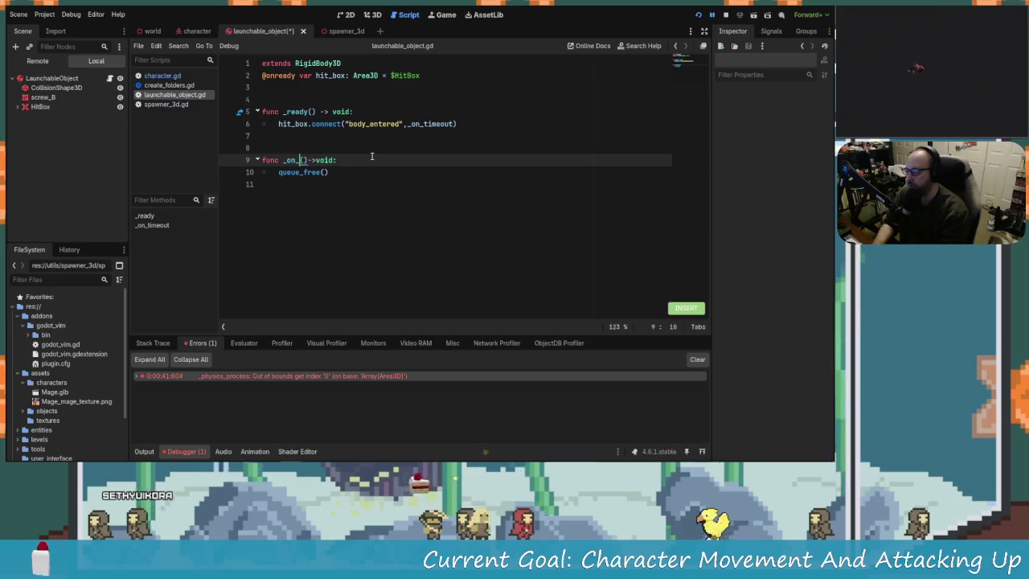
type("hit_ground")
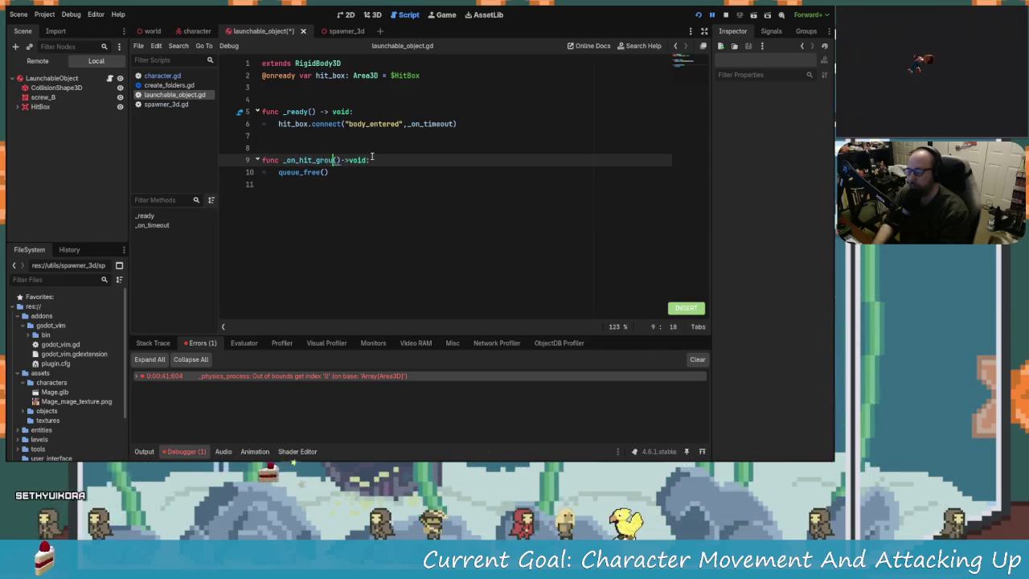
key("Escape")
Point the line 6 connect call at _on_hit_ground, then save the script and scene
key("k")
key("k")
key("k")
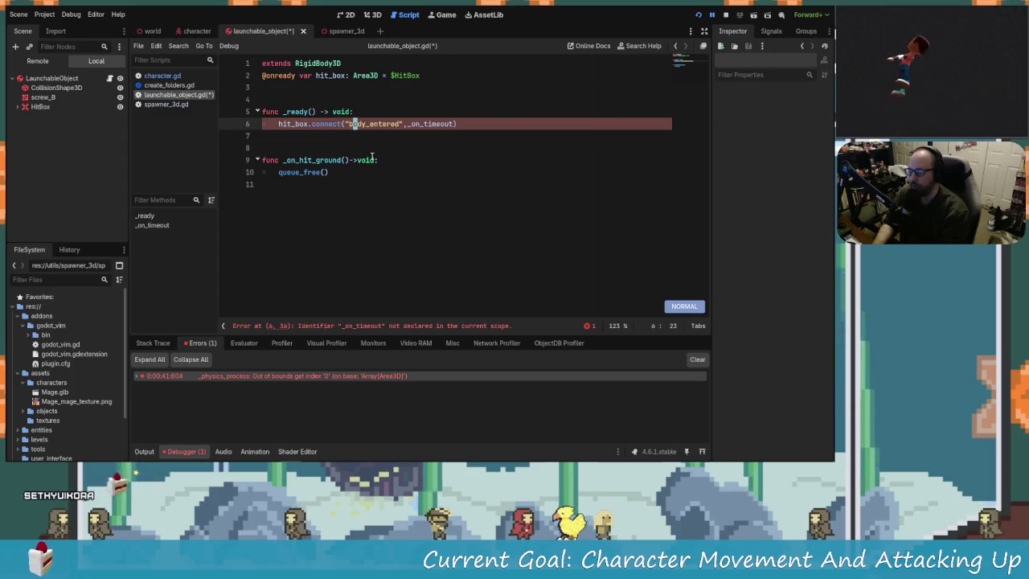
key("f")
key("t")
key("semicolon")
key("x")
key("x")
key("x")
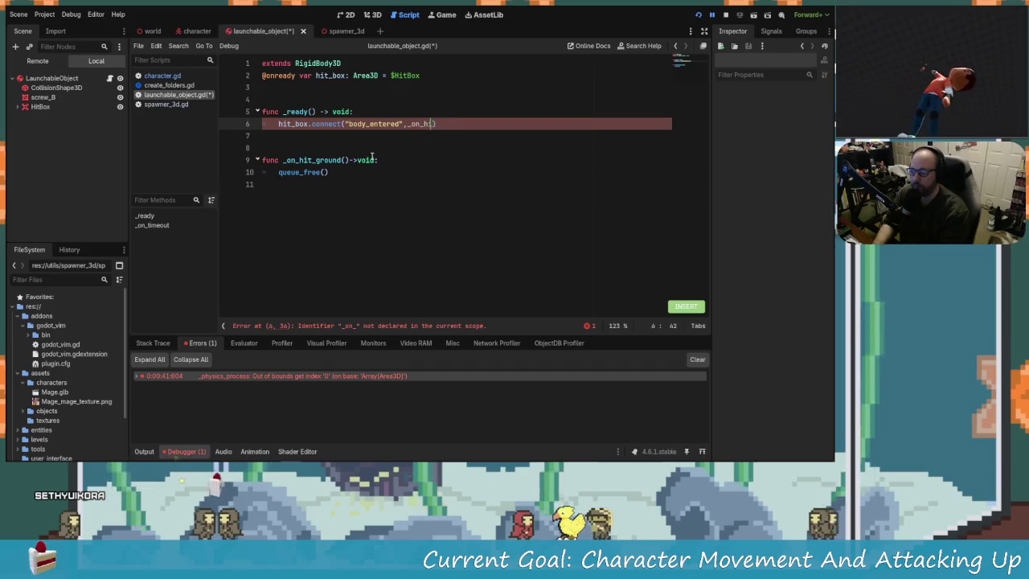
type("hit_ground")
key("ctrl+s")
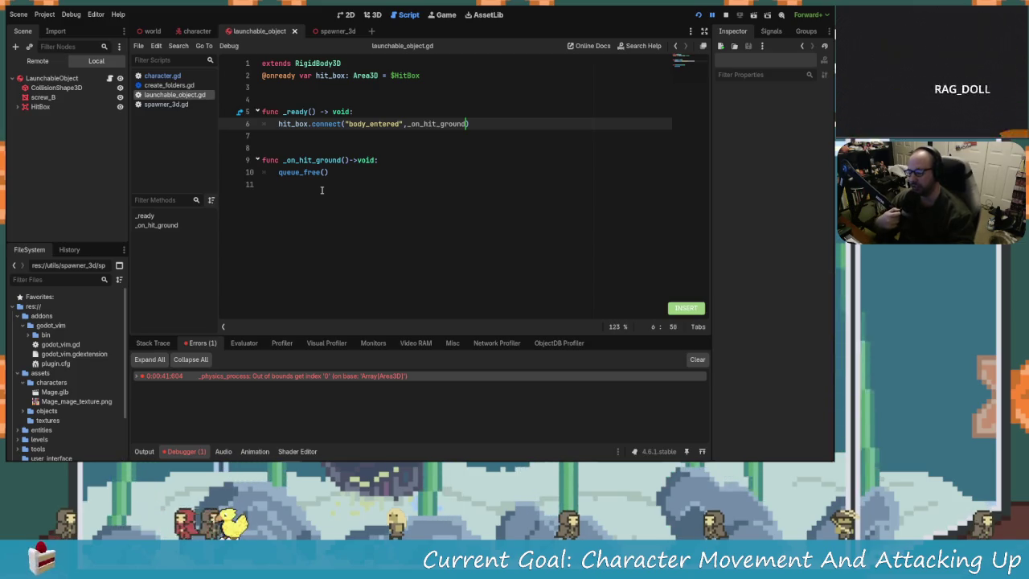
key("ctrl+s")
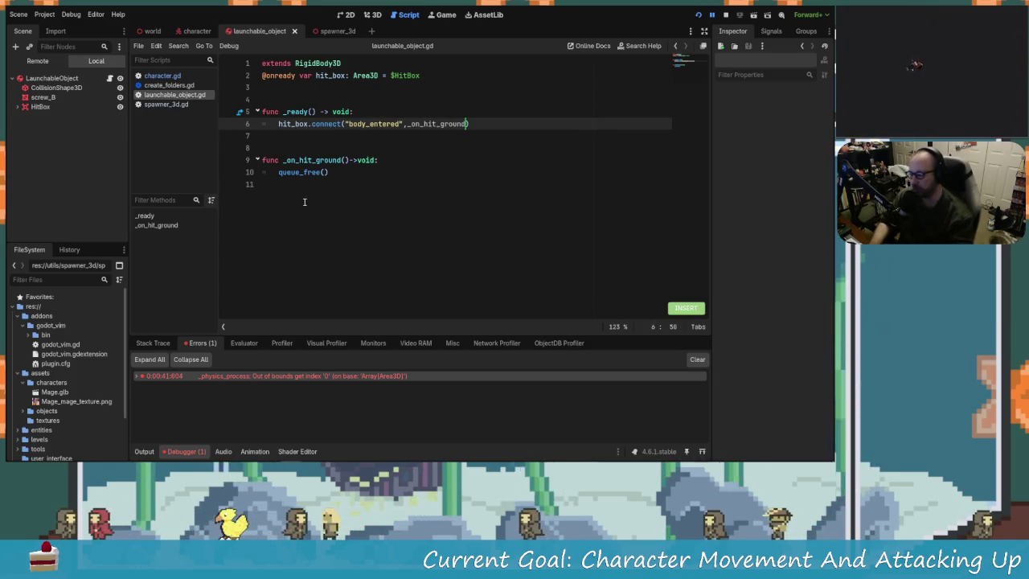
Switch to the Character scene and scroll character.gd to the RigidBody3D lookup on line 28
left_click(193, 33)
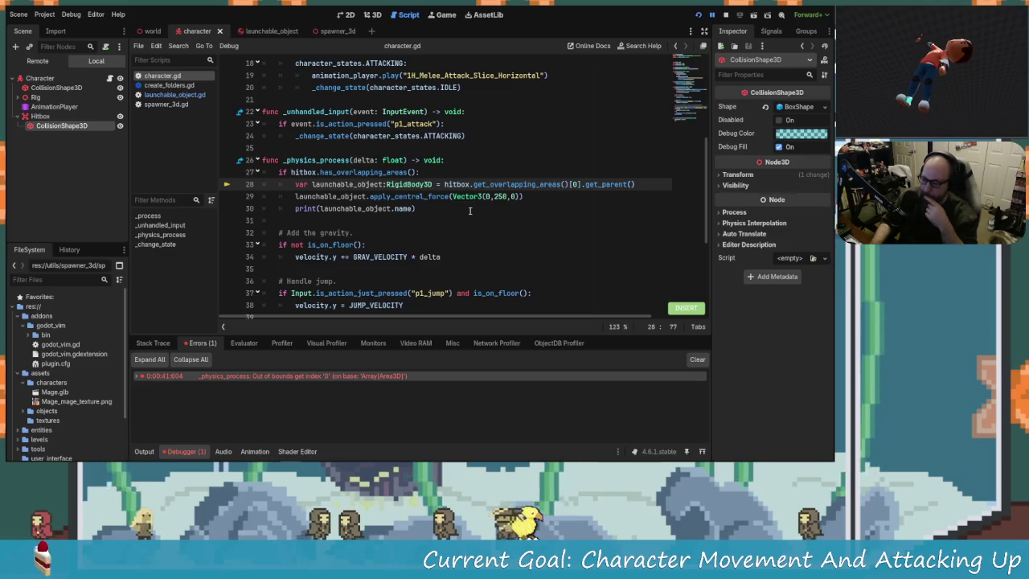
key("Up")
key("Up")
key("Up")
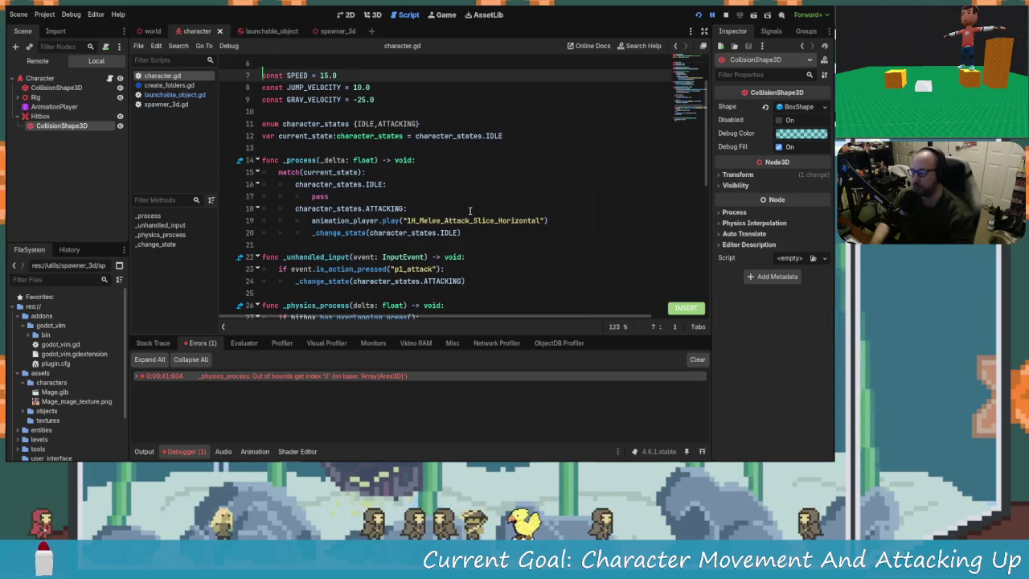
key("Down")
scroll(462, 225, "down", 8)
scroll(450, 180, "down", 1)
scroll(393, 203, "up", 3)
scroll(432, 199, "down", 10)
scroll(432, 198, "up", 4)
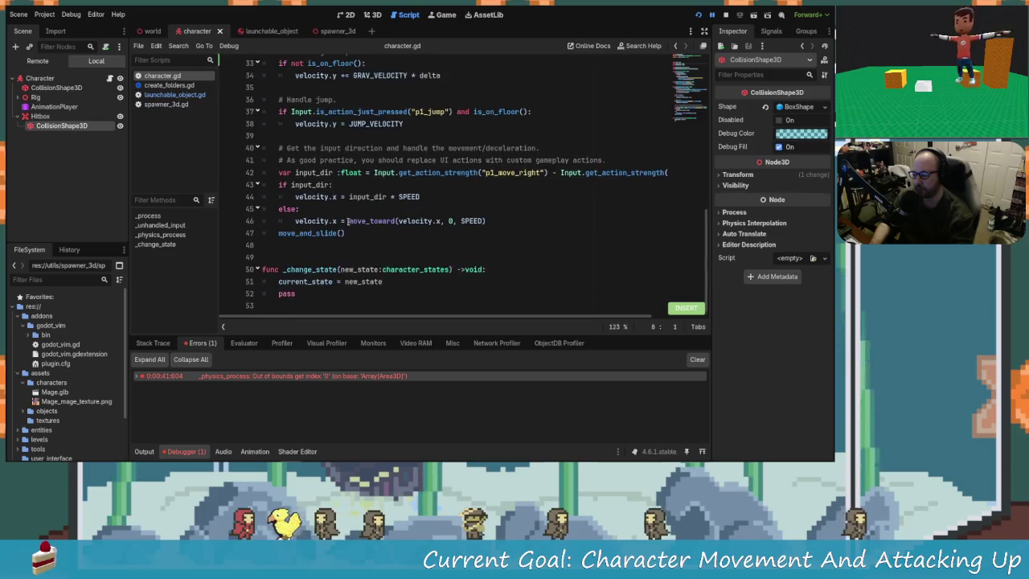
left_click(395, 186)
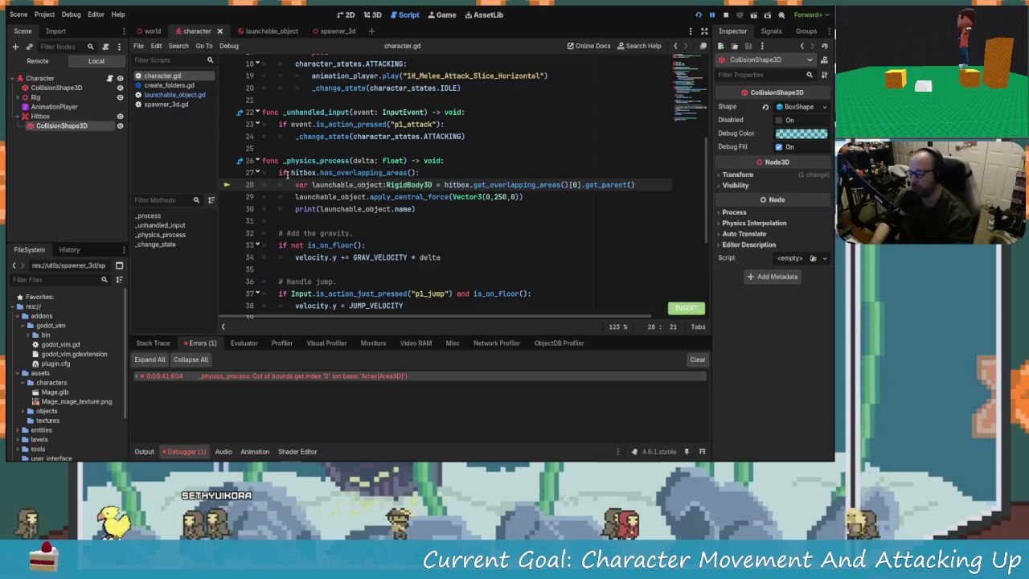
Select the hitbox.has_overlapping_areas check spanning lines 27–28 of character.gd
left_click_drag(292, 173, 413, 173)
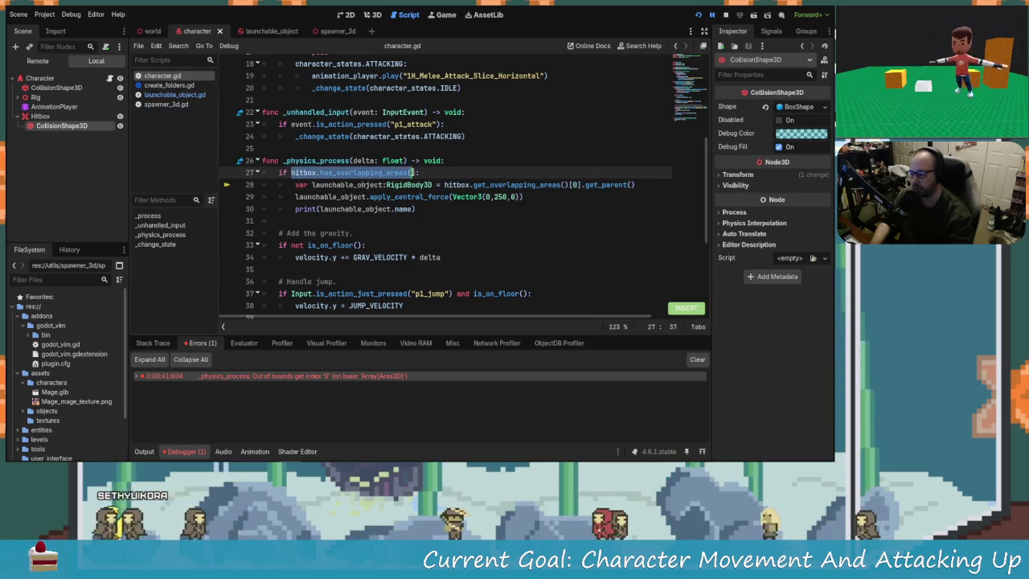
key("End")
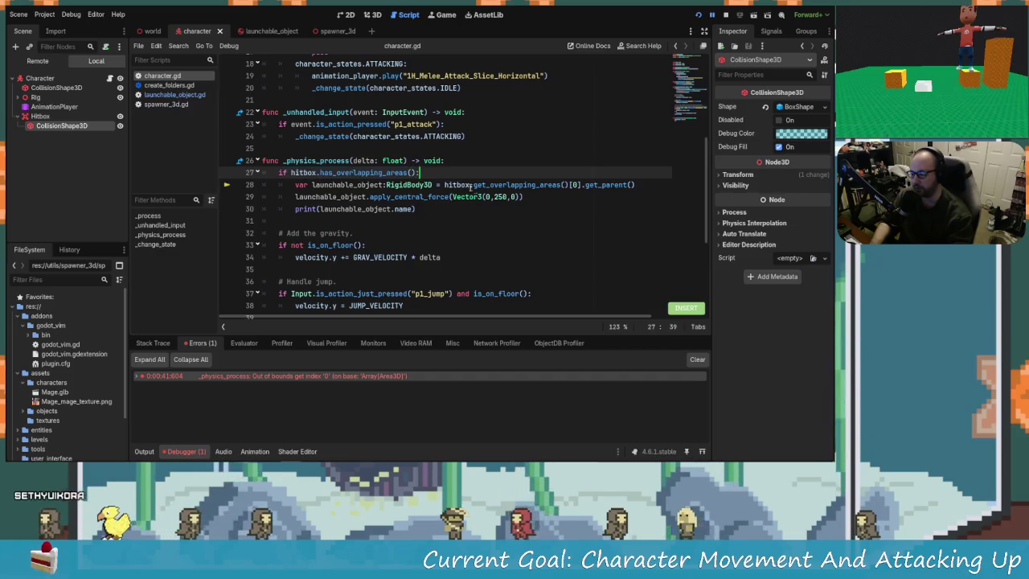
left_click(470, 184)
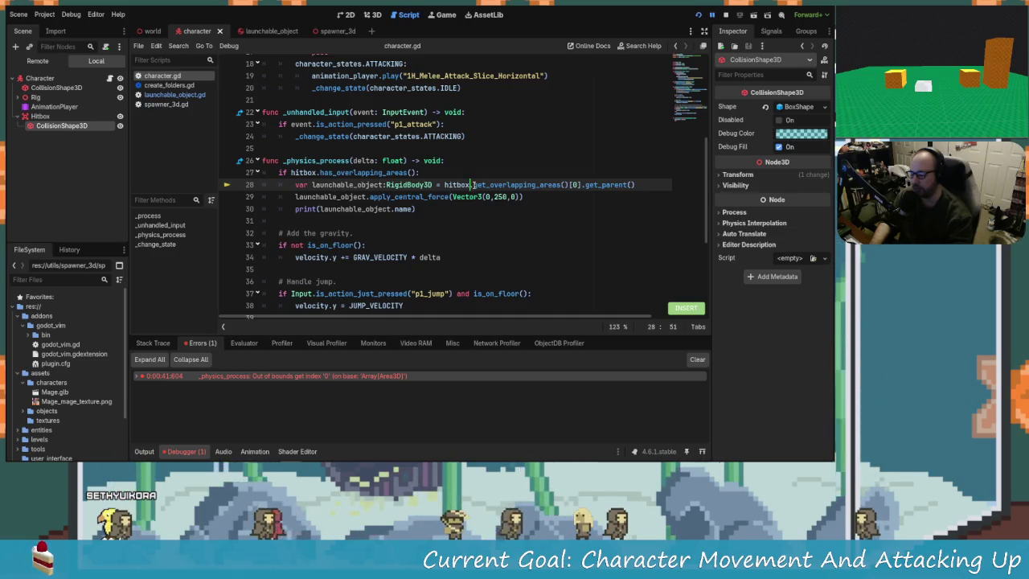
left_click_drag(268, 173, 418, 185)
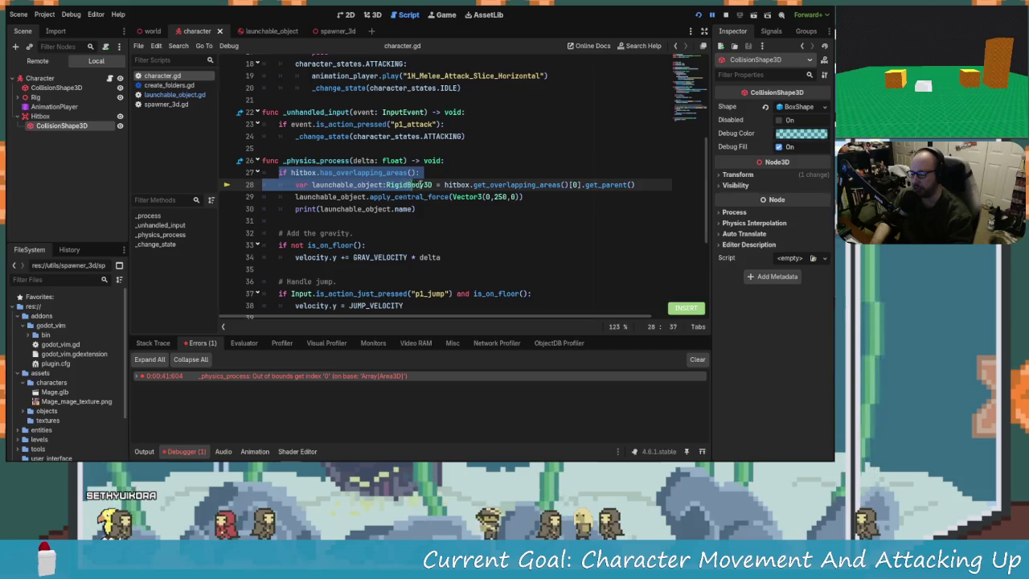
left_click(456, 185)
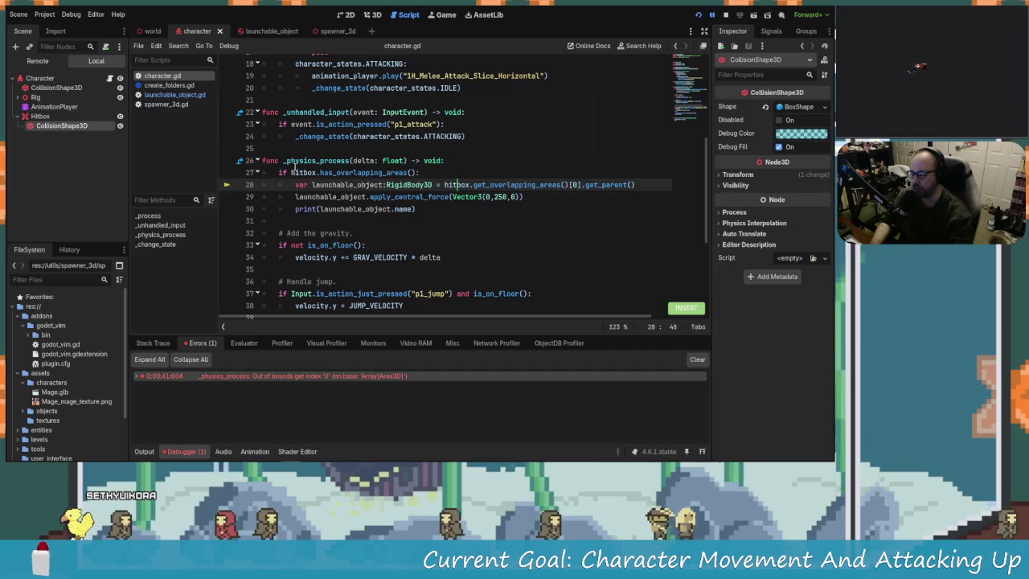
left_click_drag(290, 173, 295, 196)
left_click(345, 173)
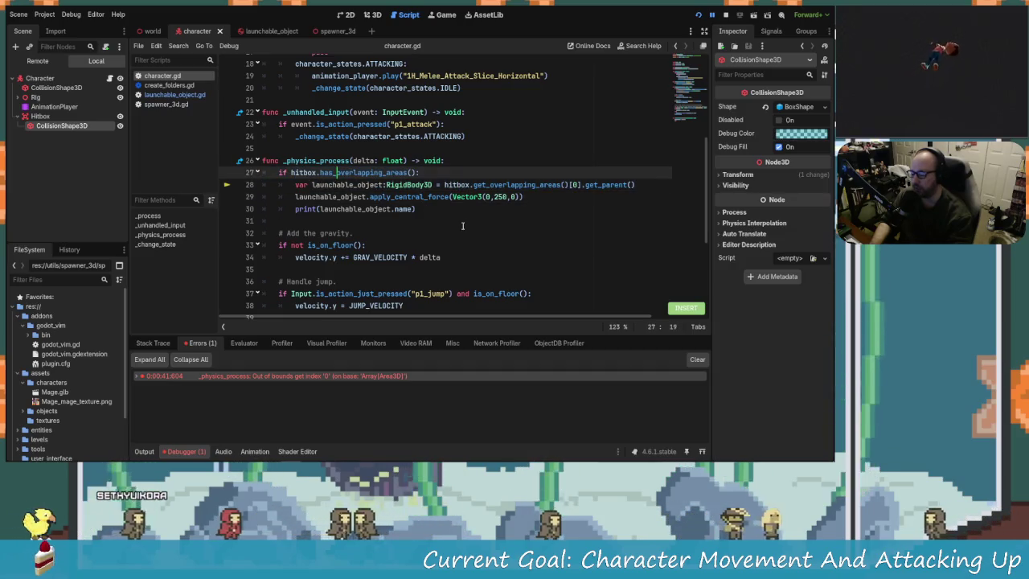
Step through lines 27–28 down to the print line, then save the character scene
key("Down")
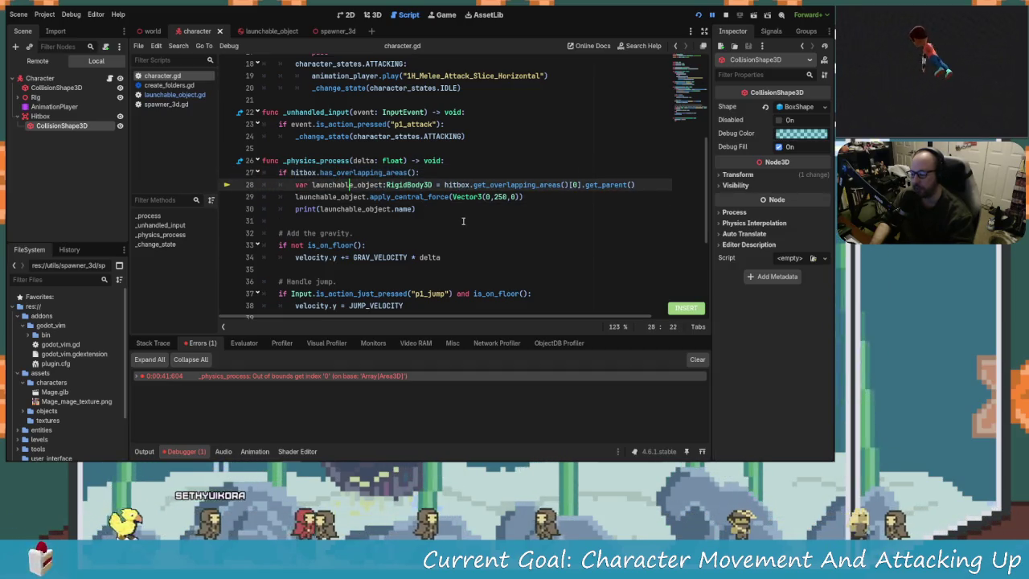
key("Right")
key("Right")
key("Right")
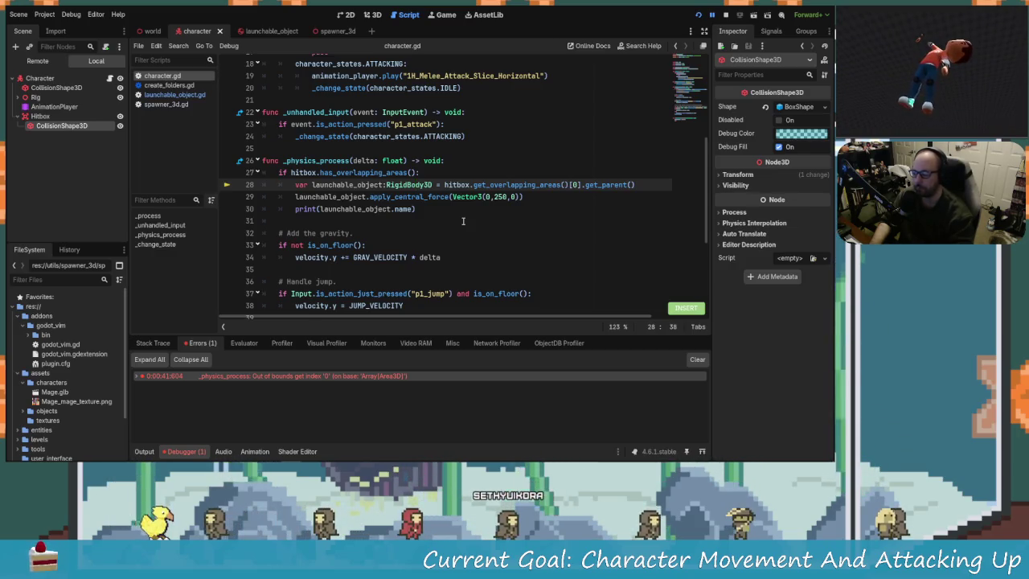
key("Up")
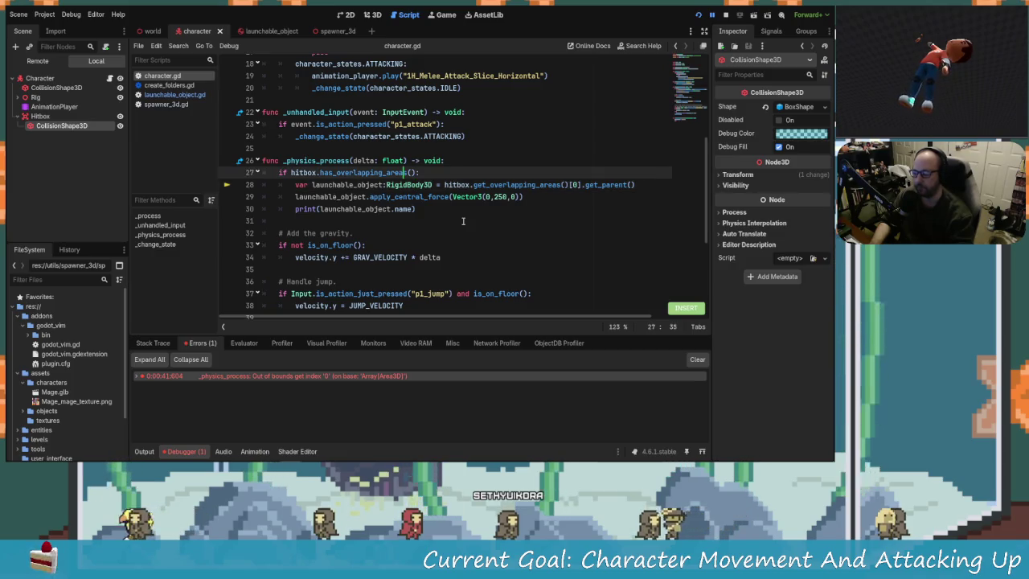
key("Right")
key("Right")
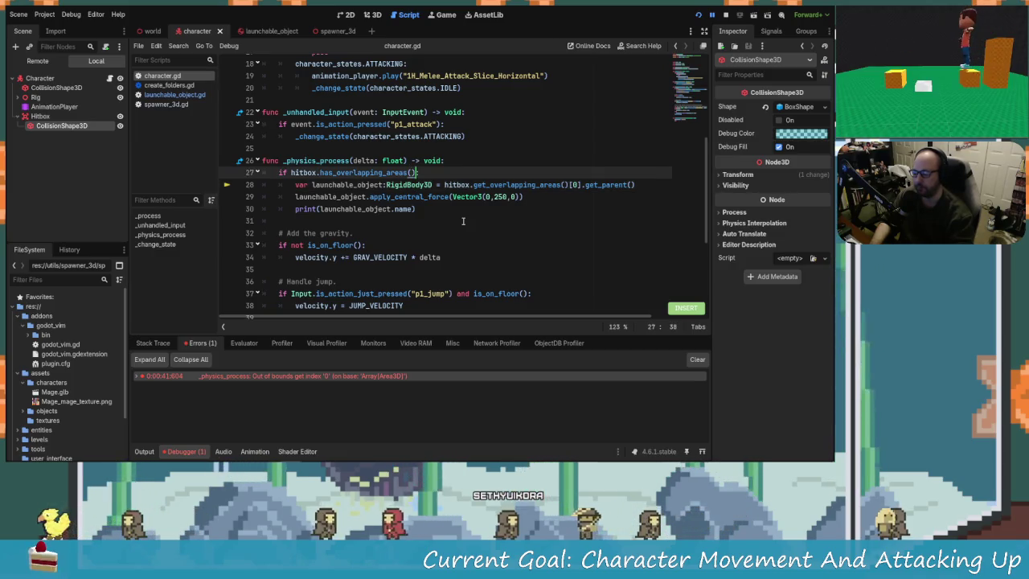
key("Down")
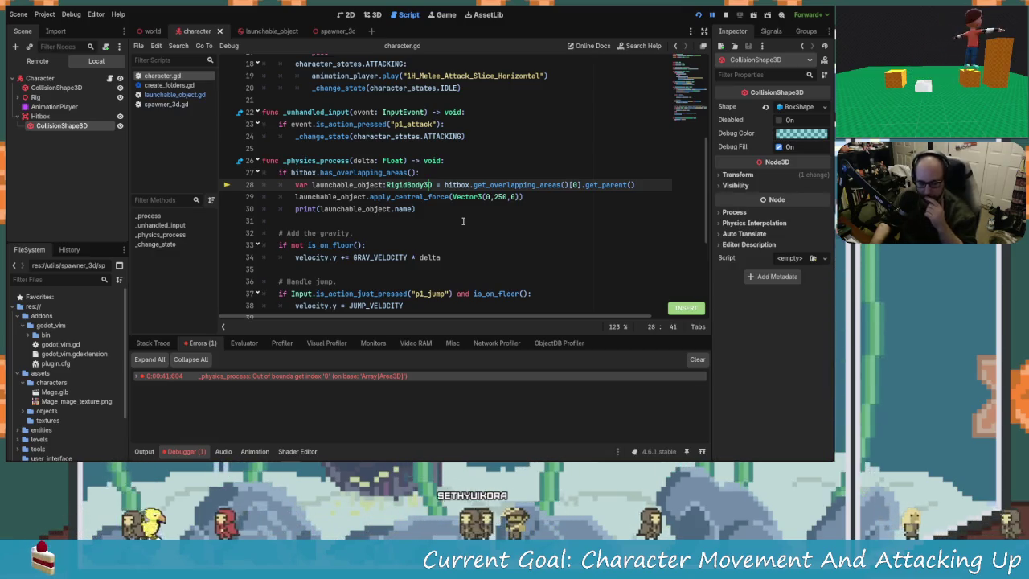
key("Down")
key("Down")
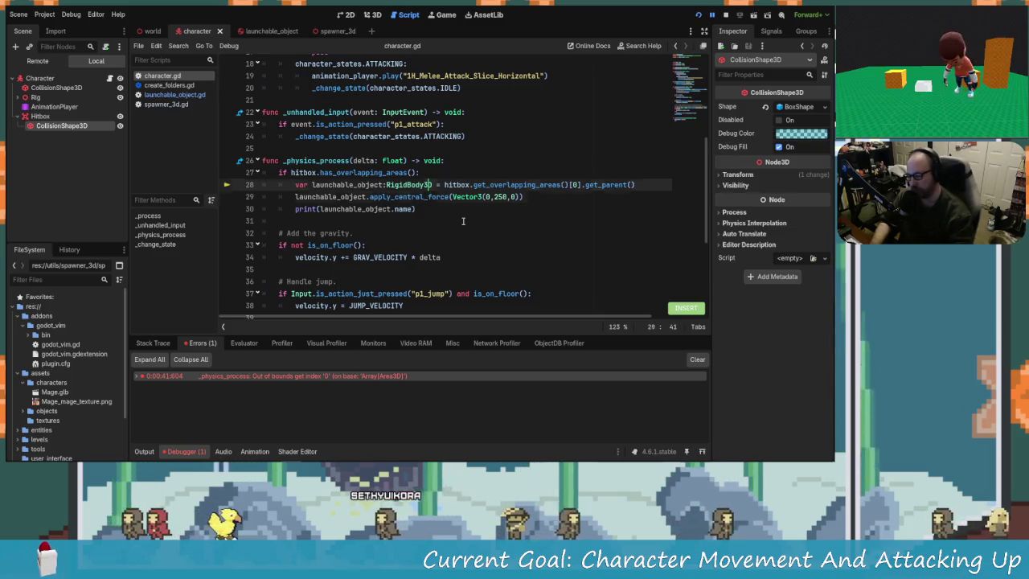
key("Up")
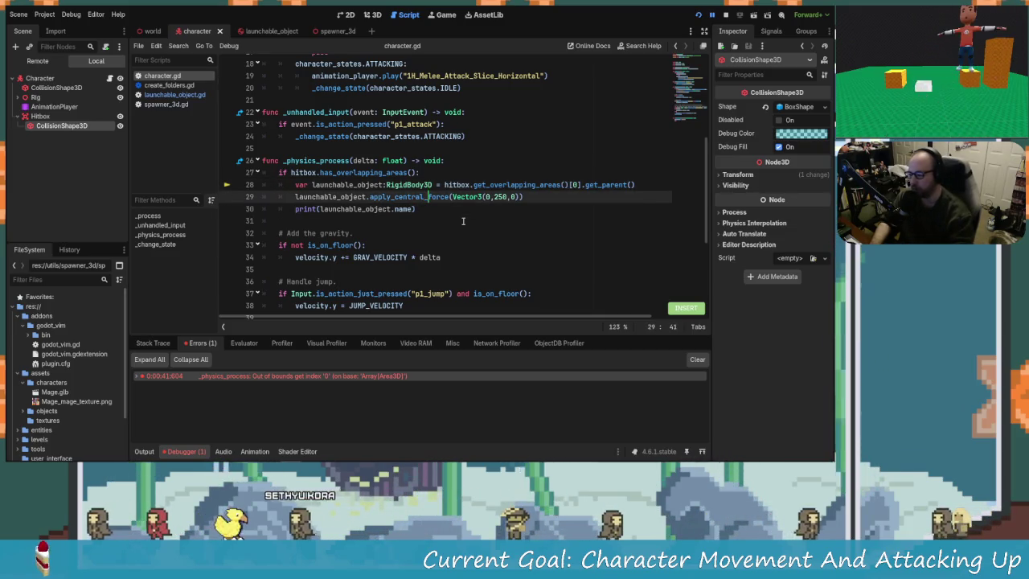
key("ctrl+s")
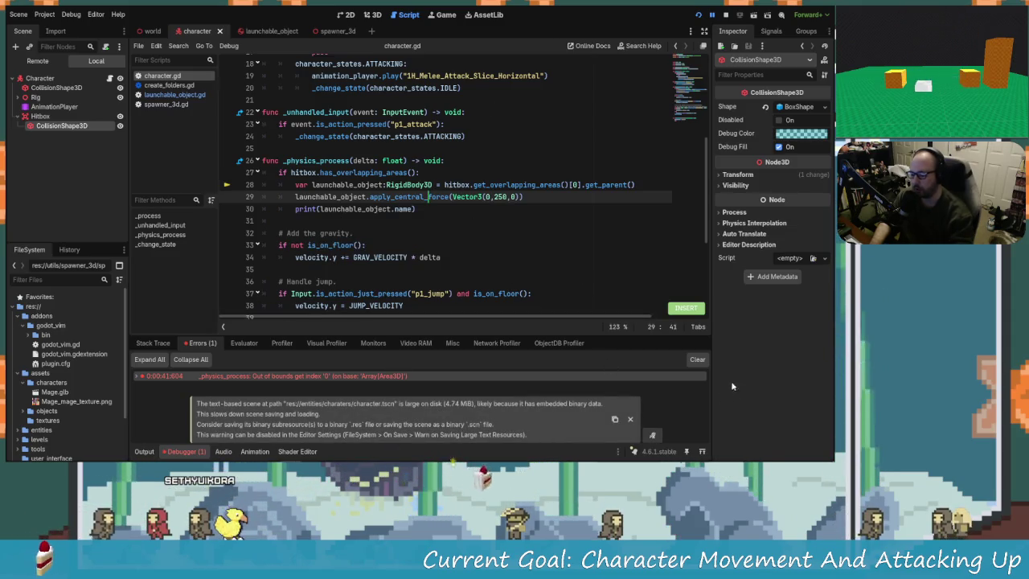
Clear the error list, run the project to test attacks, then reopen launchable_object.gd
left_click(698, 359)
left_click(707, 15)
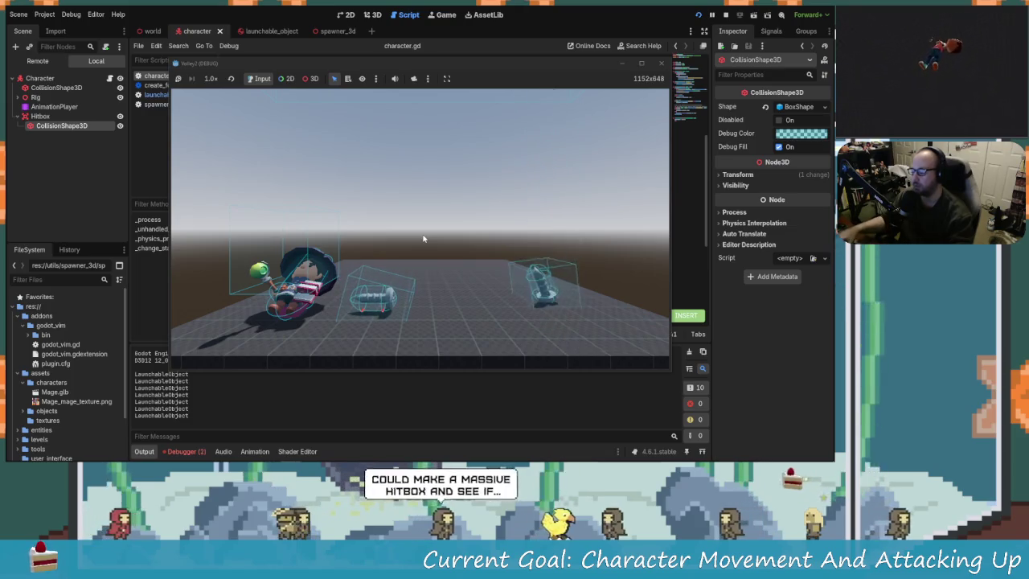
left_click(185, 451)
left_click(211, 347)
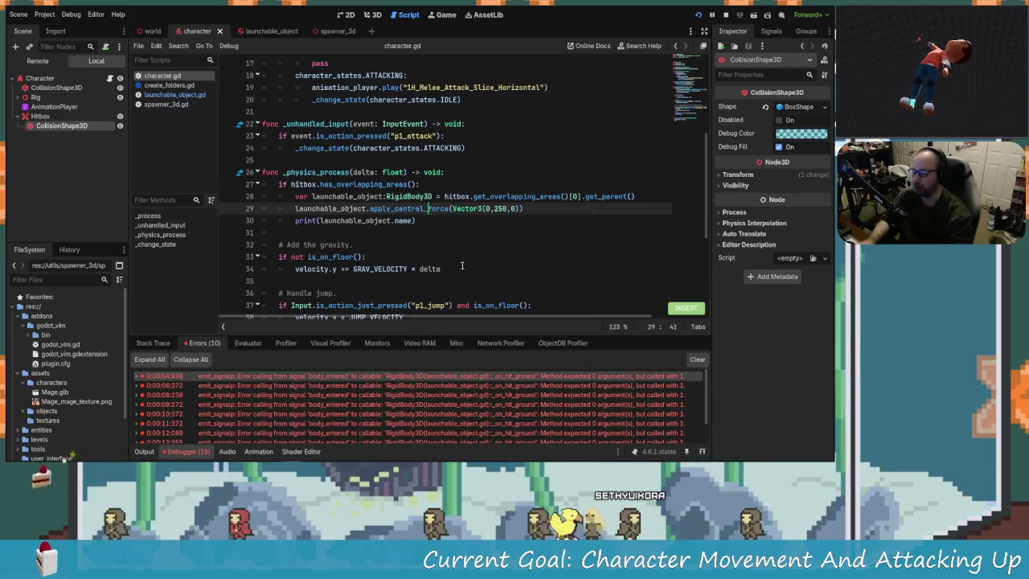
scroll(389, 222, "down", 2)
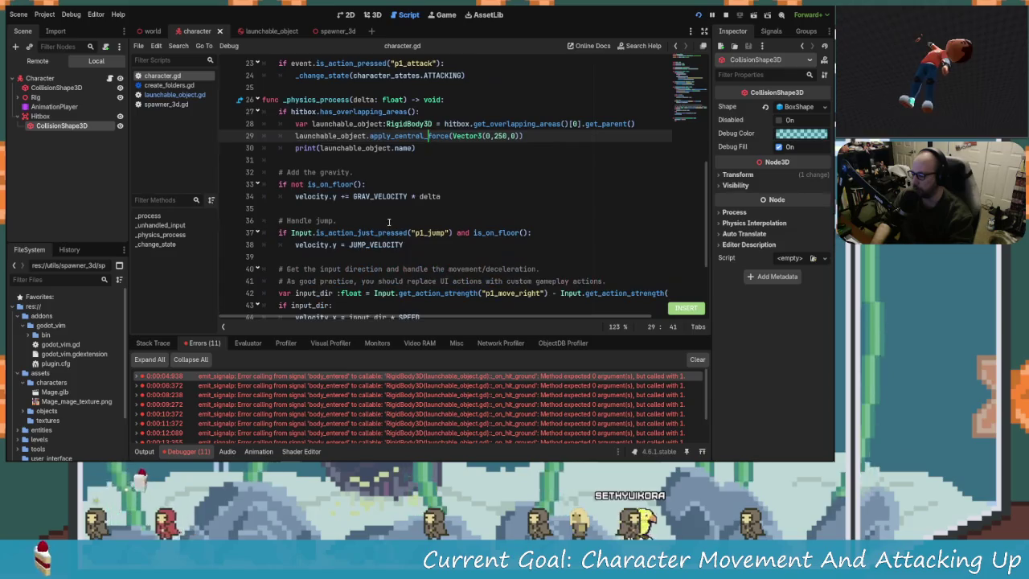
left_click(174, 94)
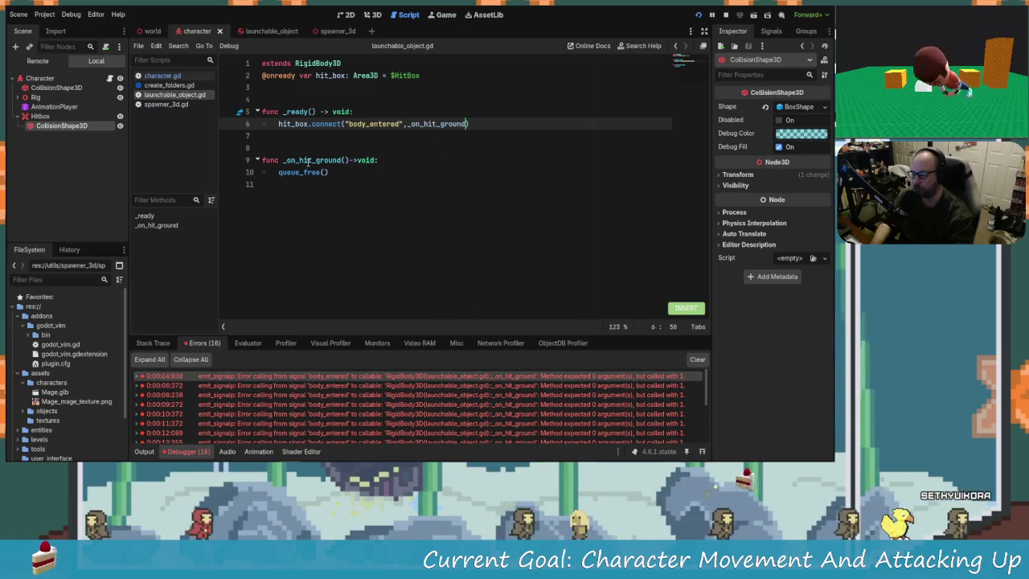
Select the Hitbox node and view its available signals
left_click(50, 107)
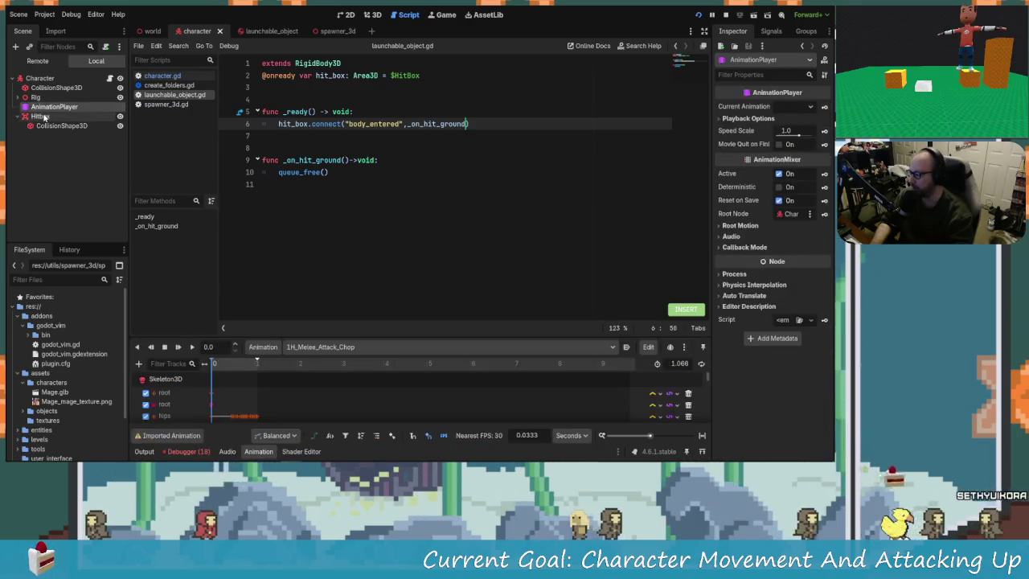
left_click(40, 117)
left_click(771, 30)
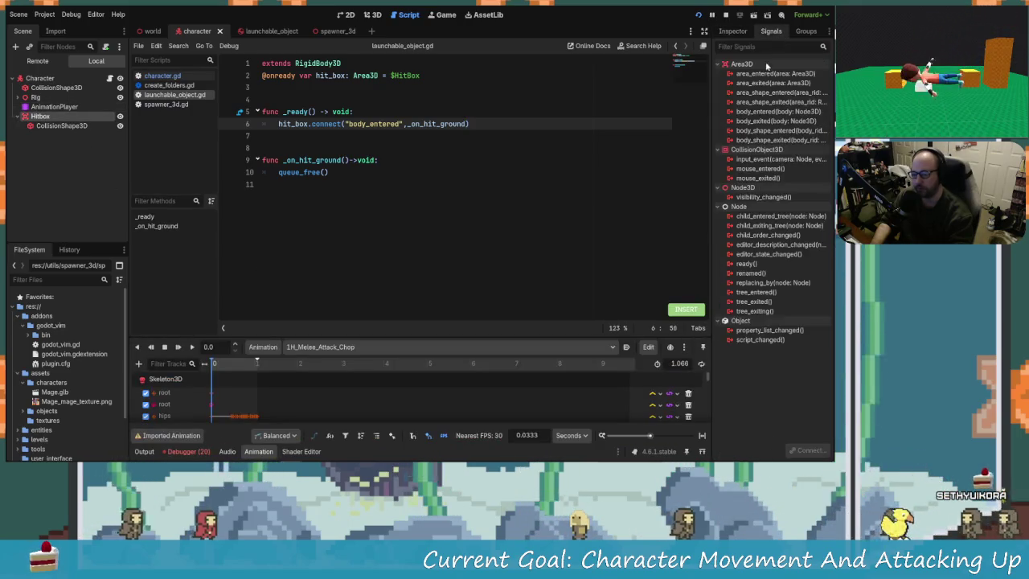
Add an Area3D-typed parameter to _on_hit_ground on line 9
left_click(346, 160)
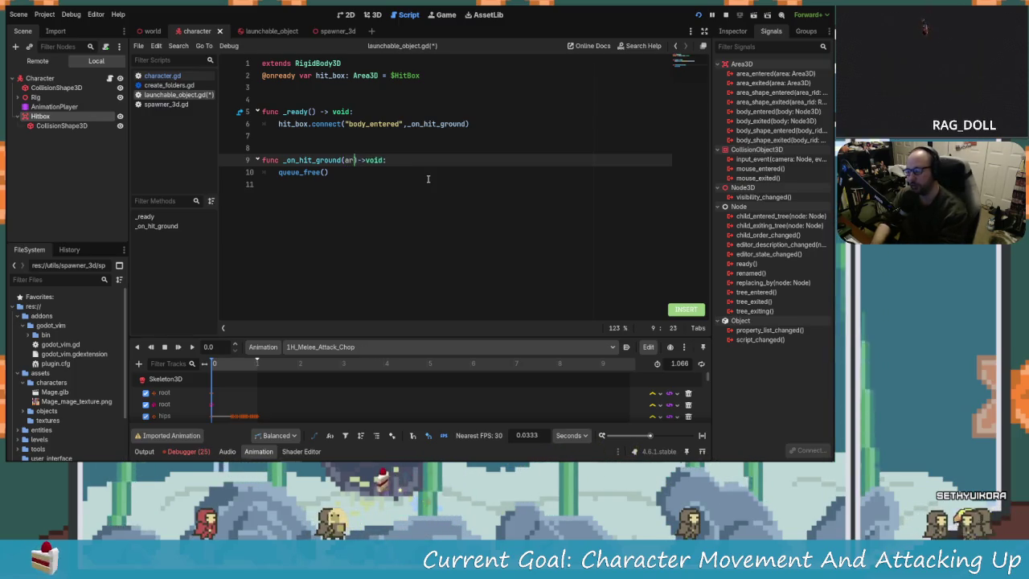
type("aread")
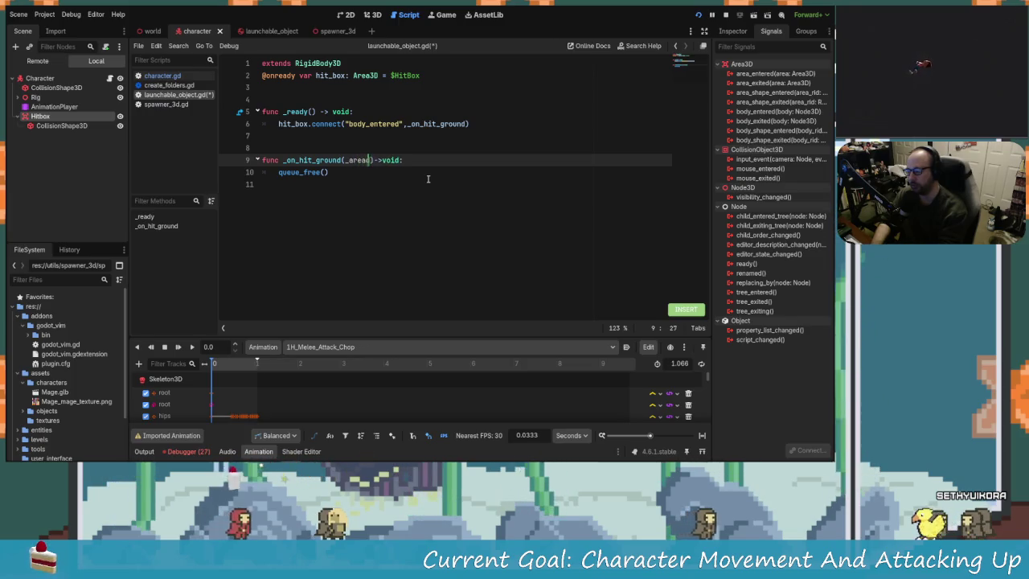
key("BackSpace")
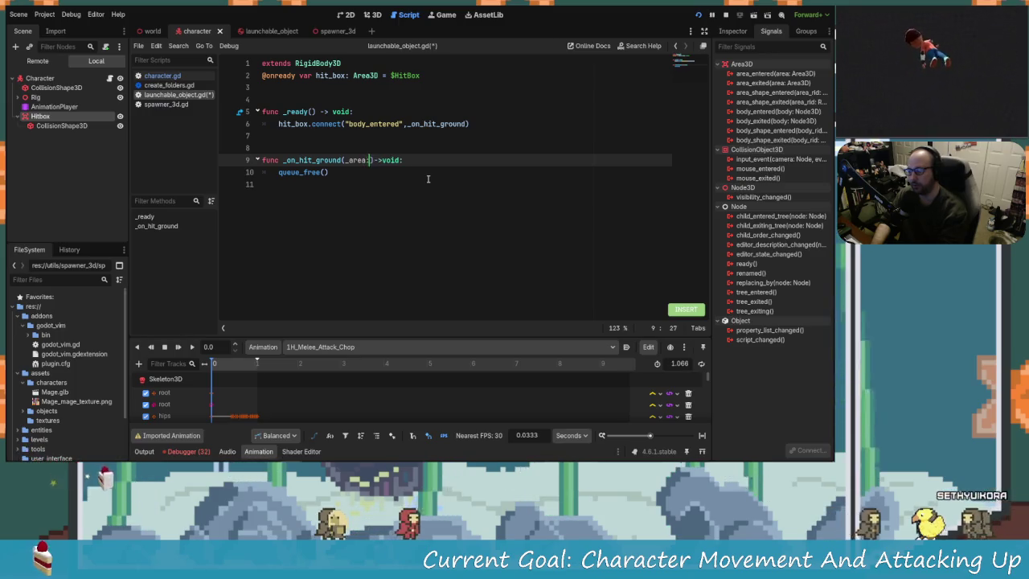
key("BackSpace")
key("BackSpace")
key("BackSpace")
type("Area")
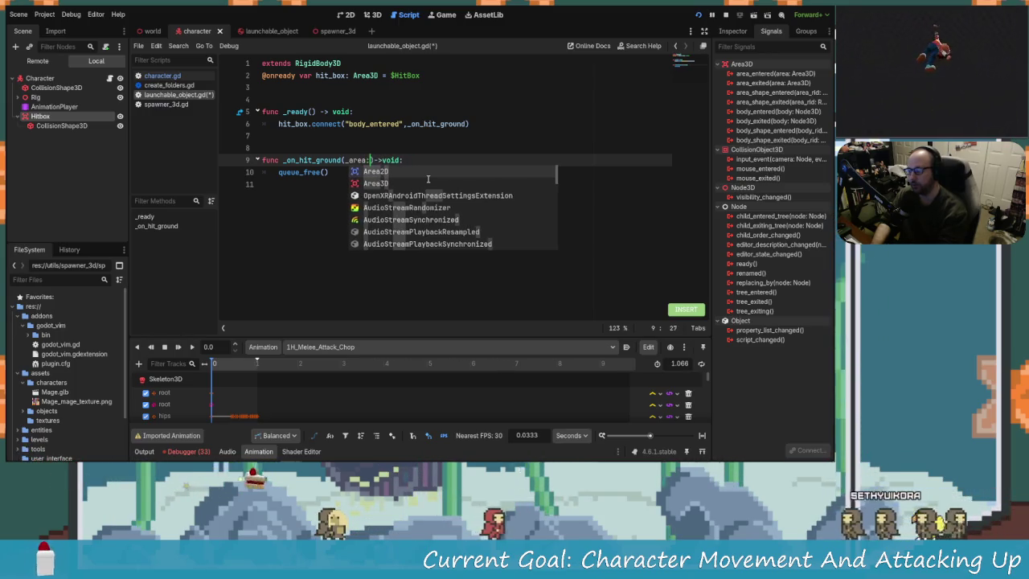
type("3")
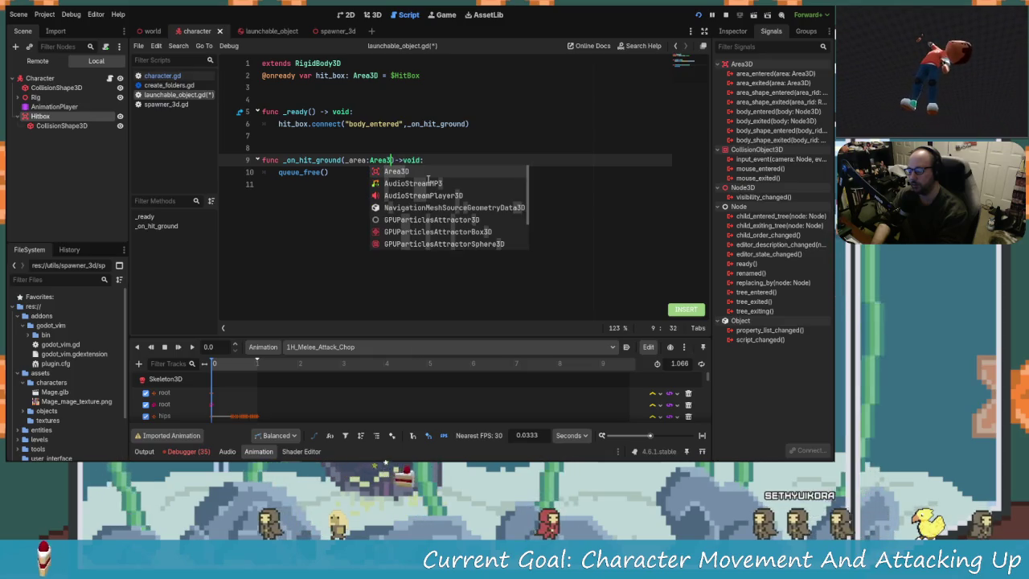
key("Return")
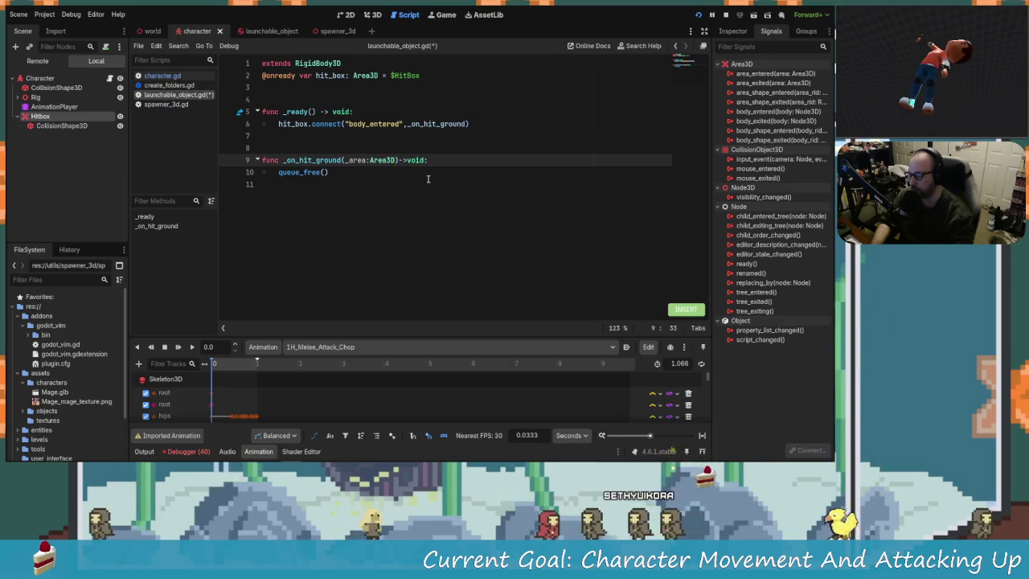
Change the parameter to _body:StaticBody3D and save the script
key("BackSpace")
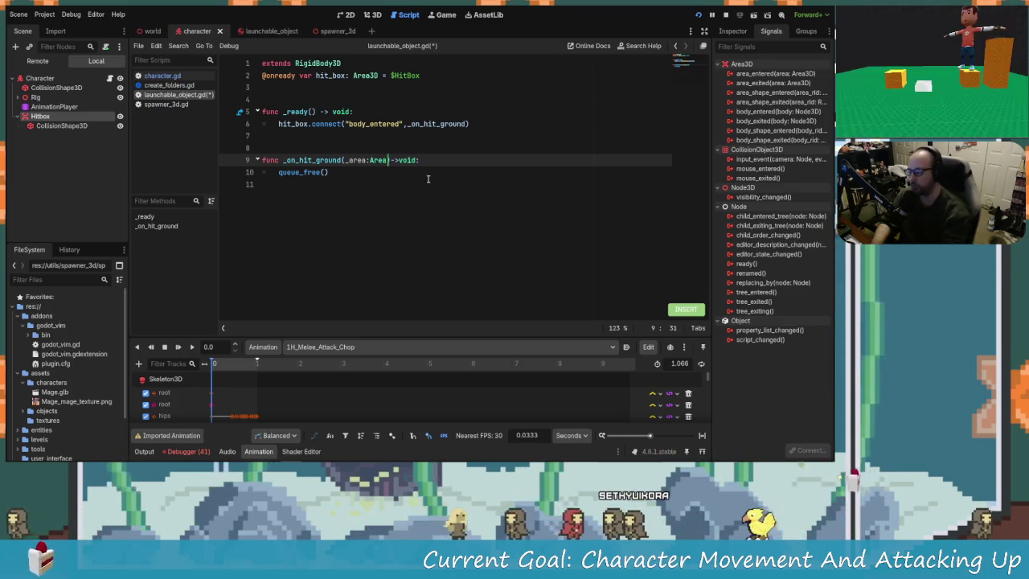
key("BackSpace")
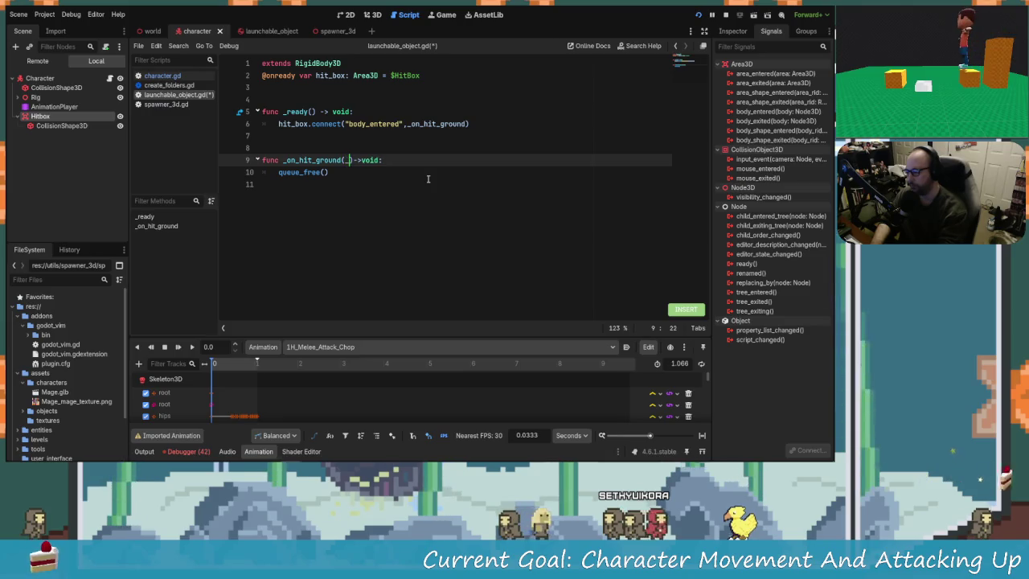
type("body:Body")
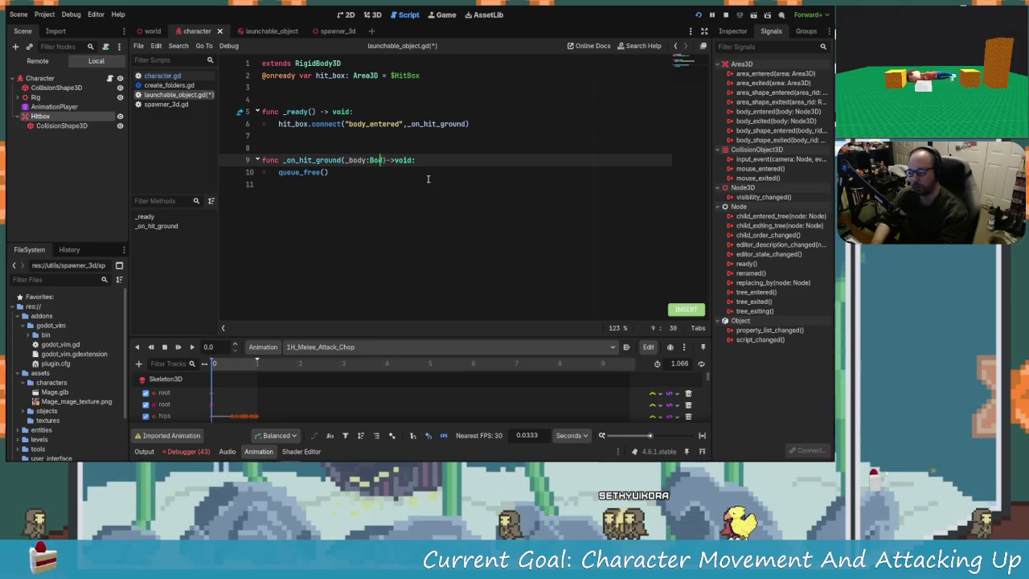
type("3")
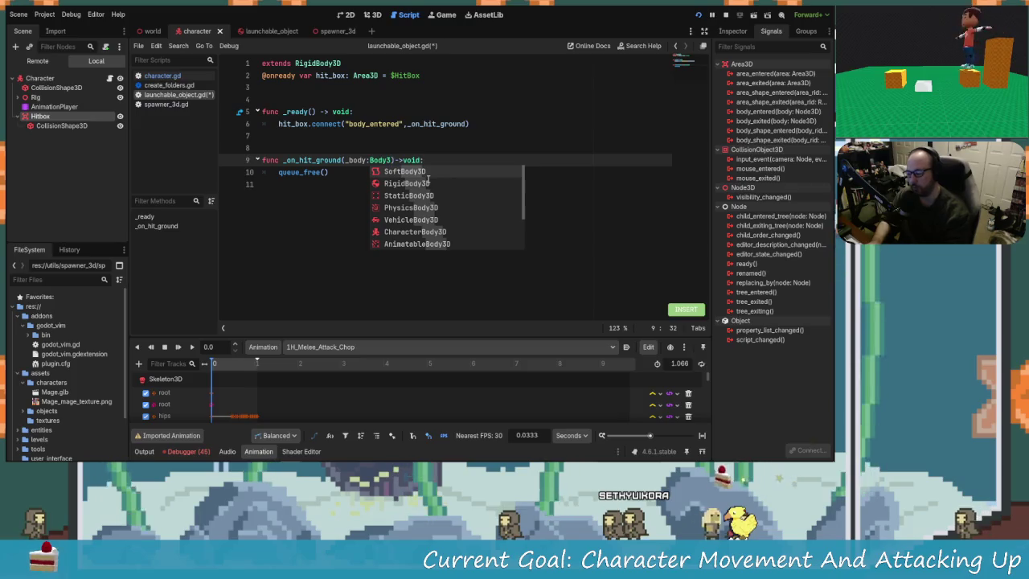
key("Up")
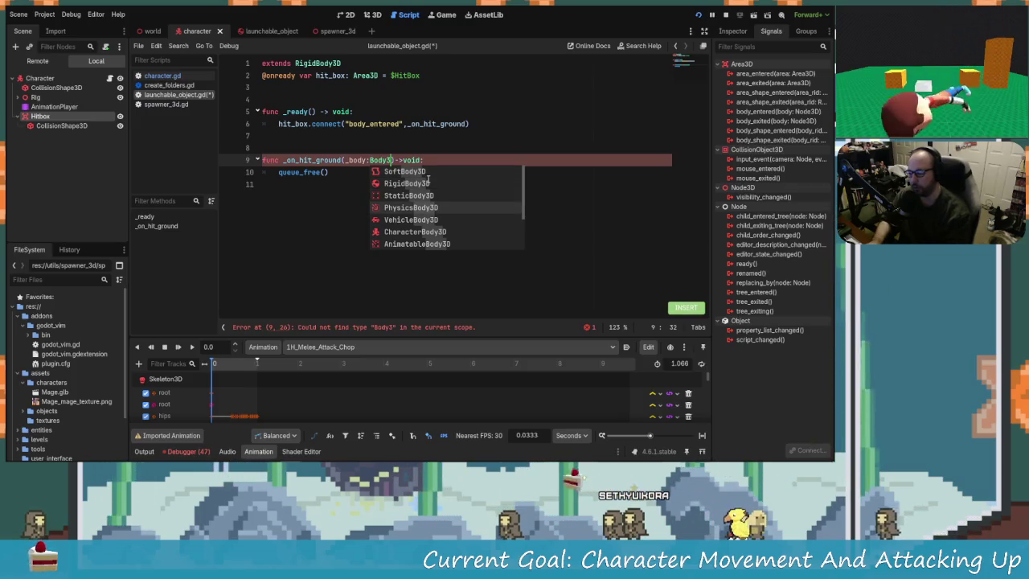
key("Return")
left_click(349, 161)
key("Down")
key("ctrl+s")
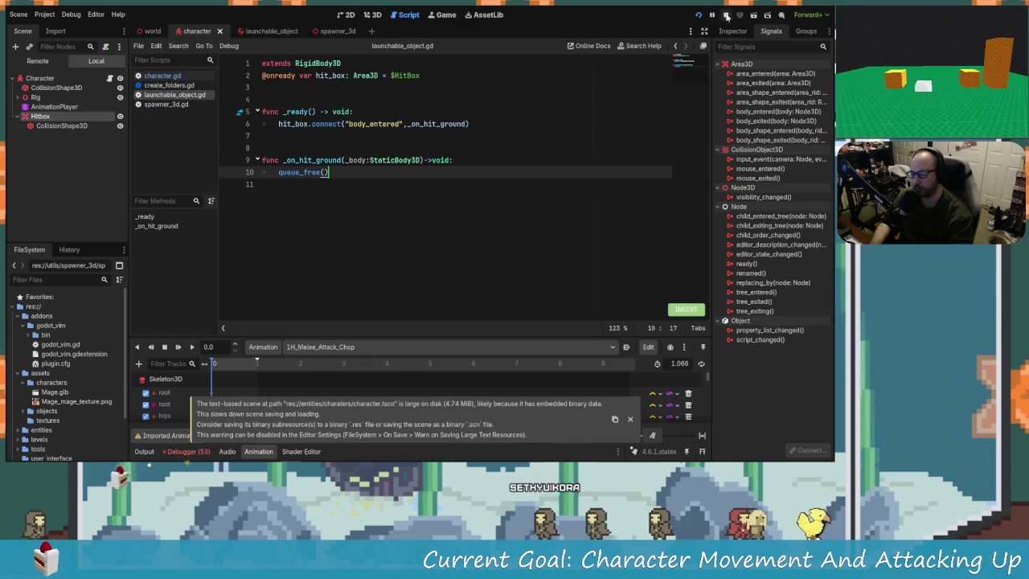
Test-run the game, set a breakpoint on the queue_free line, then stop the game
left_click(700, 14)
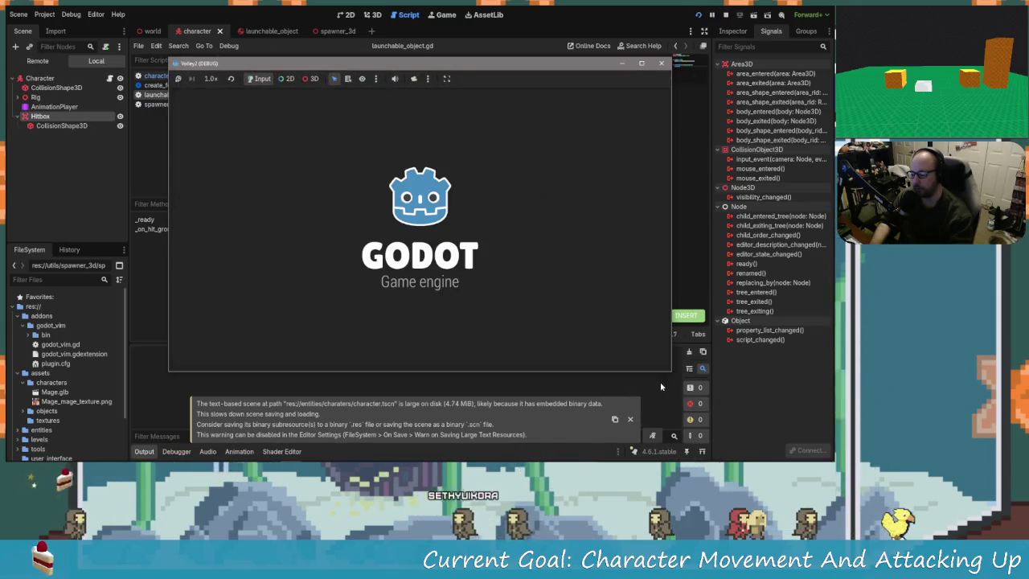
left_click(630, 420)
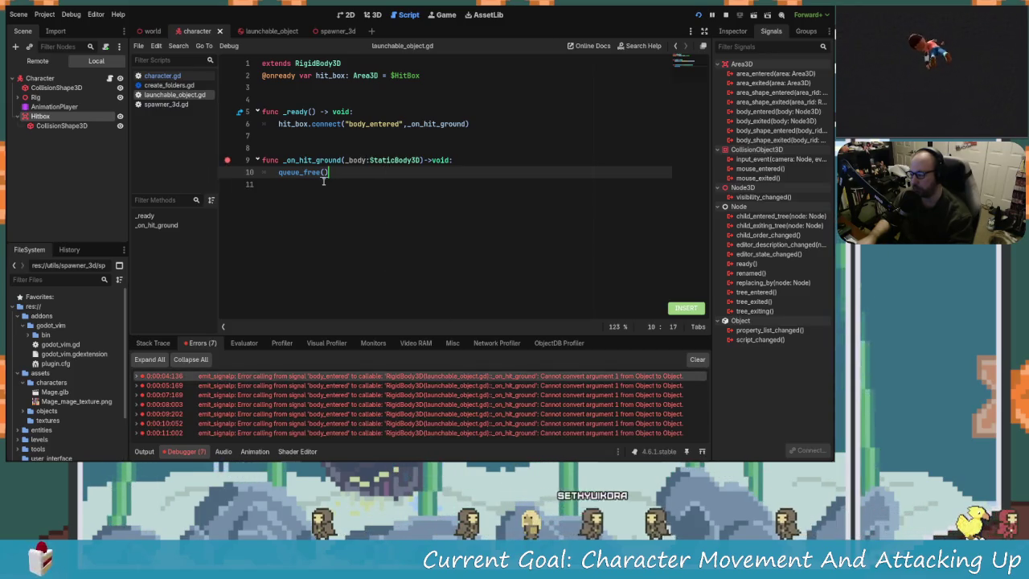
left_click(229, 171)
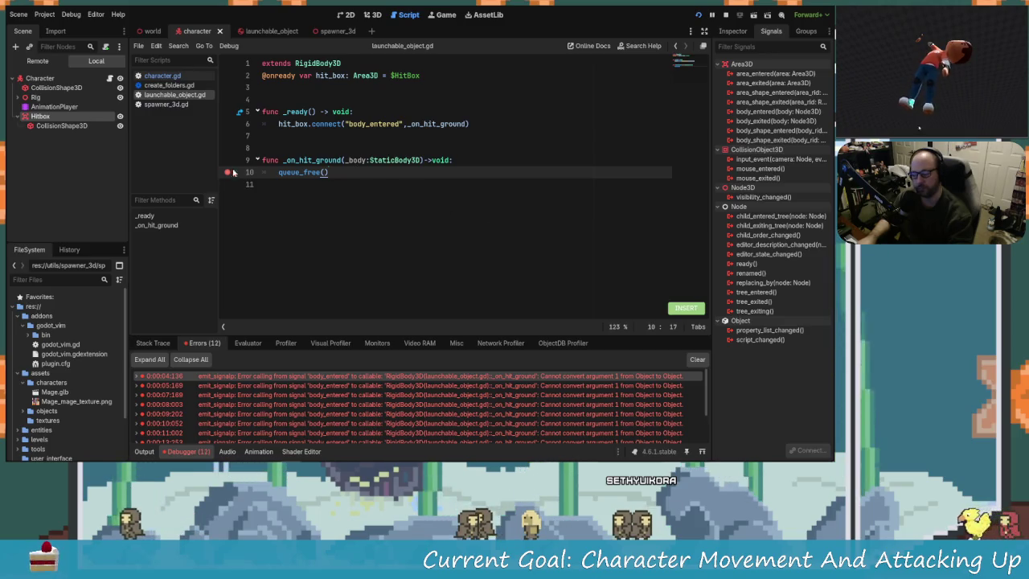
left_click(356, 160)
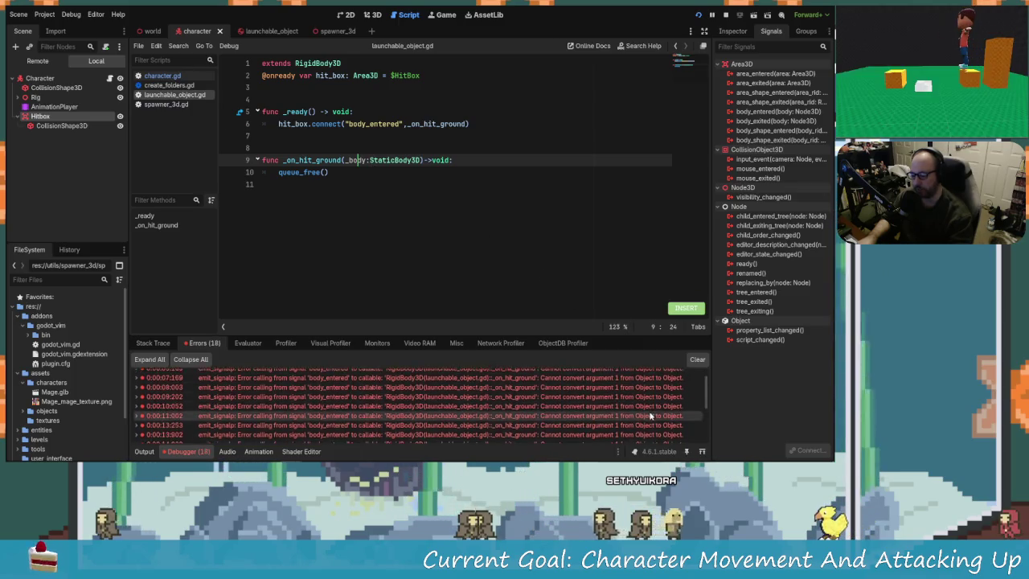
left_click(725, 15)
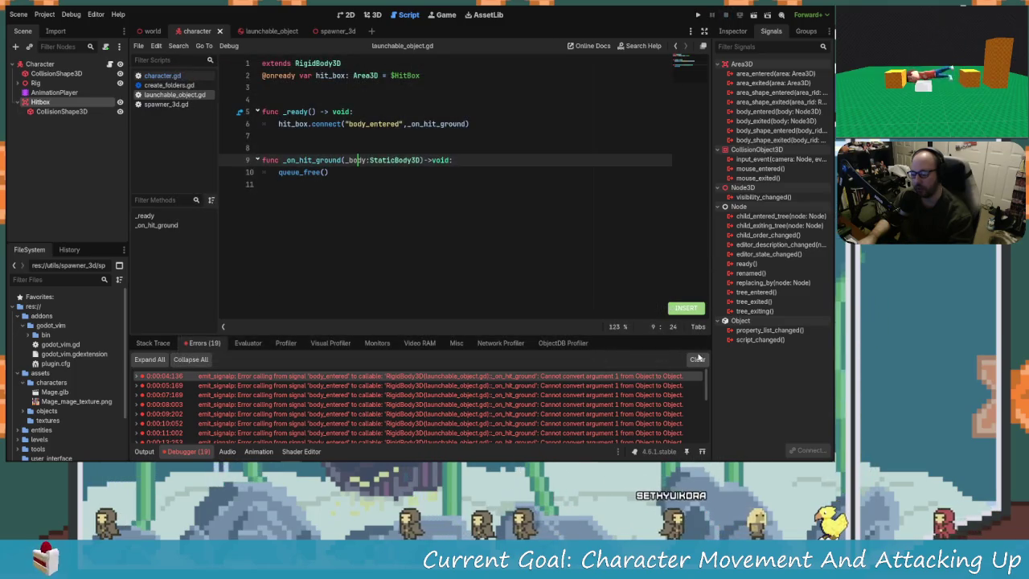
Remove the StaticBody3D type from _body, save the script, and dismiss the large-file warning
left_click(423, 160)
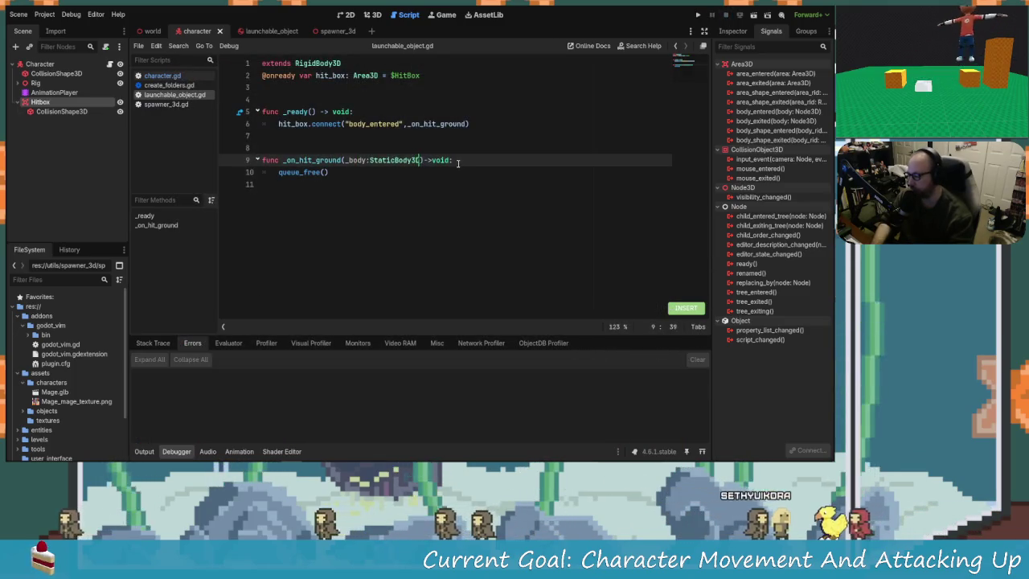
key("BackSpace")
key("BackSpace")
key("BackSpace")
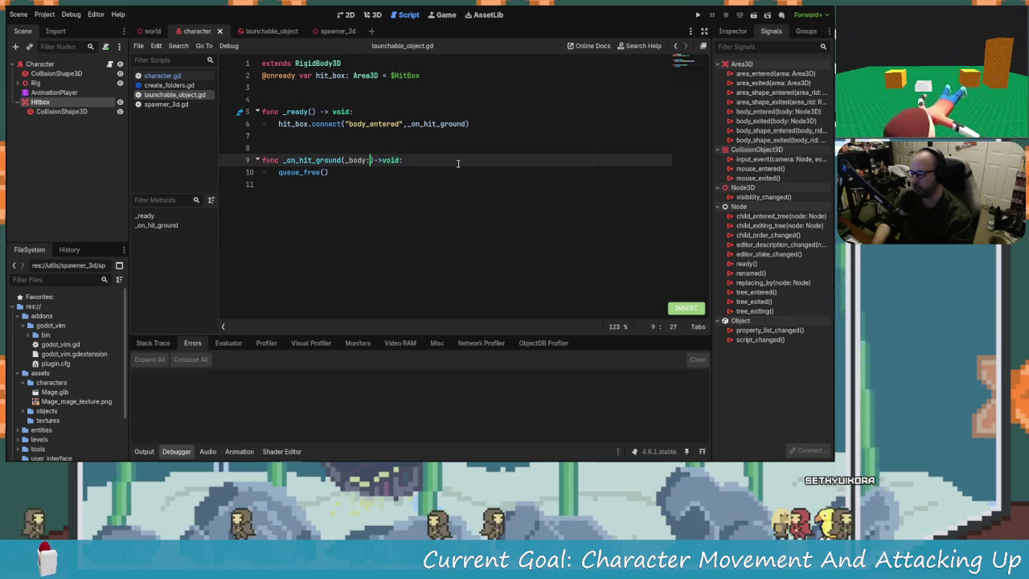
key("ctrl+s")
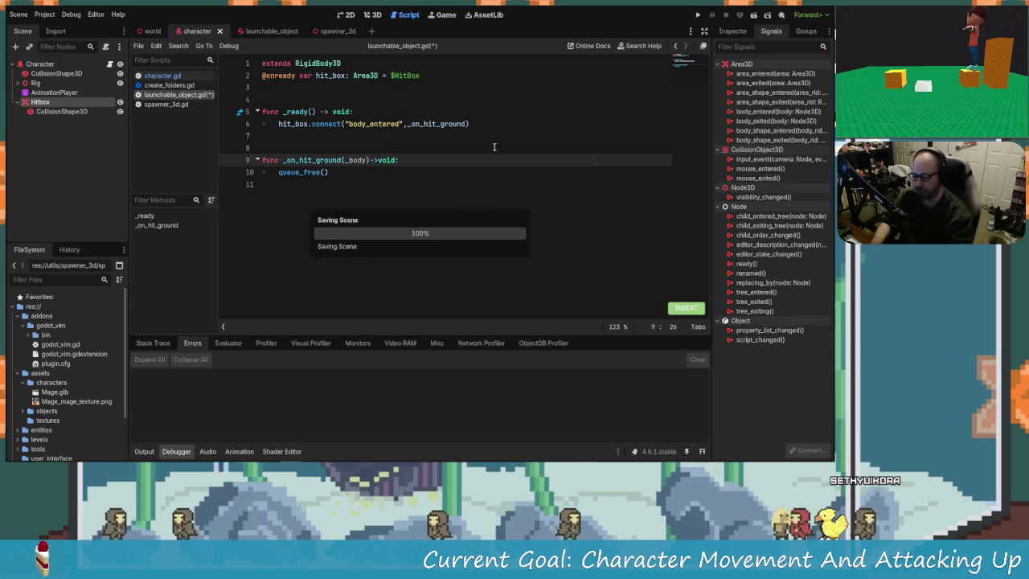
left_click(630, 418)
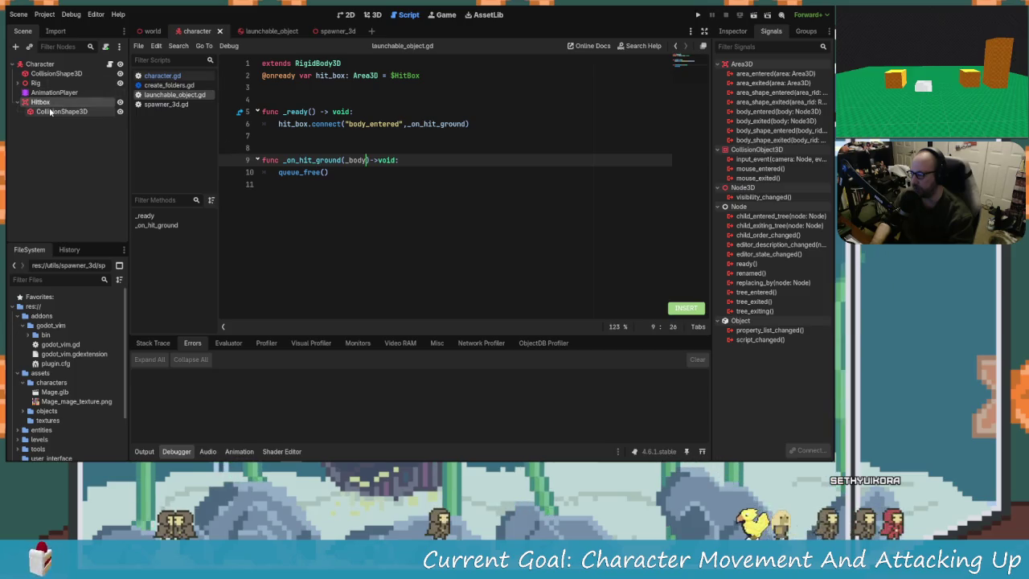
left_click(733, 32)
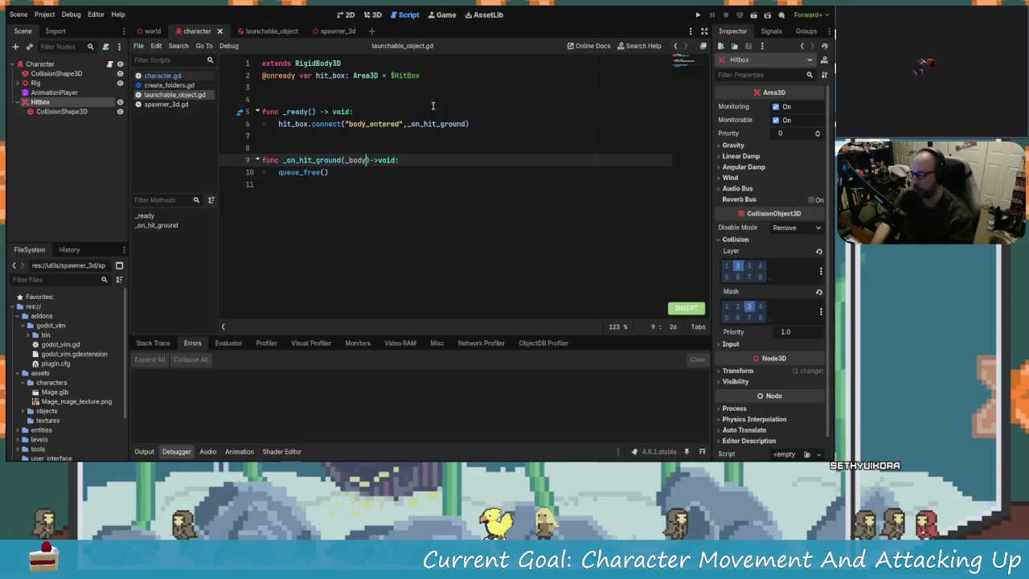
In the launchable_object scene, review the HitBox's input settings and keep its Remove disable mode
left_click(260, 31)
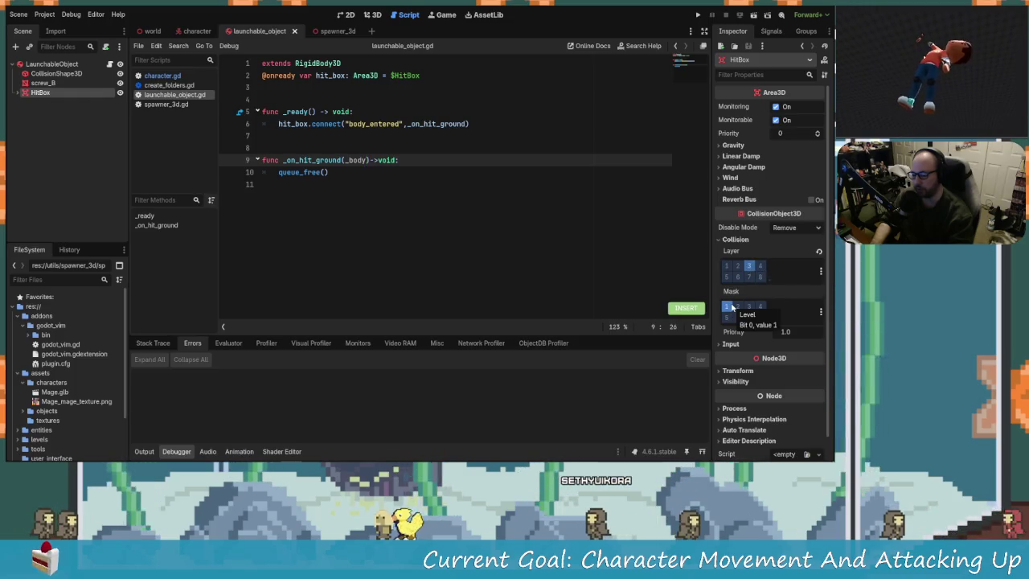
key("End")
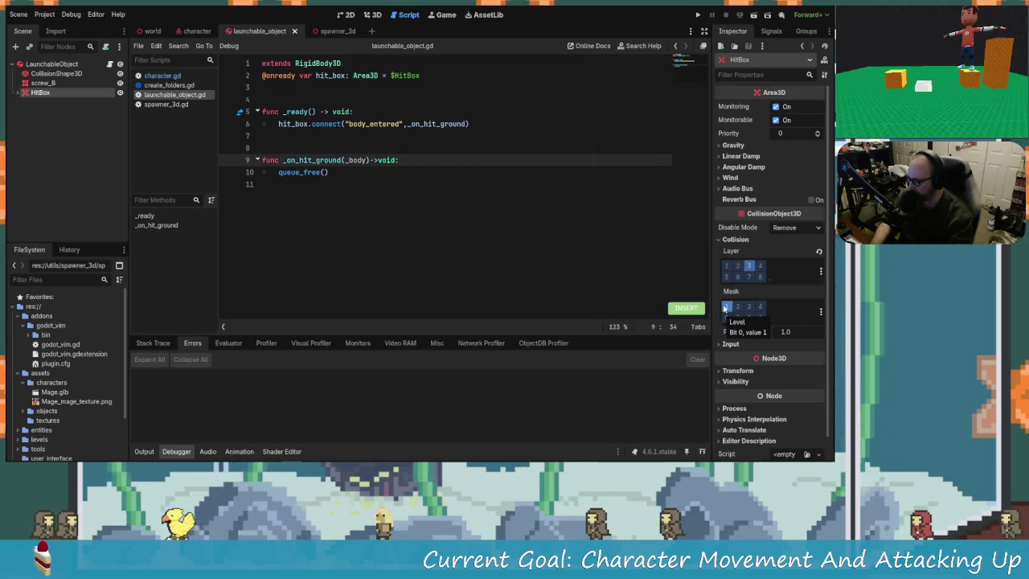
left_click(741, 345)
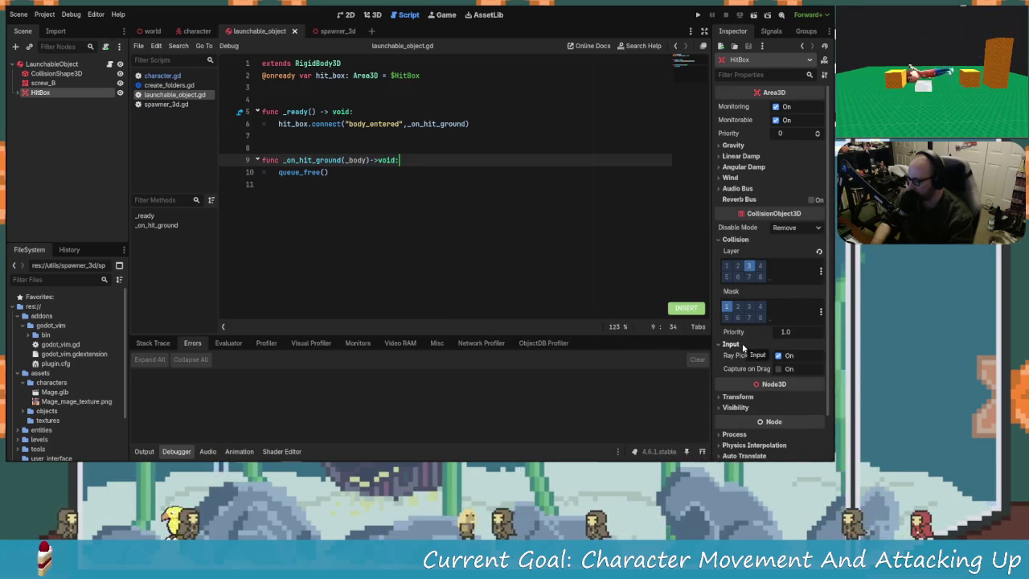
left_click(741, 345)
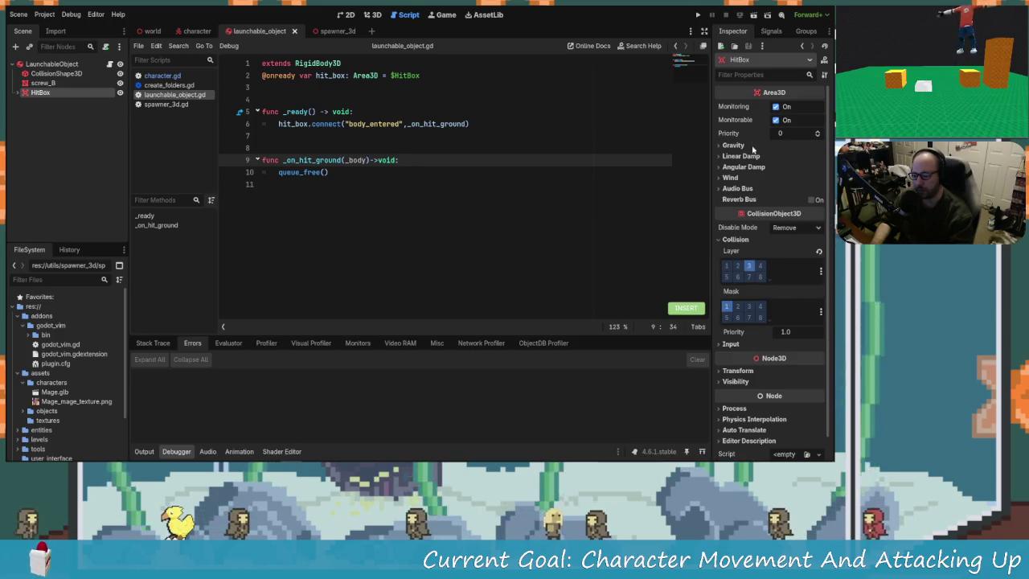
left_click(779, 230)
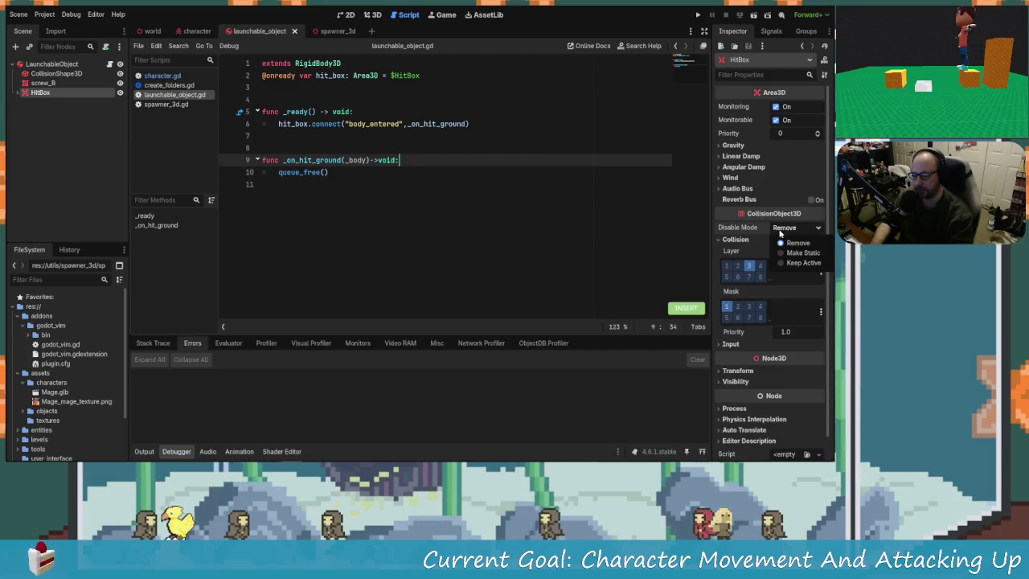
left_click(779, 233)
scroll(766, 354, "down", 1)
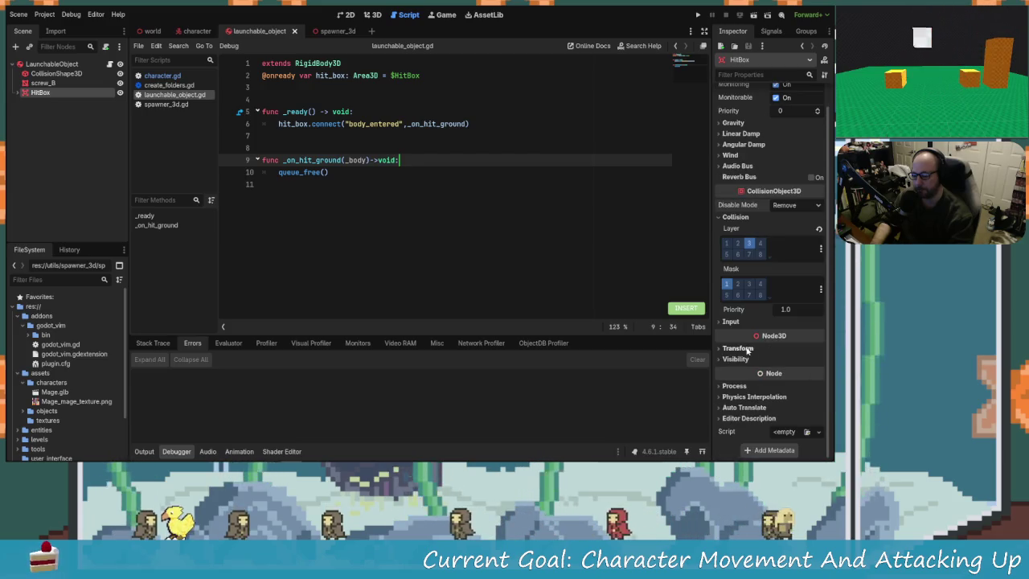
scroll(733, 326, "up", 1)
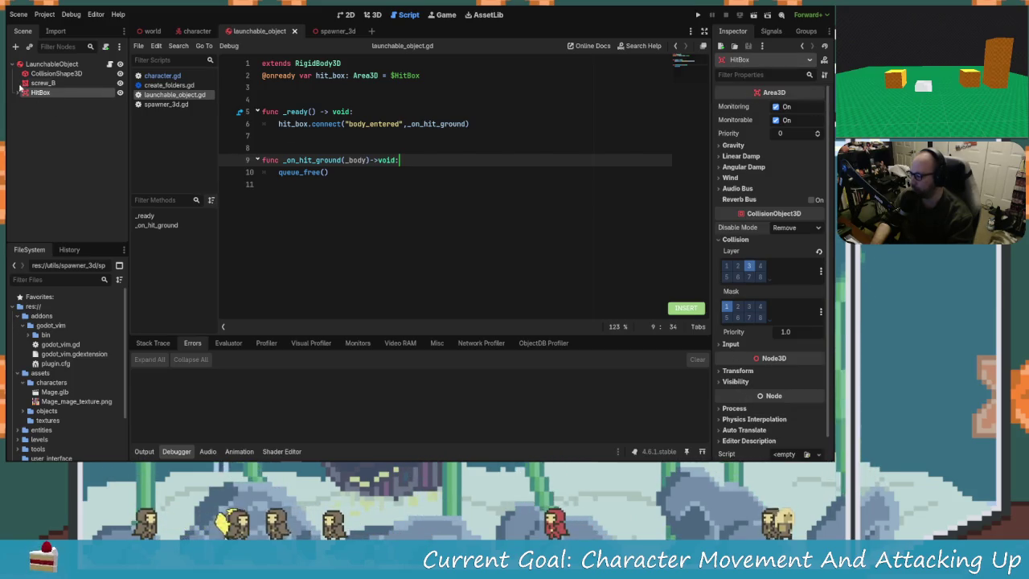
Inspect the HitBox's CollisionShape3D, then the LaunchableObject root rigid body
left_click(52, 102)
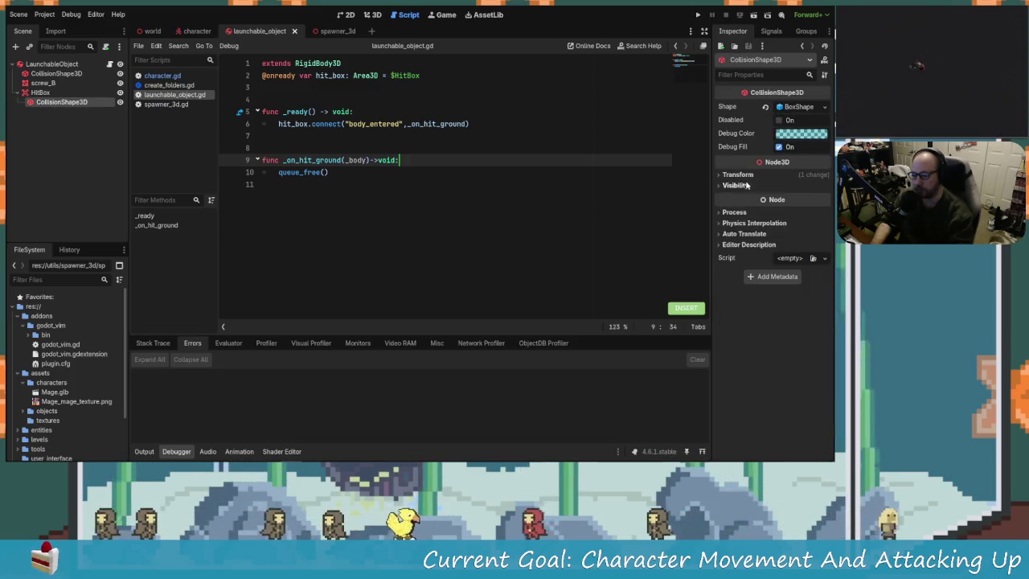
left_click(740, 224)
left_click(737, 225)
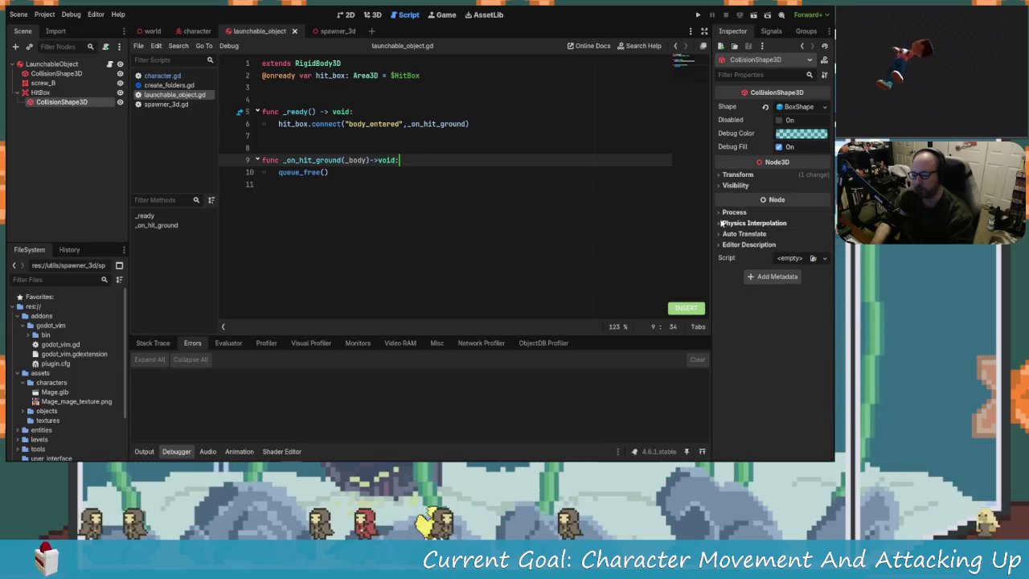
left_click(51, 64)
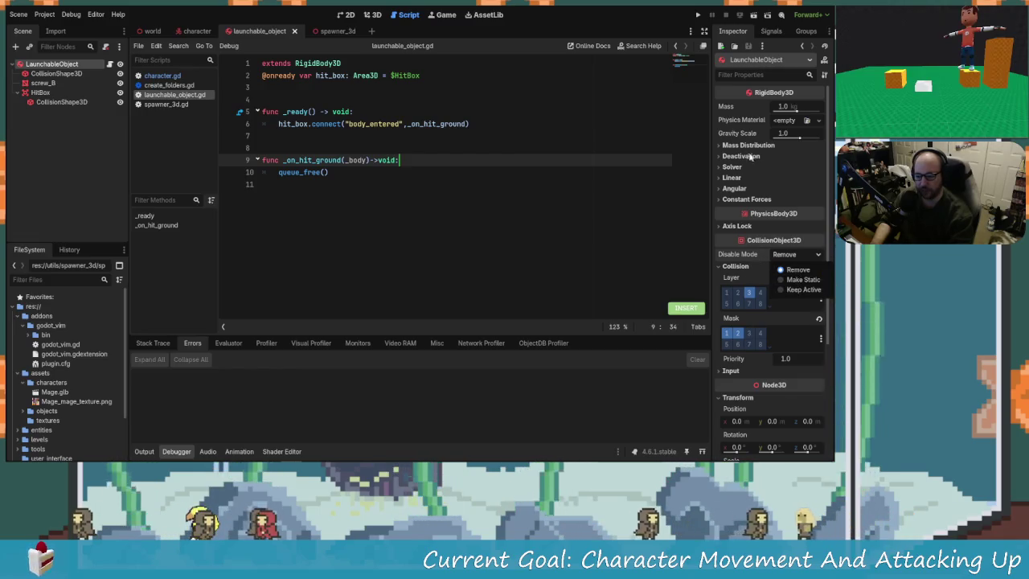
Keep the Remove disable mode and toggle a collision mask layer on the launchable body
left_click(793, 271)
left_click(736, 334)
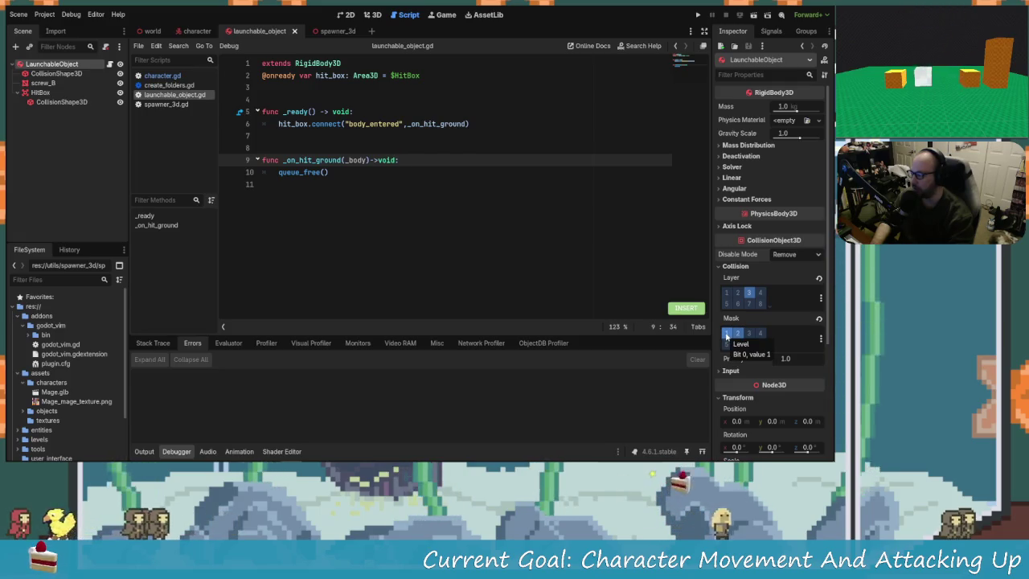
left_click(605, 217)
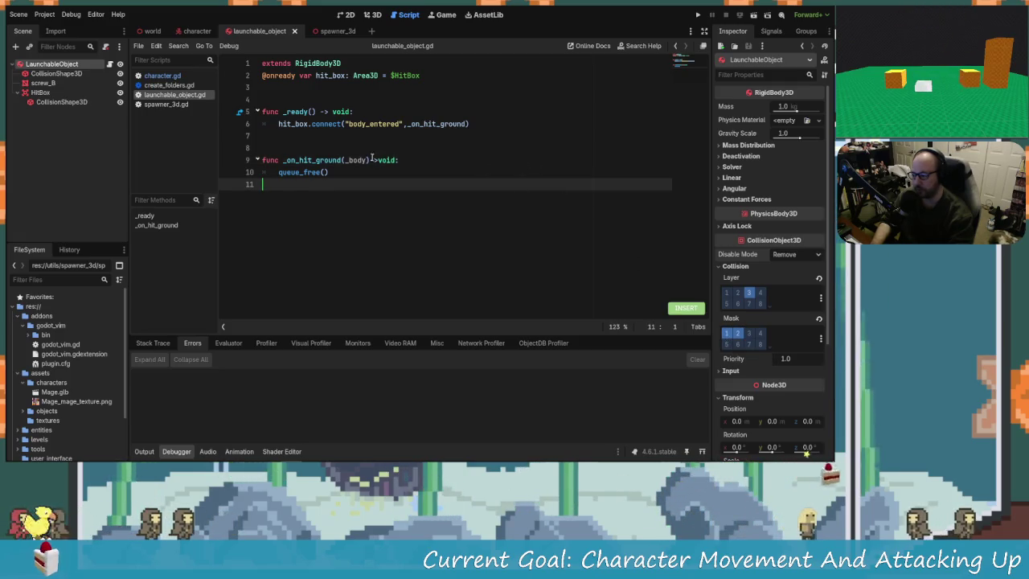
left_click(351, 160)
Connect hit_box body_entered to _on_hit_ground, which calls queue_free(), and start a test run
left_click(367, 124)
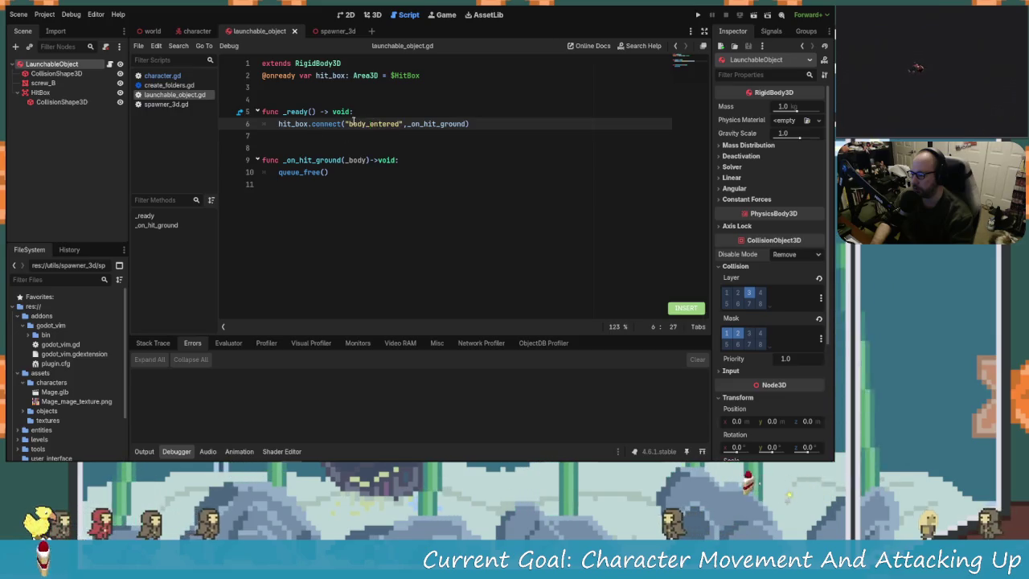
double_click(418, 124)
left_click(421, 124)
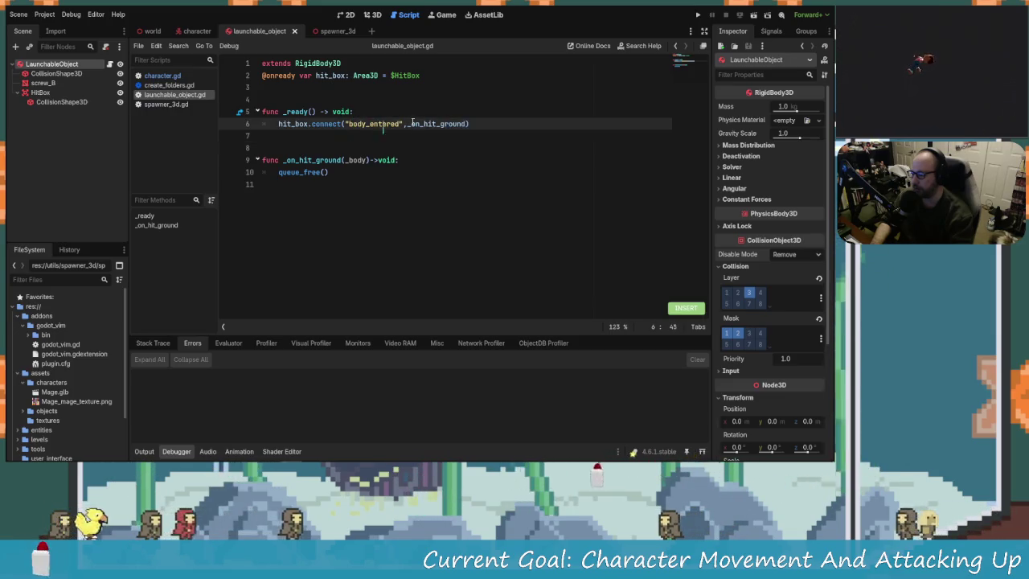
left_click(360, 160)
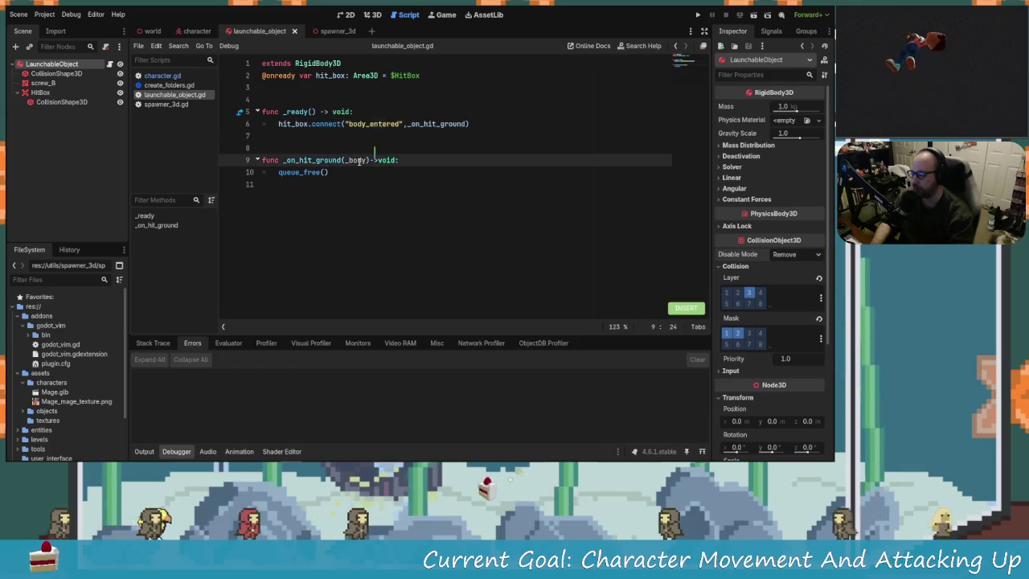
left_click(301, 172)
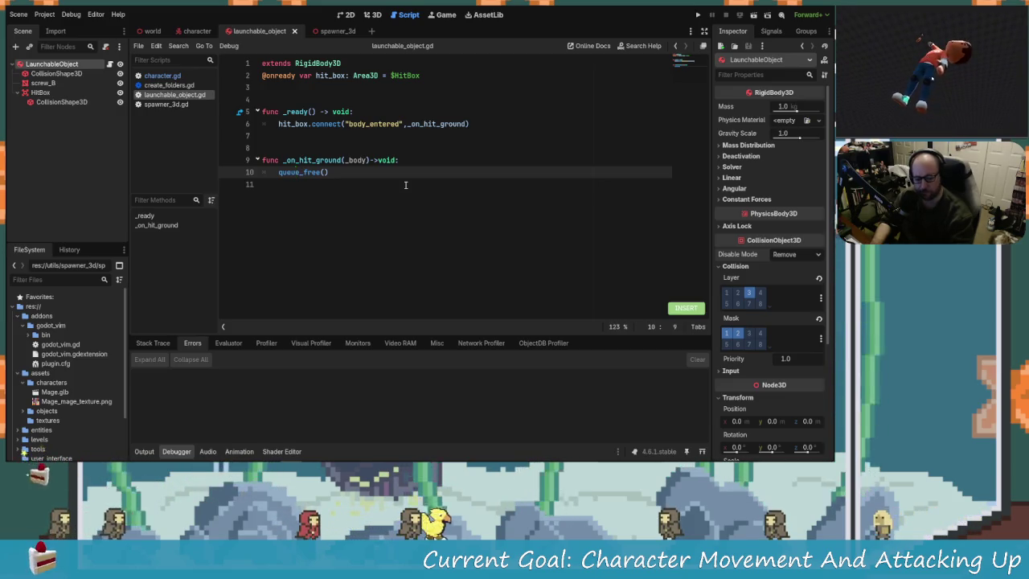
left_click(698, 16)
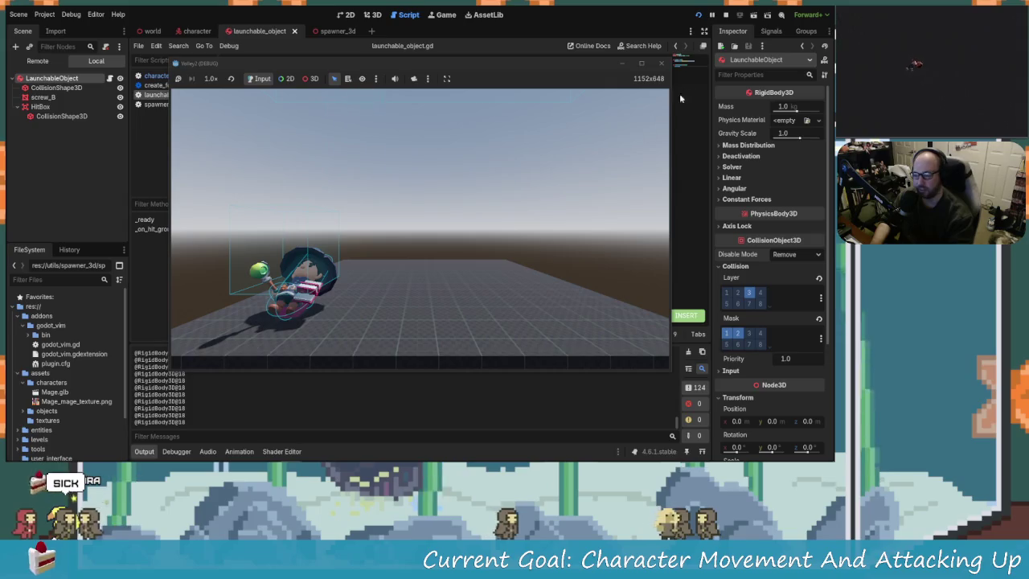
Stop the running playtest of the launchable screws
left_click(662, 64)
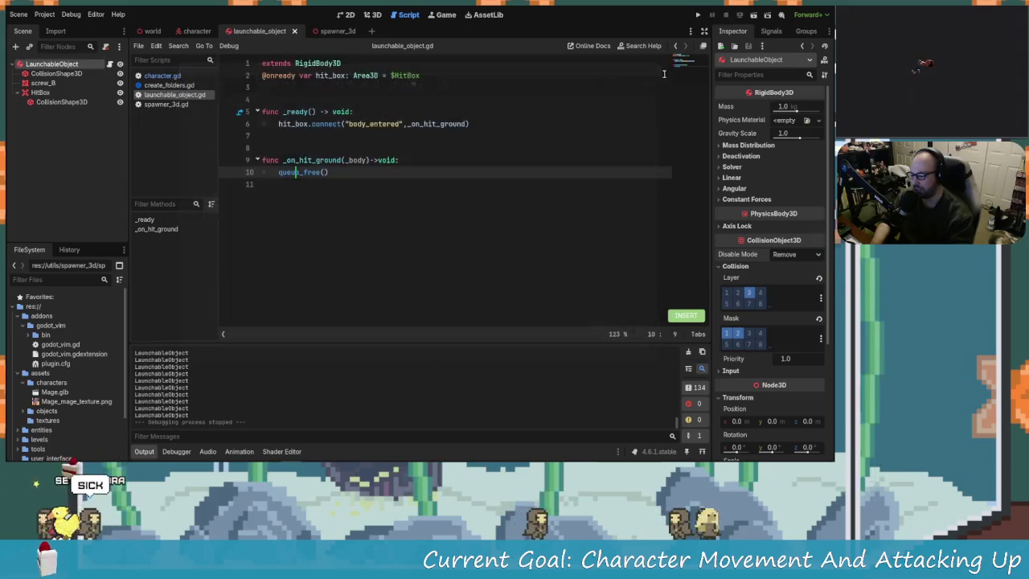
In the world scene, confirm the Floor CSG box has Use Collision enabled
left_click(323, 172)
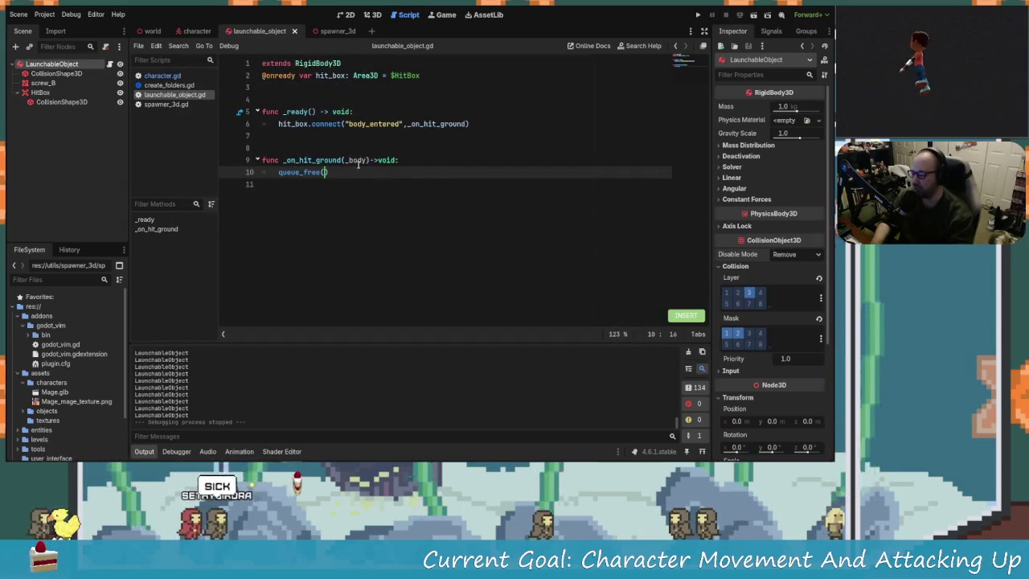
left_click(320, 186)
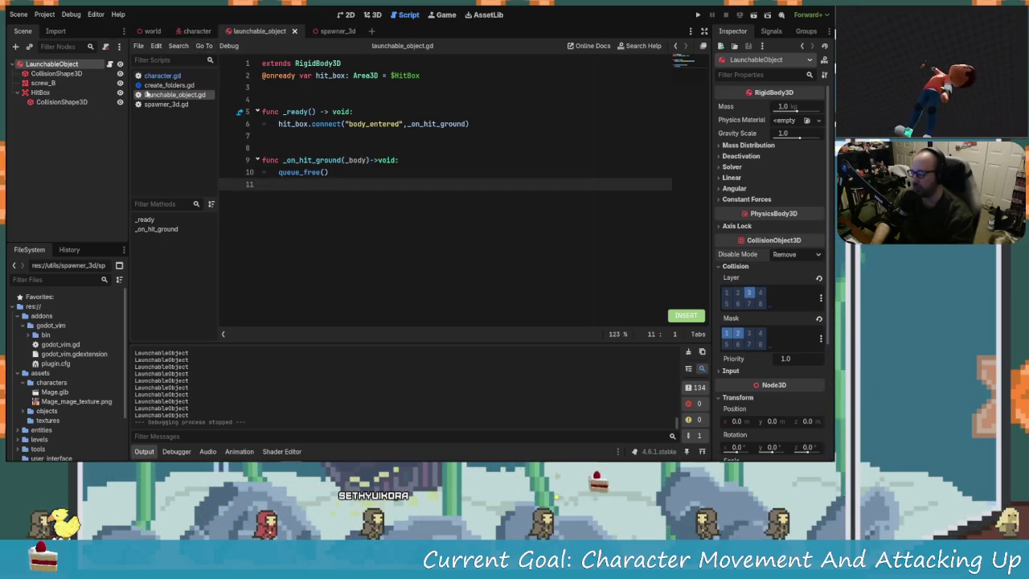
left_click(152, 30)
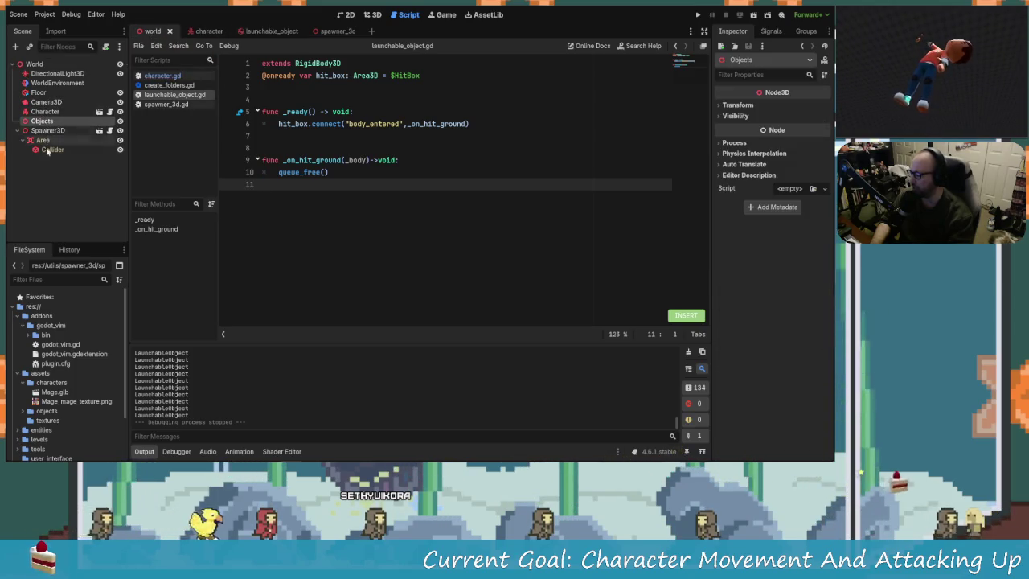
left_click(38, 92)
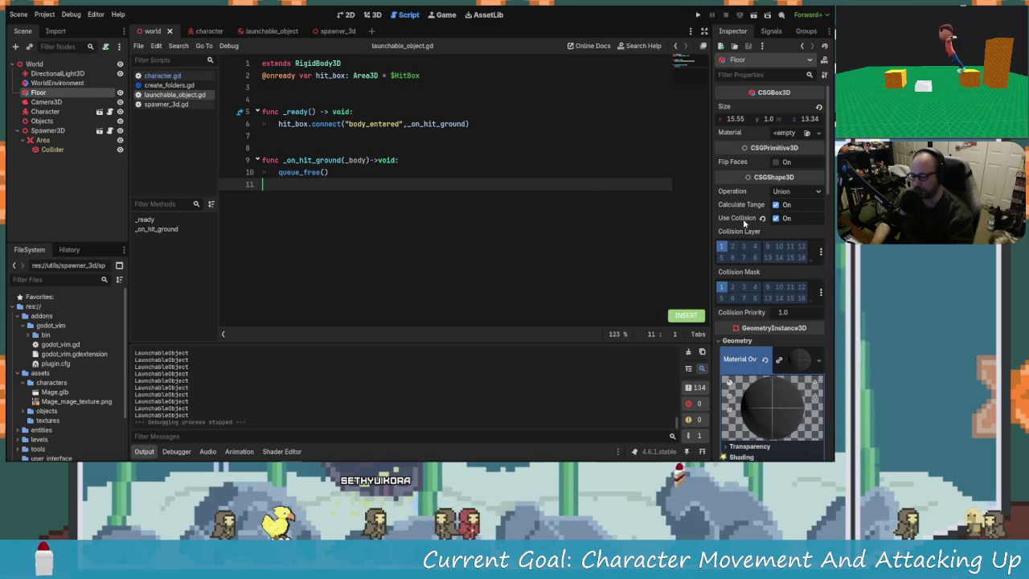
mouse_move(745, 225)
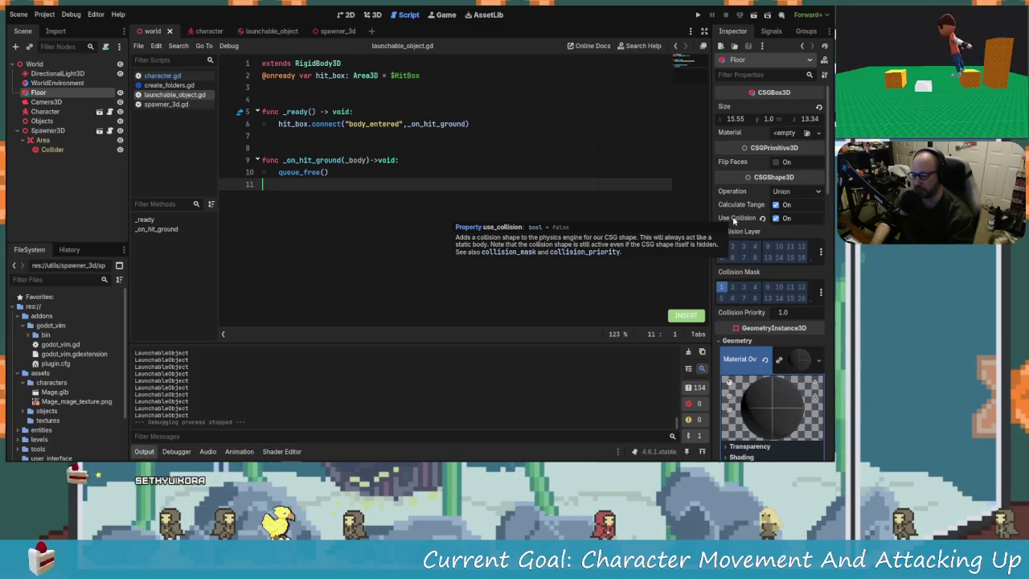
key("Up")
key("Up")
key("Up")
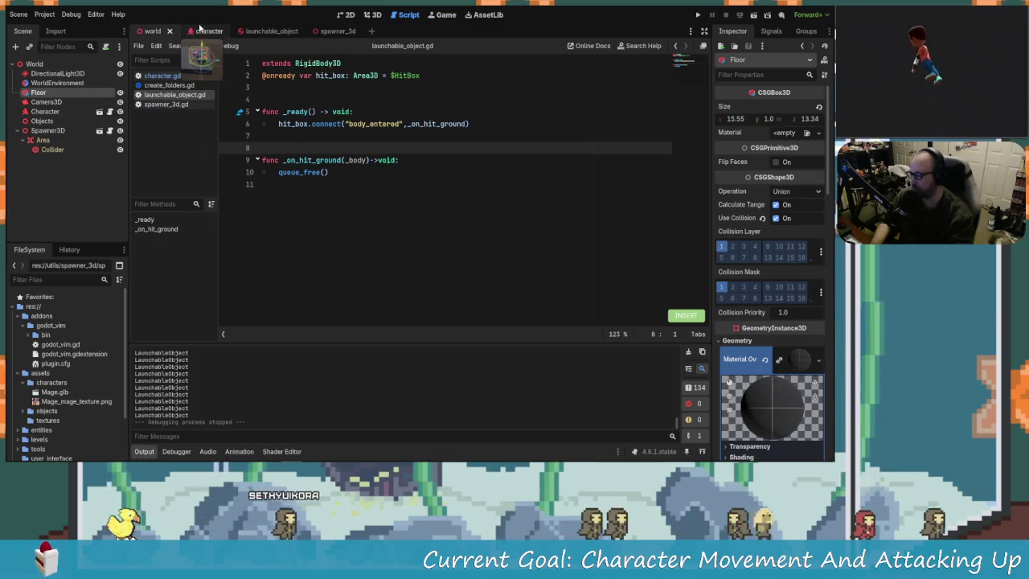
In the character scene, preview the 1H_Melee_Attack_Slice_Horizontal animation
left_click(207, 30)
left_click(53, 92)
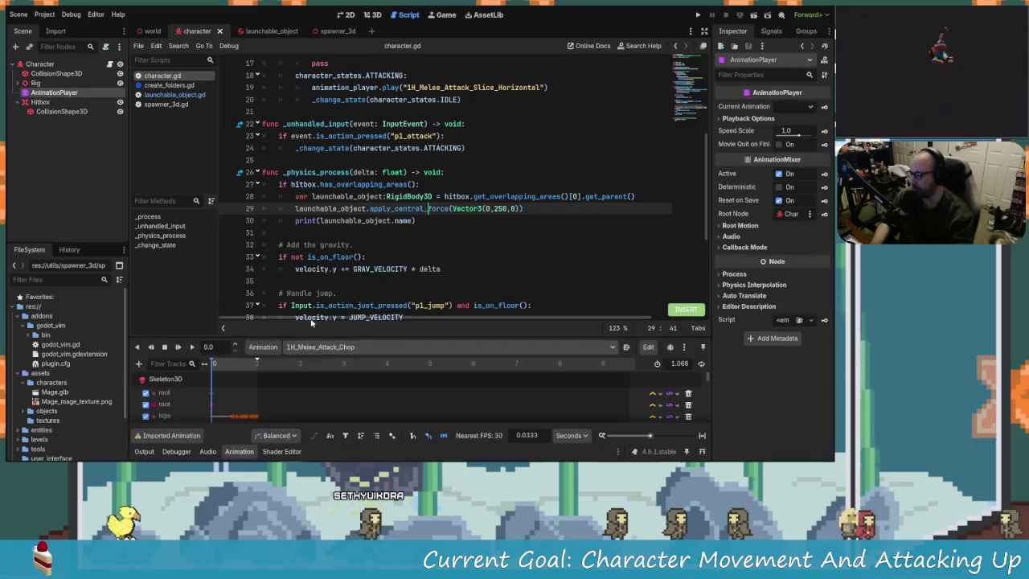
left_click(321, 347)
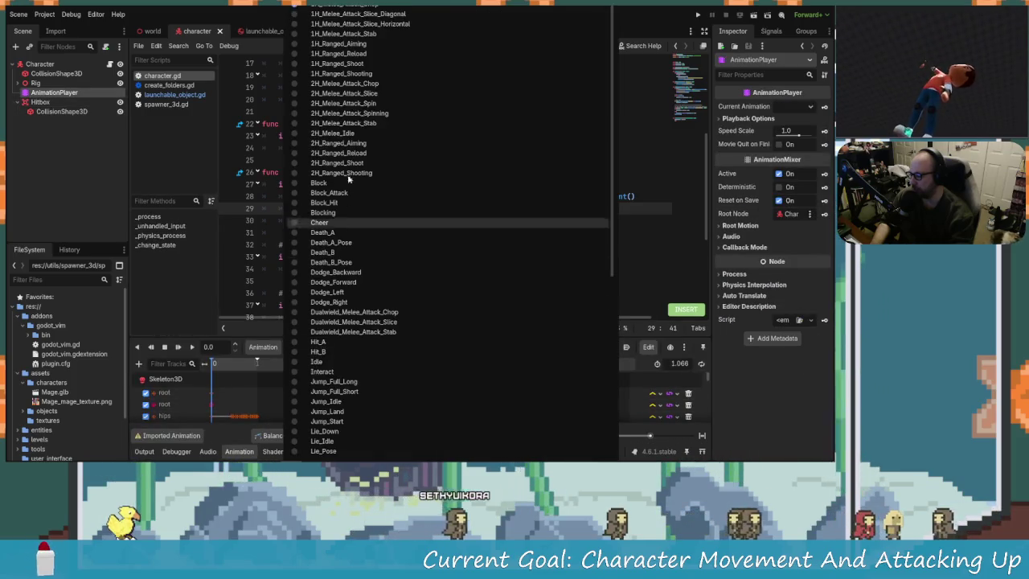
left_click(362, 23)
scroll(235, 394, "down", 3)
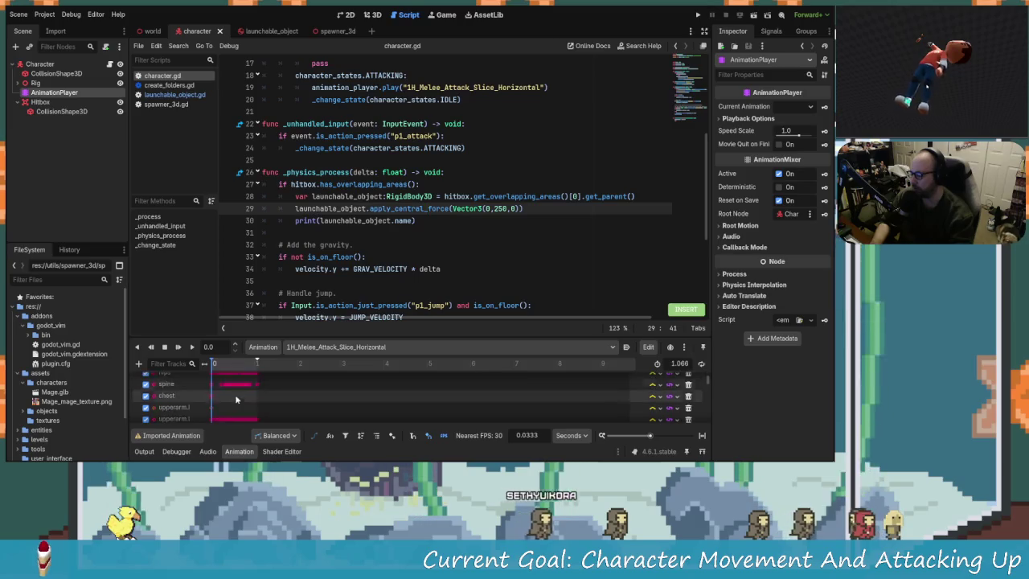
scroll(259, 398, "down", 5)
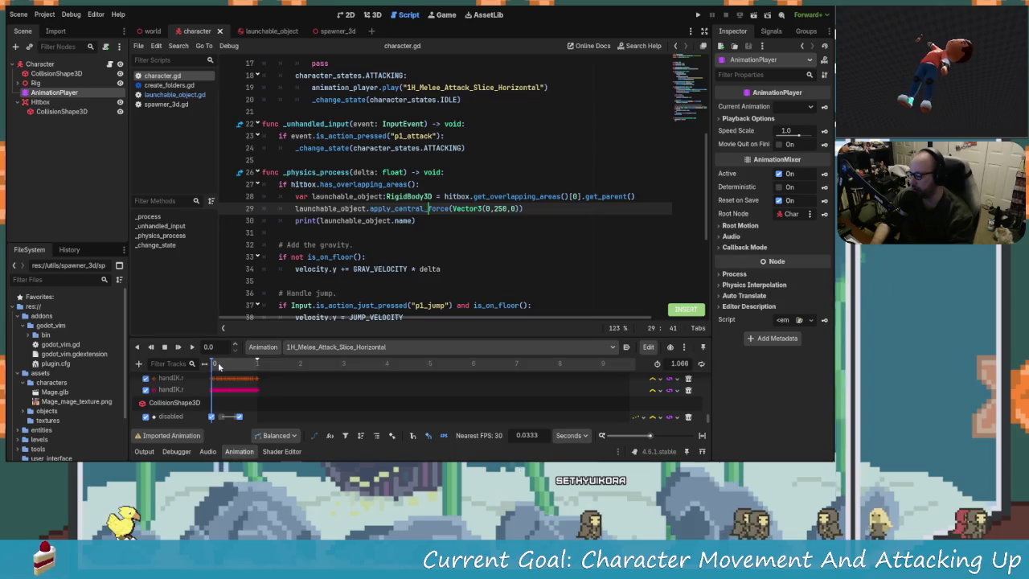
Set the Hitbox's CollisionShape3D to Disabled, save the character scene, and run the game
left_click(71, 103)
left_click(61, 111)
left_click(779, 120)
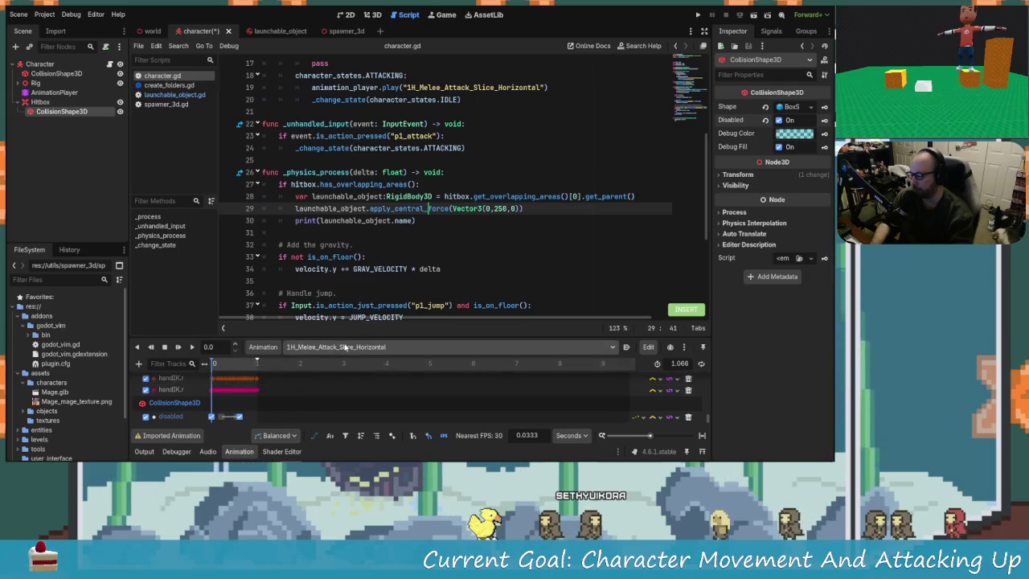
left_click(341, 346)
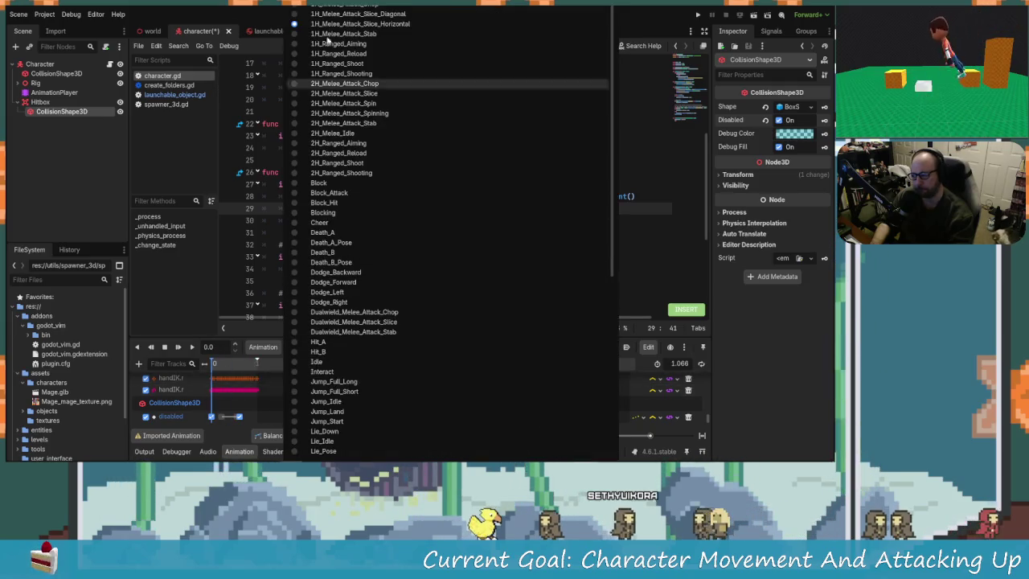
left_click(240, 356)
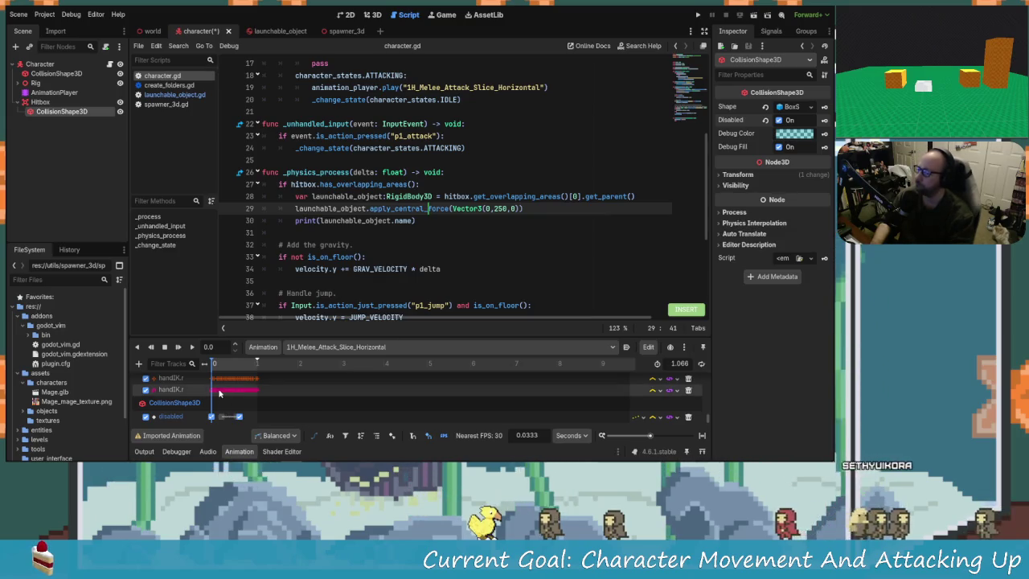
key("ctrl+s")
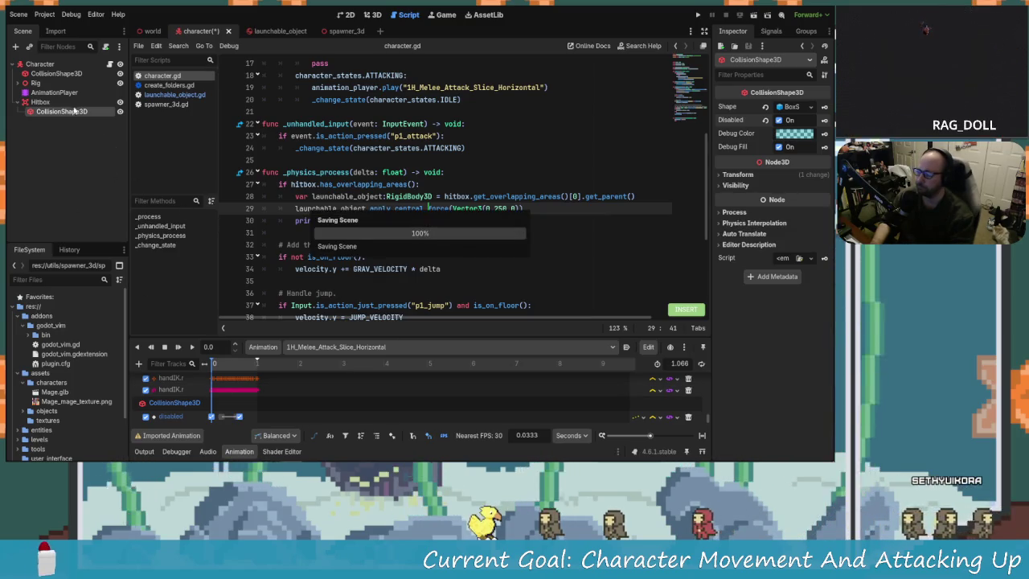
left_click(44, 103)
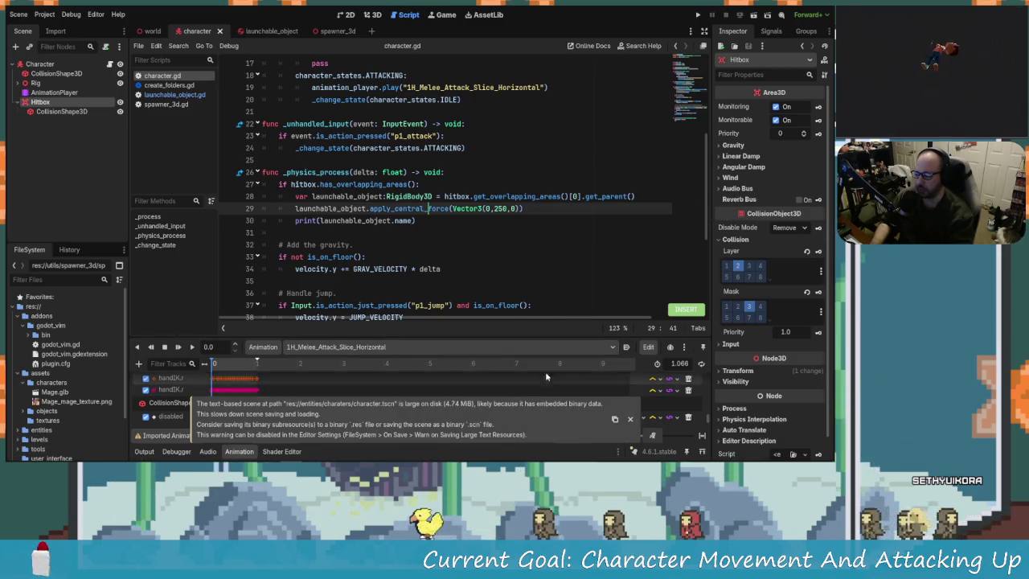
left_click(698, 15)
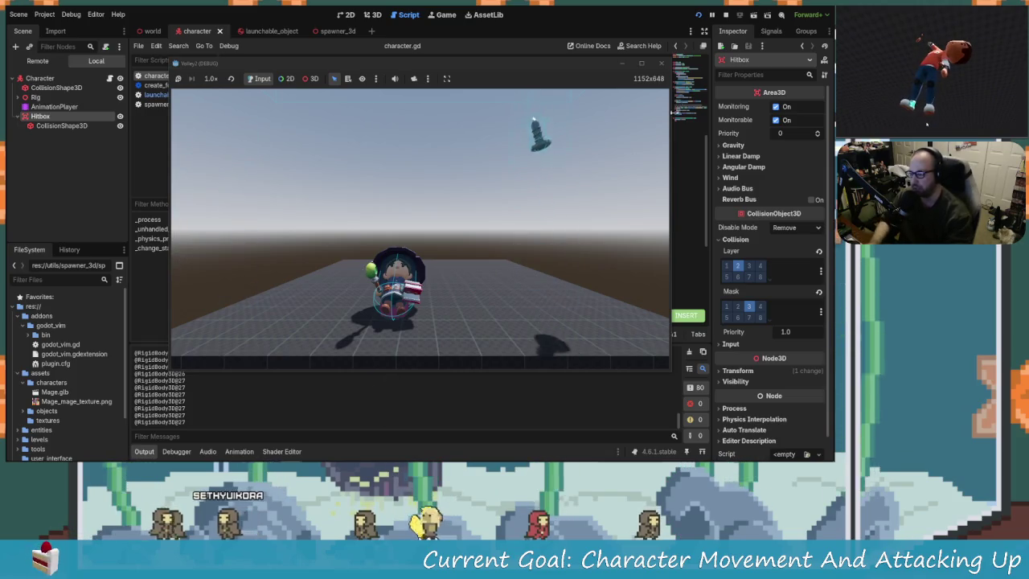
Stop the game, save the character scene again, and switch to the 3D view
left_click(659, 63)
key("ctrl+s")
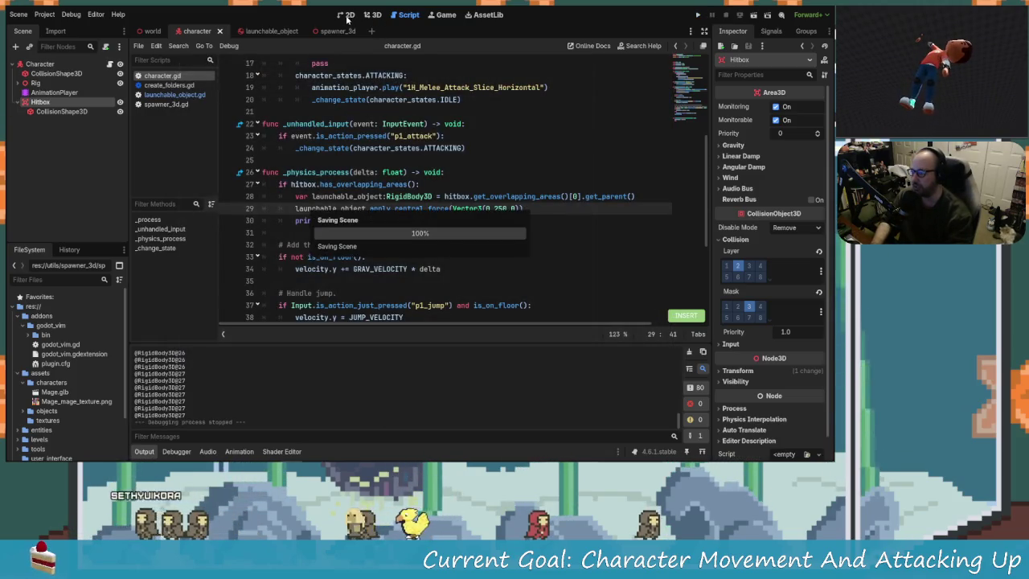
left_click(374, 14)
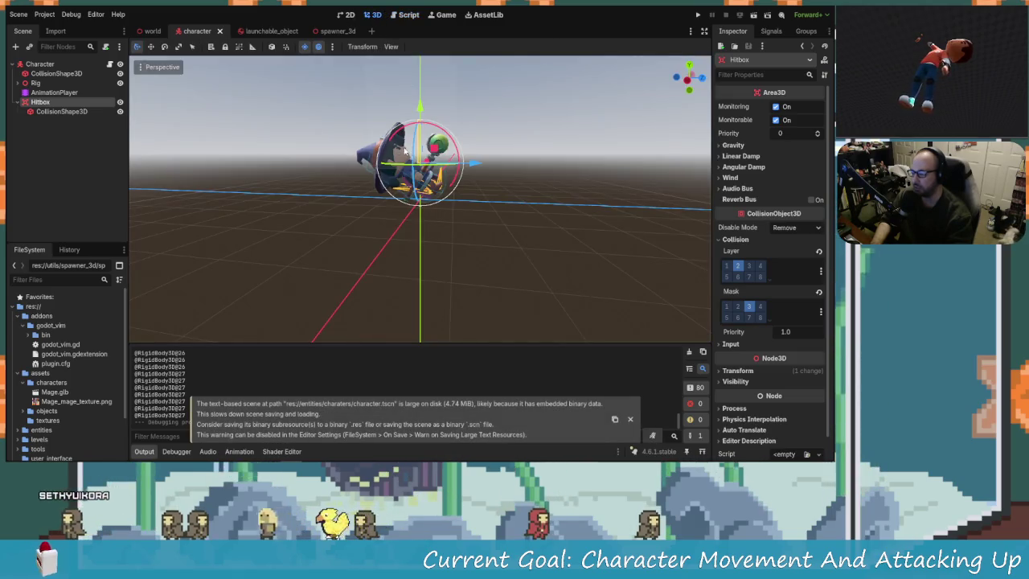
Orbit the viewport, then select Spawner3D in the world scene to review its spawn settings
scroll(407, 158, "down", 3)
mouse_move(393, 201)
left_mouse_down()
mouse_move(540, 230)
mouse_move(539, 241)
left_mouse_up()
scroll(418, 185, "up", 2)
left_click_drag(450, 177, 456, 220)
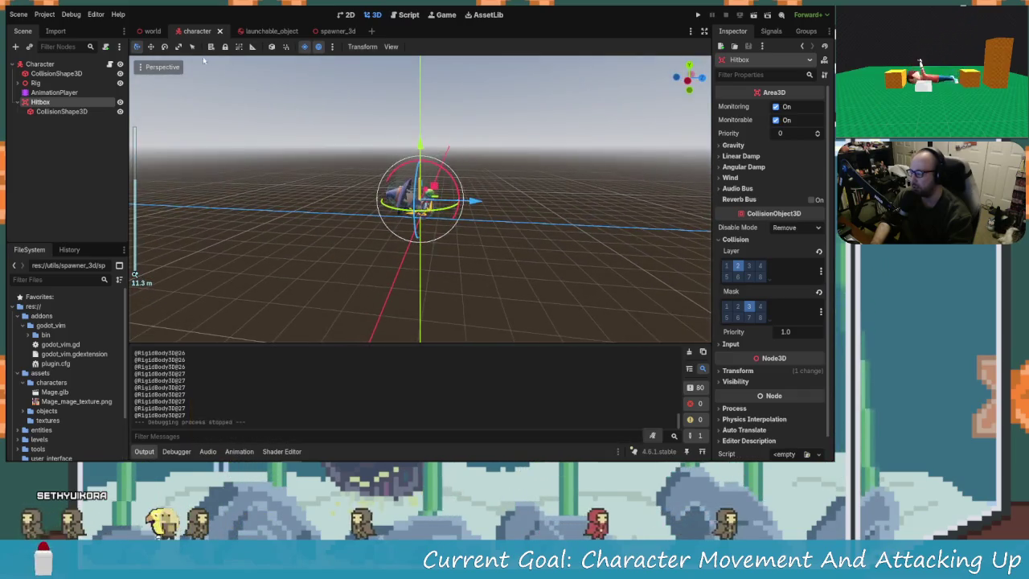
left_click(152, 31)
scroll(434, 177, "down", 5)
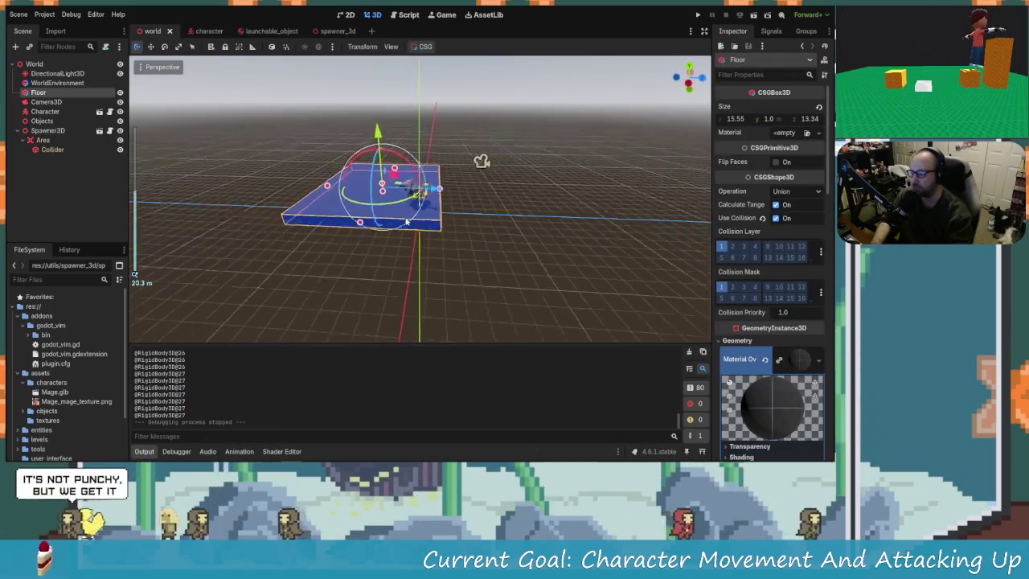
left_click(431, 101)
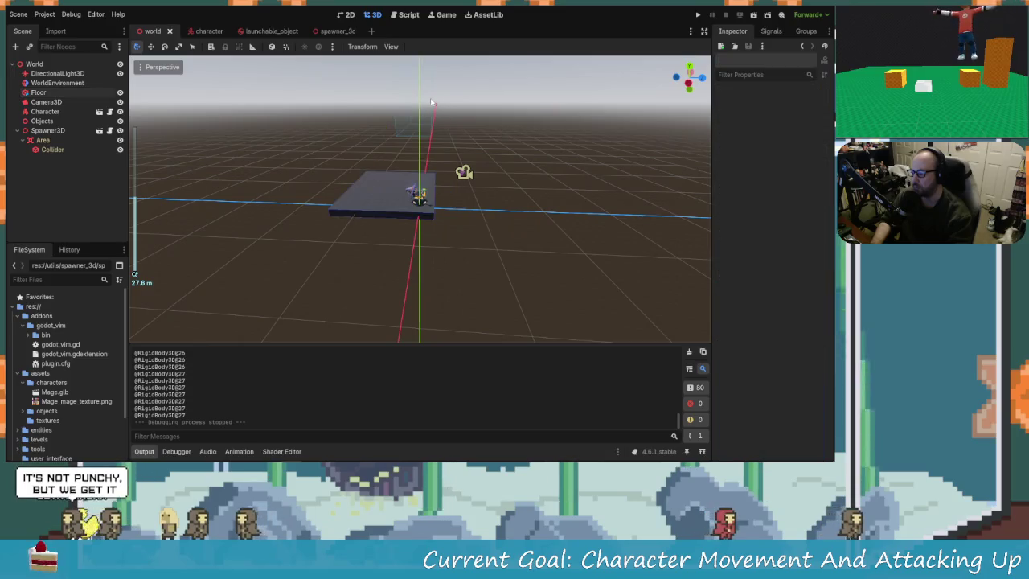
left_click(53, 131)
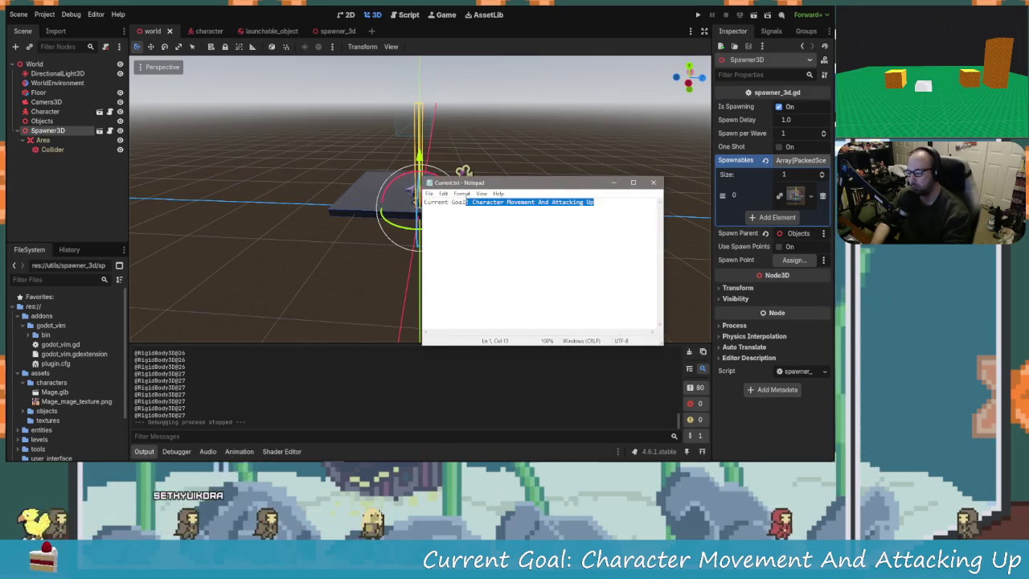
Replace the Notepad goal with 'Sending An Object Flying Upwards On Attack' and close it
left_click(473, 201, "shift")
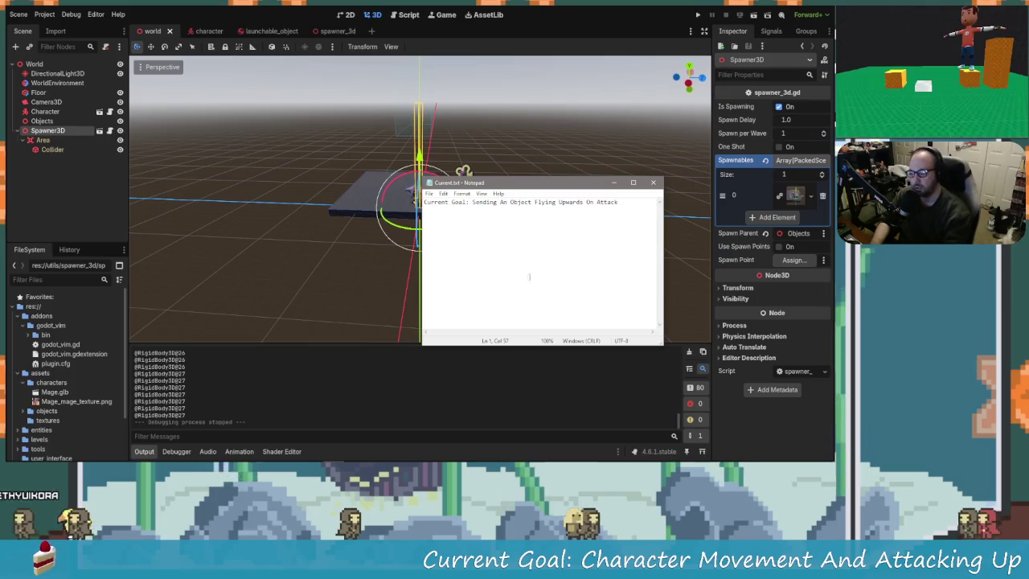
left_click(653, 183)
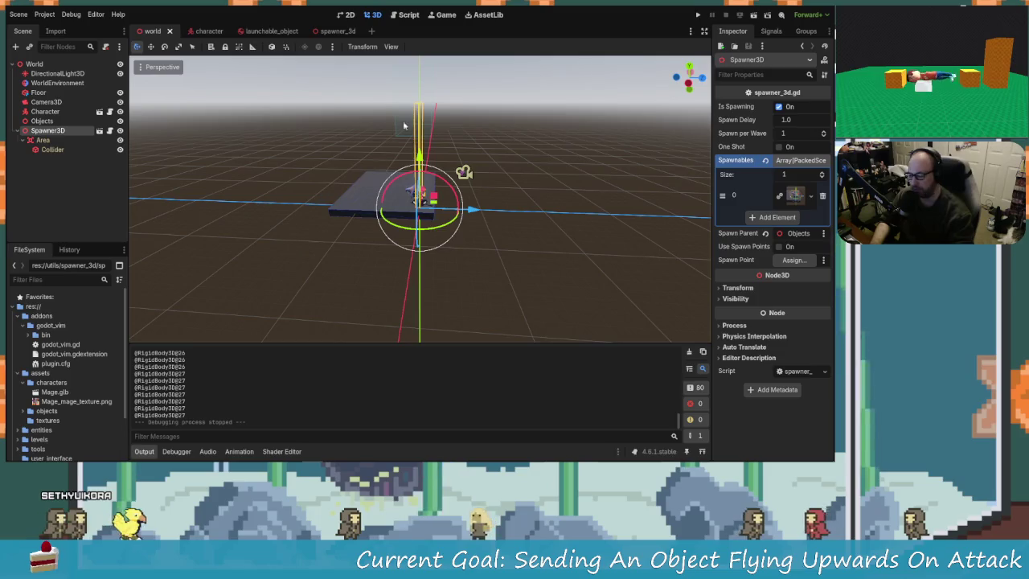
Select the Spawner3D's collider shape and frame it in the viewport
scroll(396, 132, "up", 3)
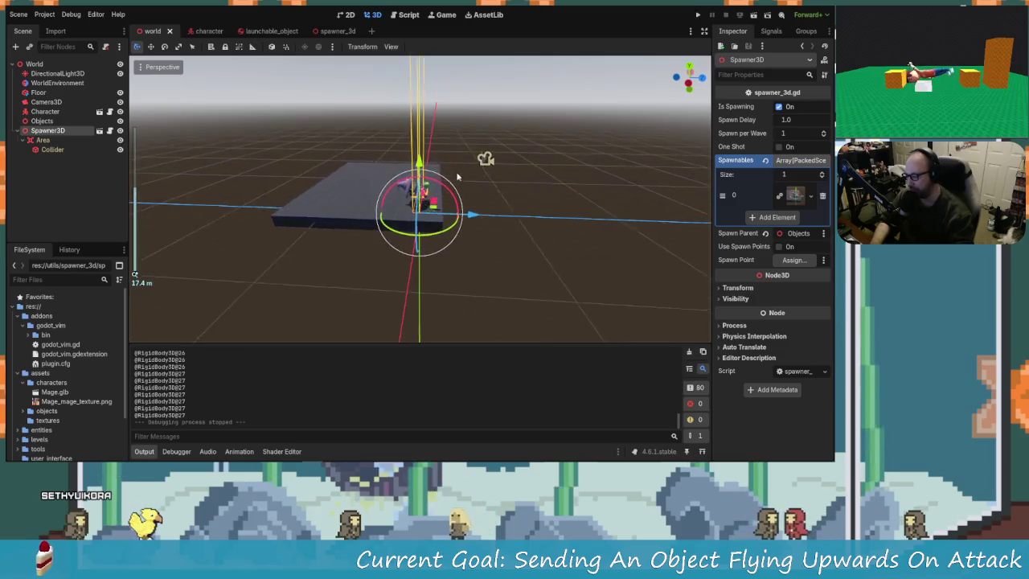
left_click(50, 132)
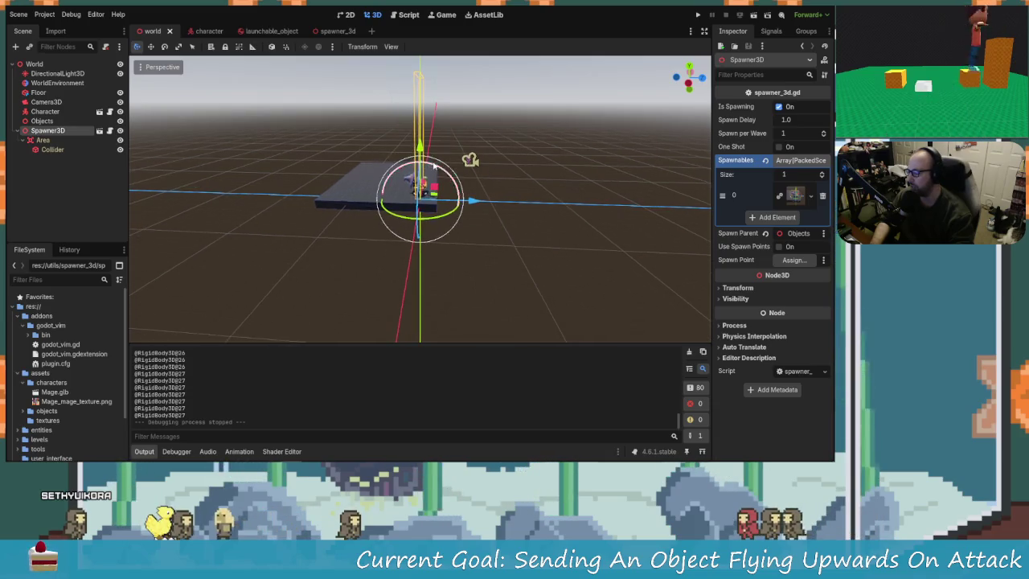
scroll(325, 151, "down", 3)
left_click(50, 151)
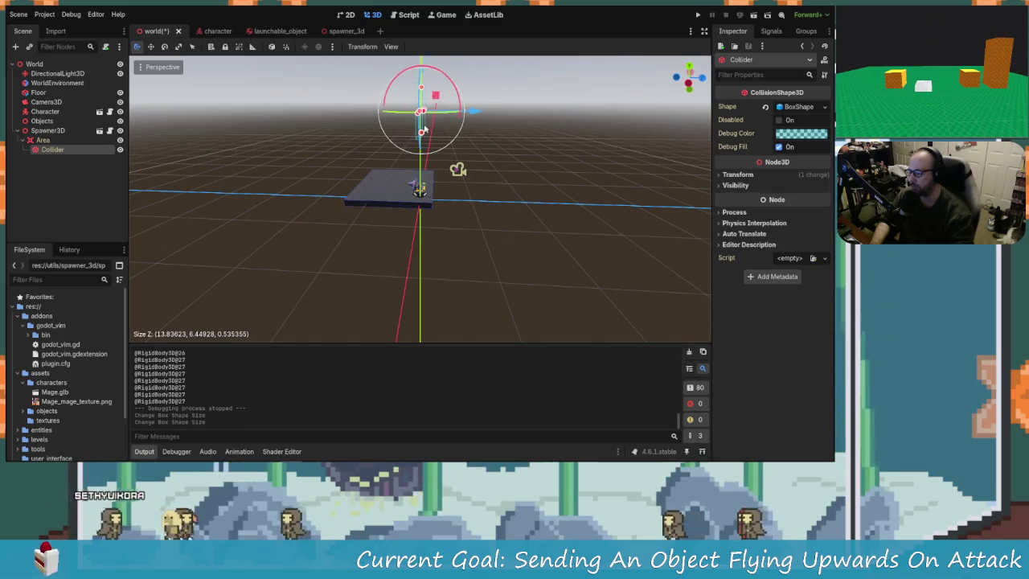
key("f")
mouse_move(438, 231)
left_mouse_down()
mouse_move(459, 229)
mouse_move(445, 254)
mouse_move(455, 292)
mouse_move(450, 254)
mouse_move(421, 206)
mouse_move(423, 269)
mouse_move(463, 225)
mouse_move(415, 263)
mouse_move(516, 239)
mouse_move(475, 253)
mouse_move(488, 266)
left_mouse_up()
Raise the collider above the floor platform, undo the accidental resize, save the world scene, and run the game
left_click_drag(469, 199, 472, 202)
left_click_drag(422, 154, 428, 99)
key("ctrl+z")
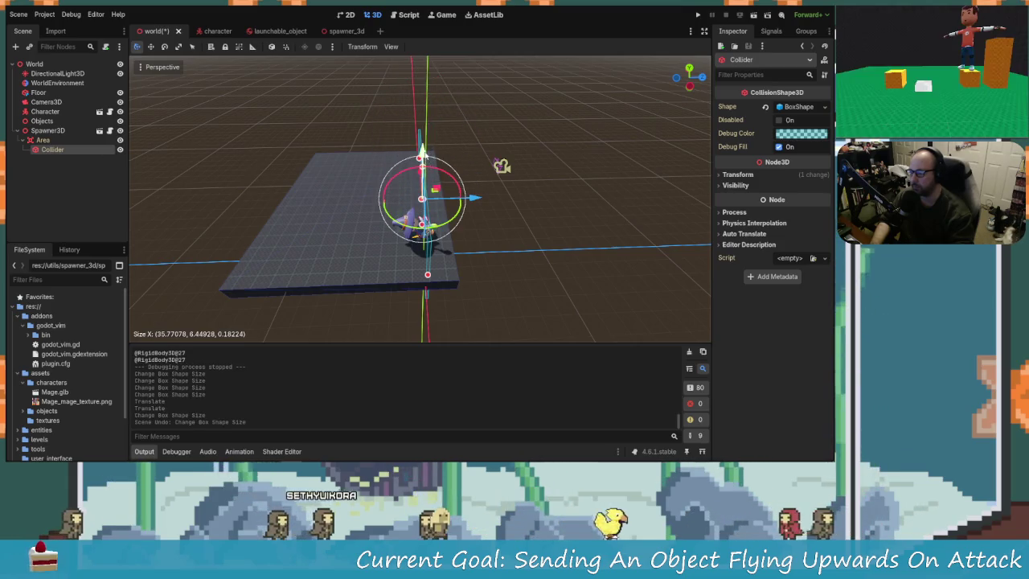
left_click_drag(422, 152, 422, 113)
scroll(390, 173, "down", 3)
mouse_move(390, 173)
left_mouse_down()
mouse_move(451, 112)
mouse_move(419, 68)
left_mouse_up()
scroll(549, 172, "down", 2)
mouse_move(549, 171)
left_mouse_down()
mouse_move(343, 193)
mouse_move(327, 184)
mouse_move(437, 184)
mouse_move(452, 94)
mouse_move(482, 179)
mouse_move(436, 193)
mouse_move(450, 241)
mouse_move(401, 265)
mouse_move(358, 335)
mouse_move(483, 278)
mouse_move(595, 313)
mouse_move(439, 277)
left_mouse_up()
key("ctrl+s")
scroll(436, 193, "up", 2)
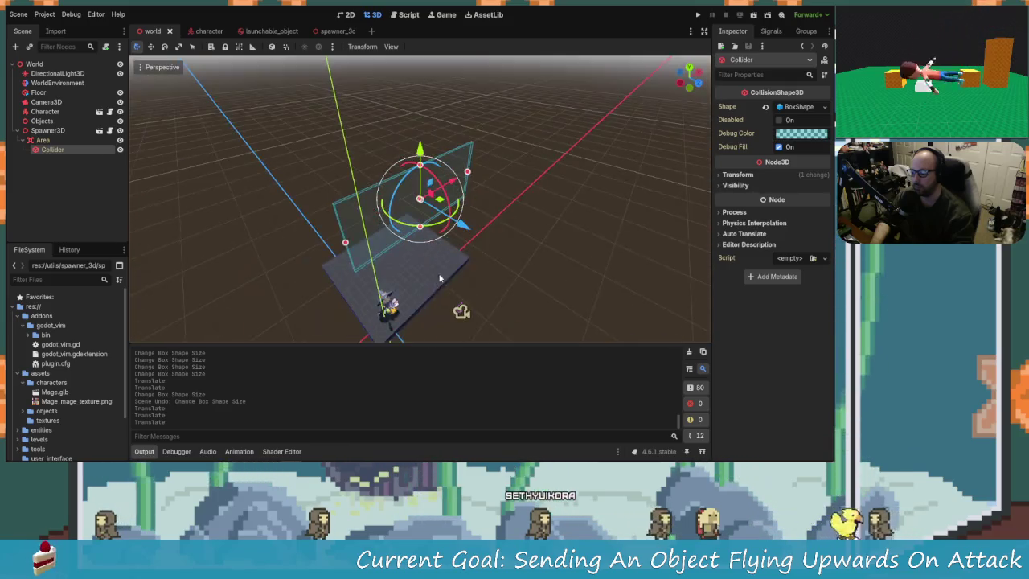
left_click(700, 15)
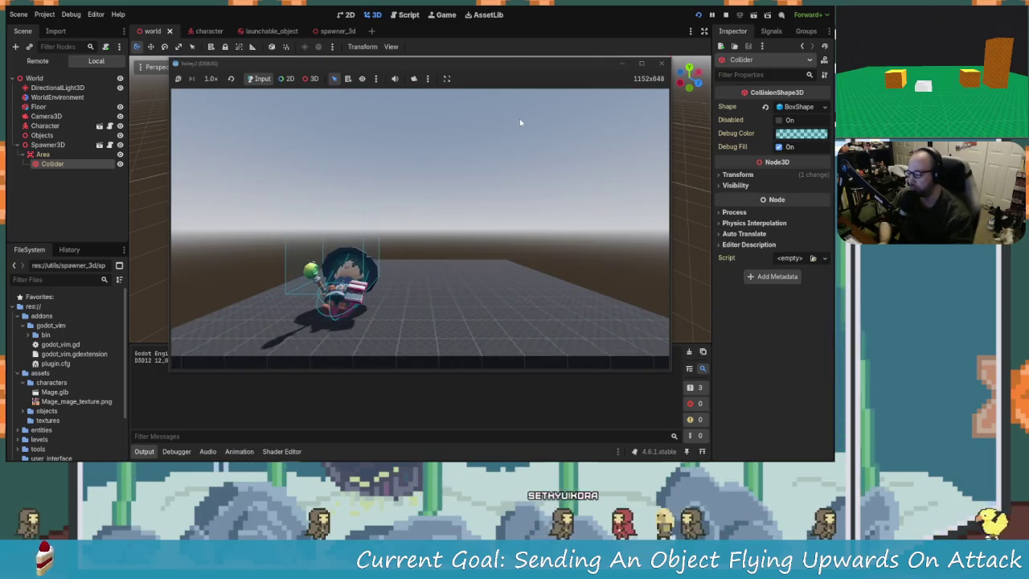
Walk the wizard left and right with A and D, attacking to launch spawned screws upward
key("d")
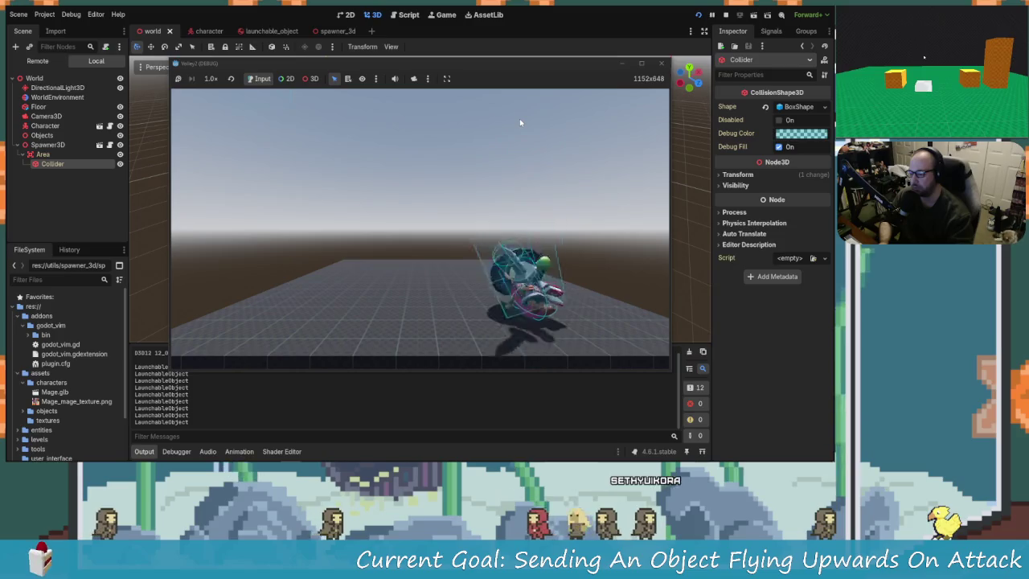
key("a")
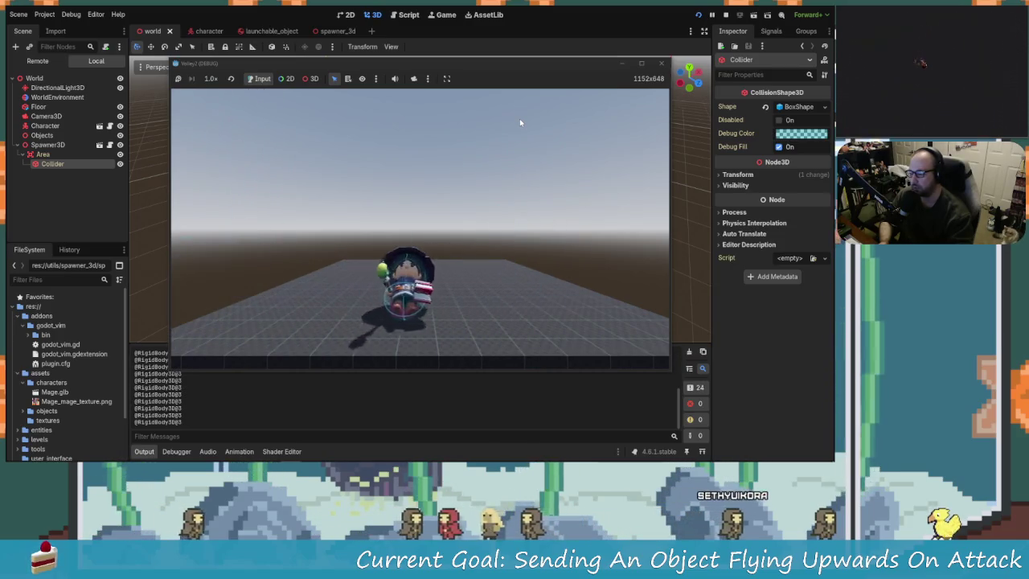
key("d")
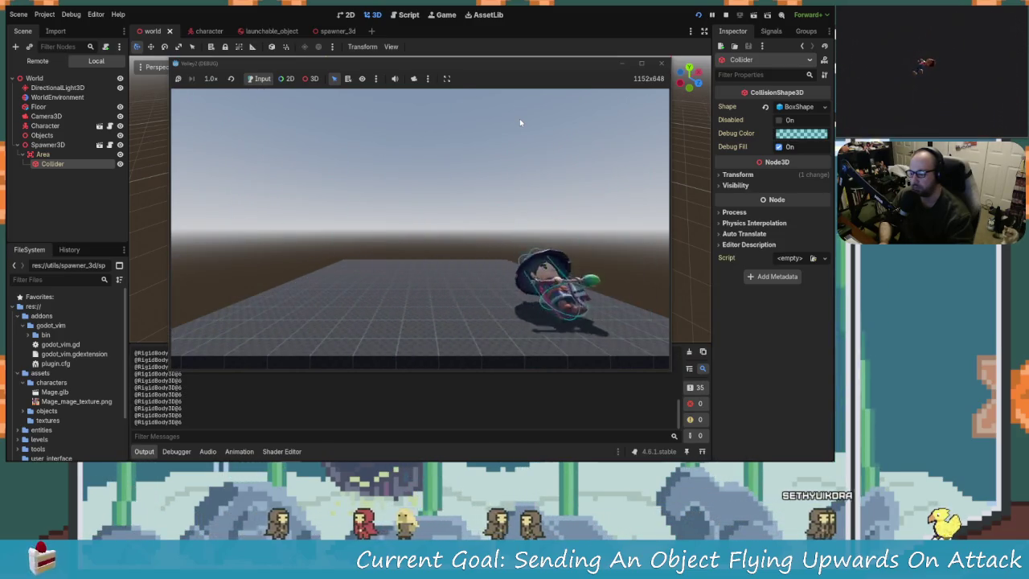
key("a")
key("d")
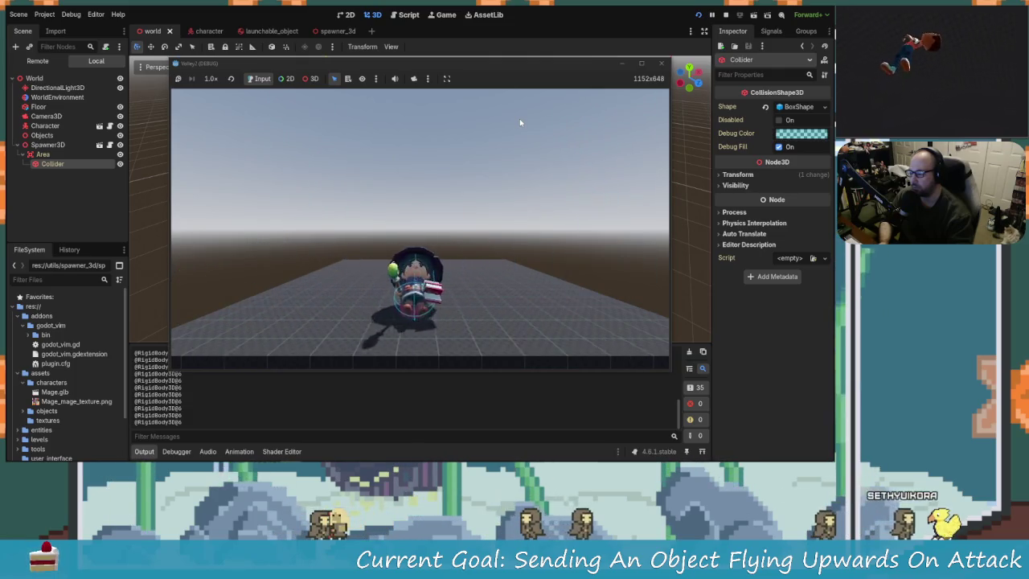
key("d")
key("a")
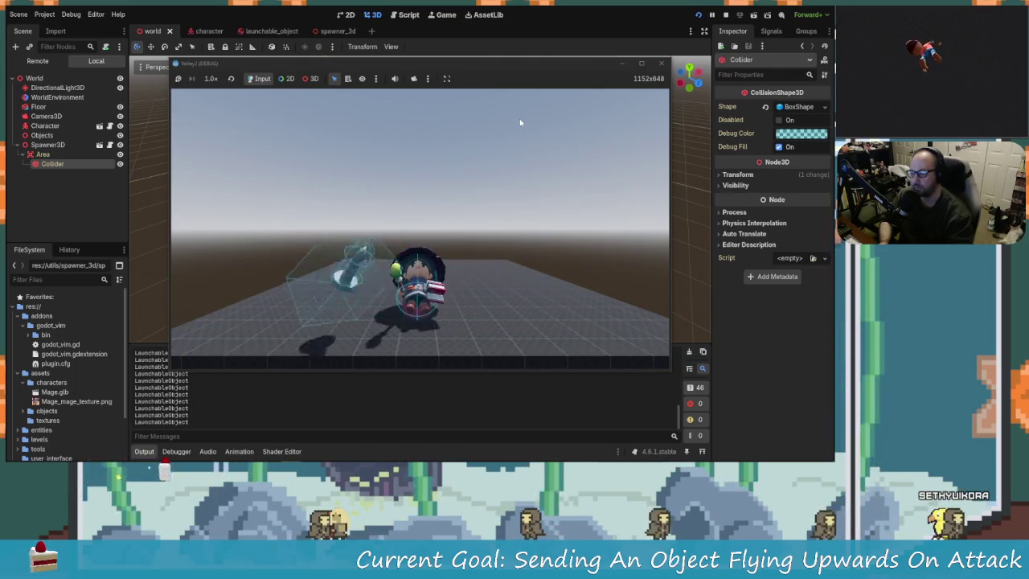
key("a")
key("d")
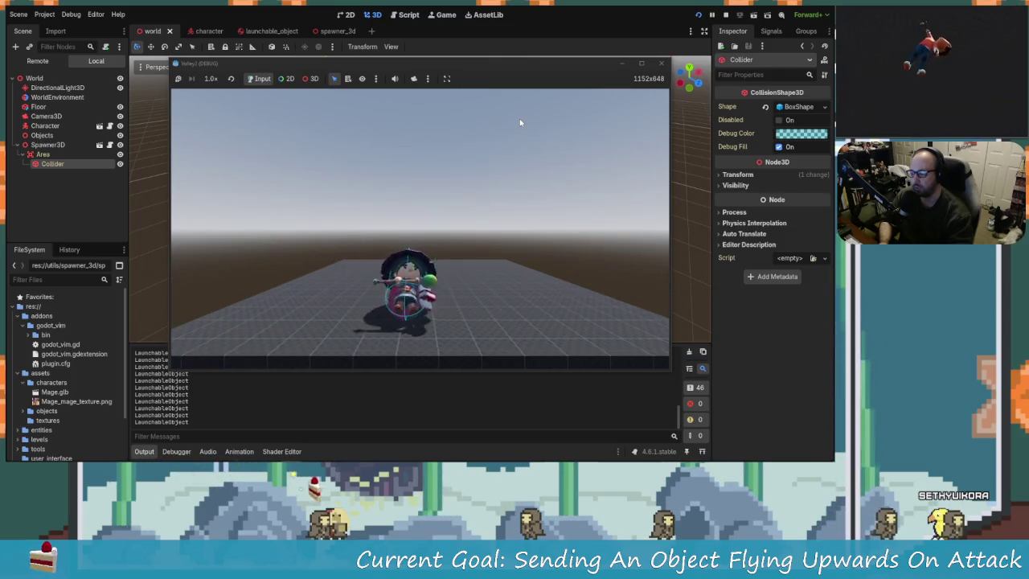
key("a")
key("d")
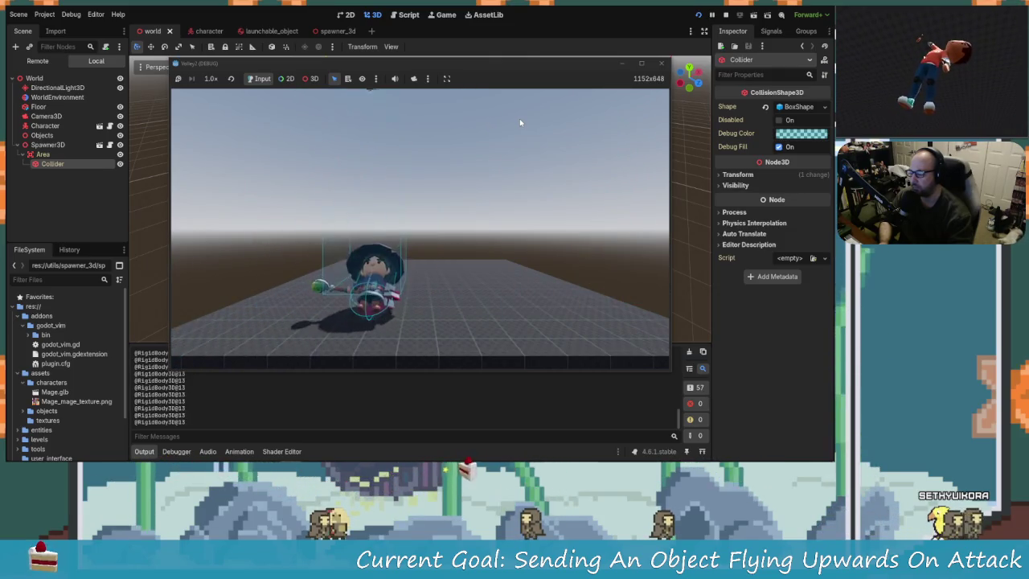
key("d")
key("a")
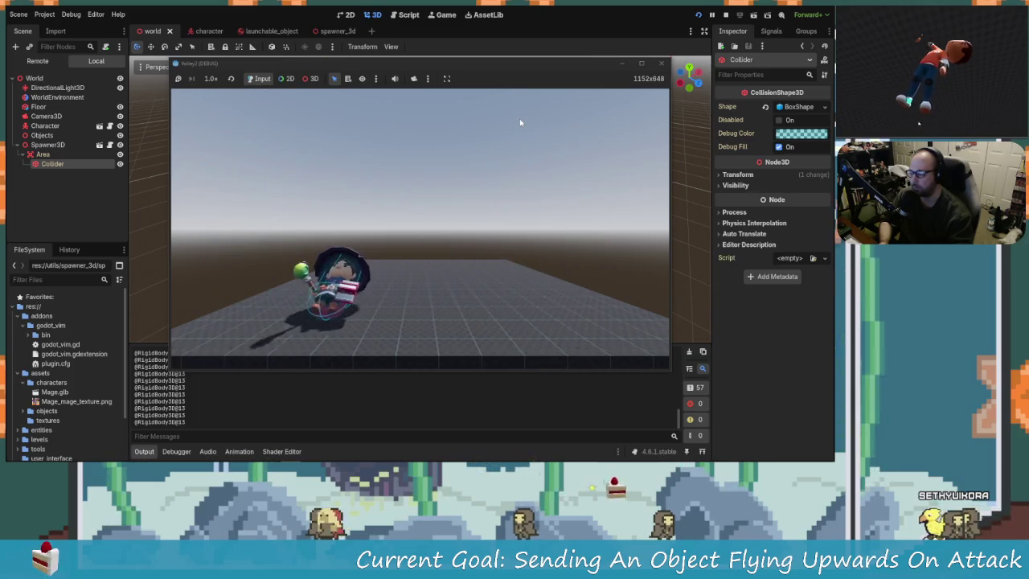
key("d")
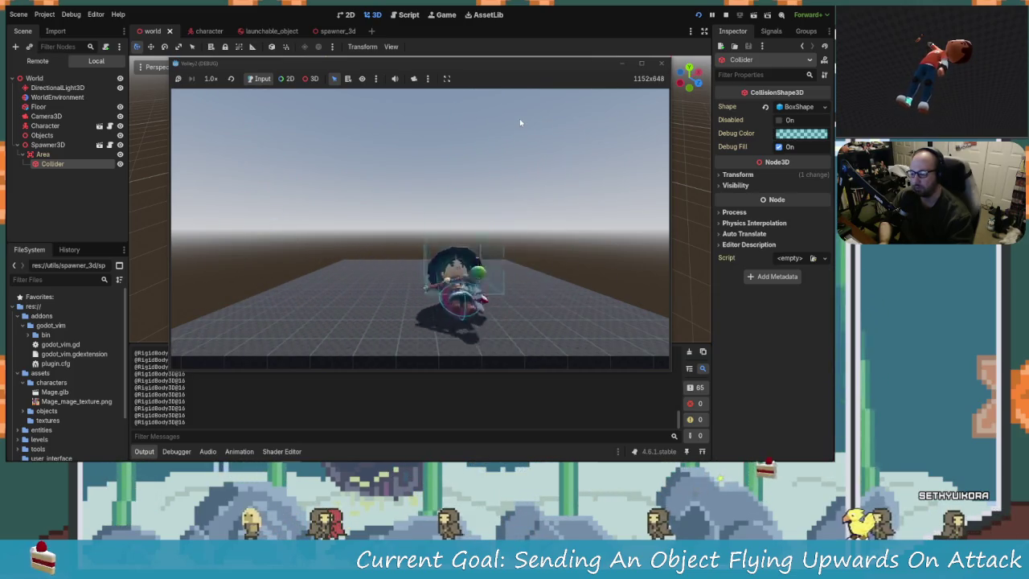
key("a")
key("d")
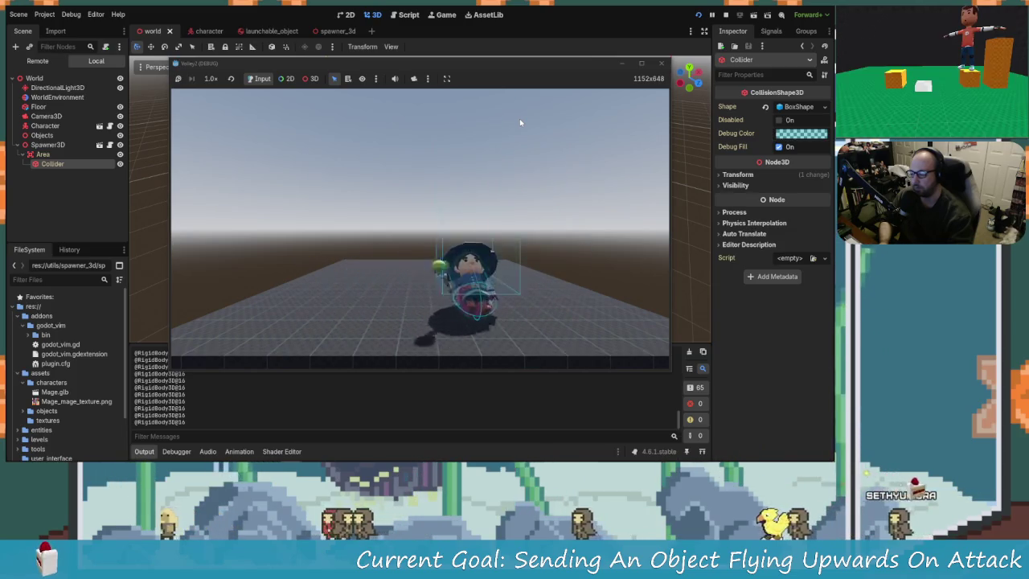
key("a")
key("d")
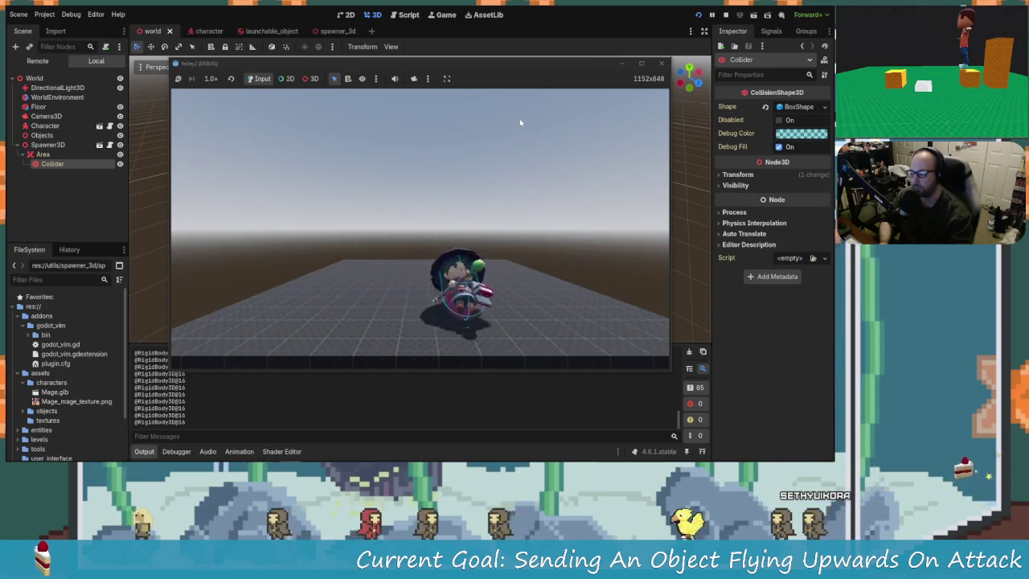
key("a")
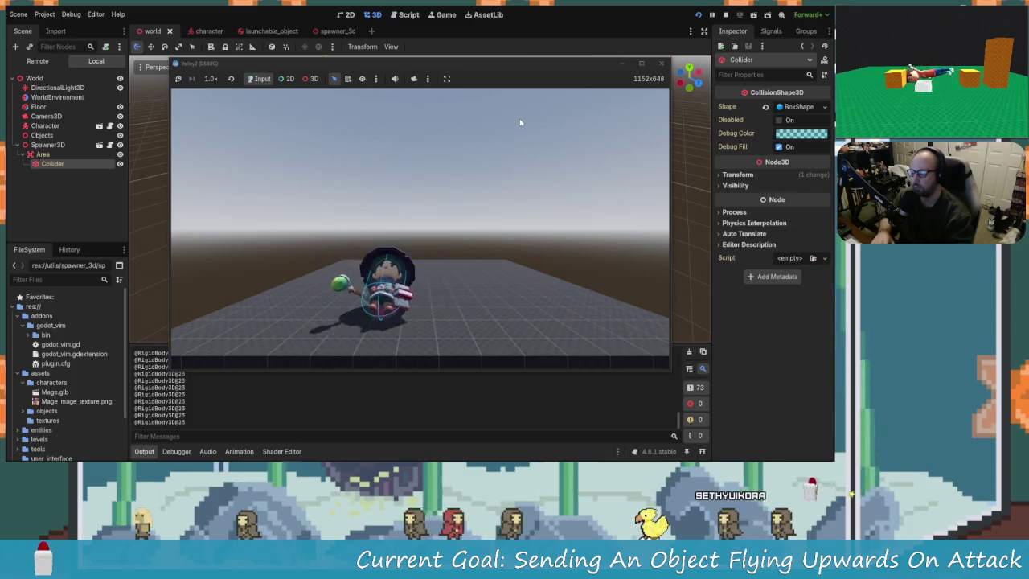
Stop the running game and bring up character.gd in the Script editor
left_click(661, 62)
left_click(409, 15)
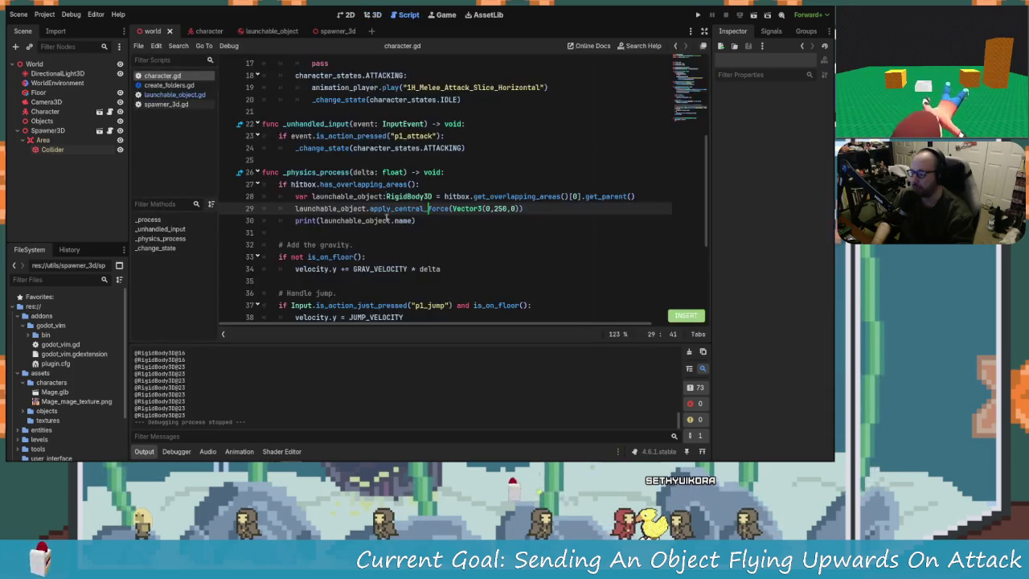
scroll(385, 197, "up", 4)
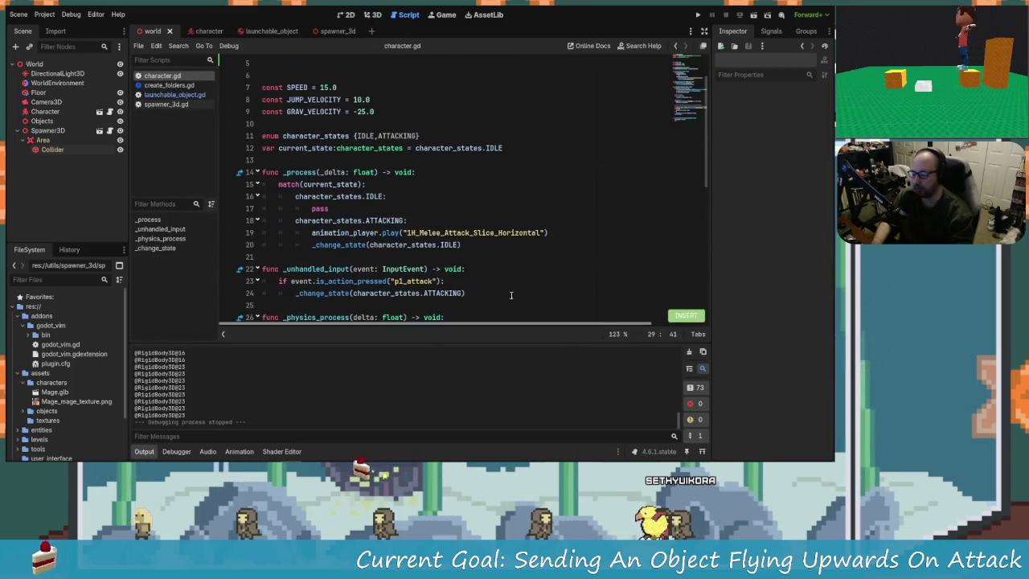
scroll(445, 265, "down", 1)
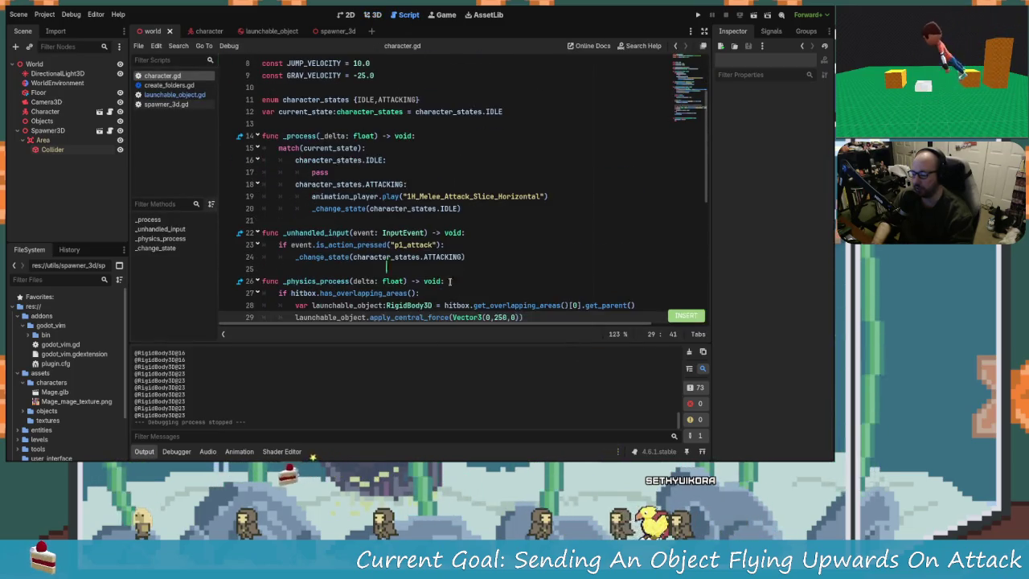
Add -1, 3.0 to the attack animation_player.play call on line 19, save, and rerun the game
left_click(439, 245)
key("Down")
key("Up")
key("Up")
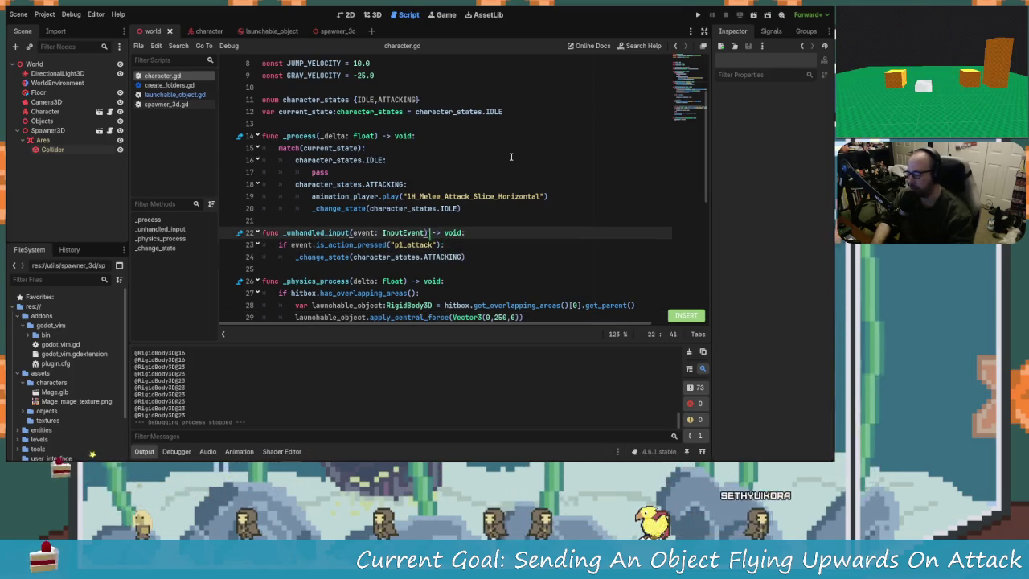
key("Up")
key("Up")
key("Up")
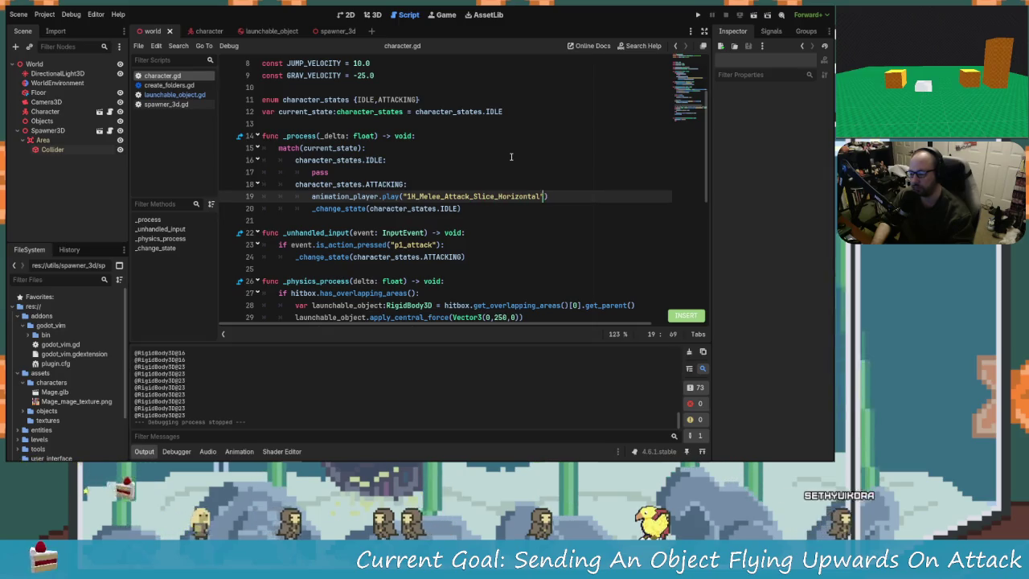
type(",-1,3.0")
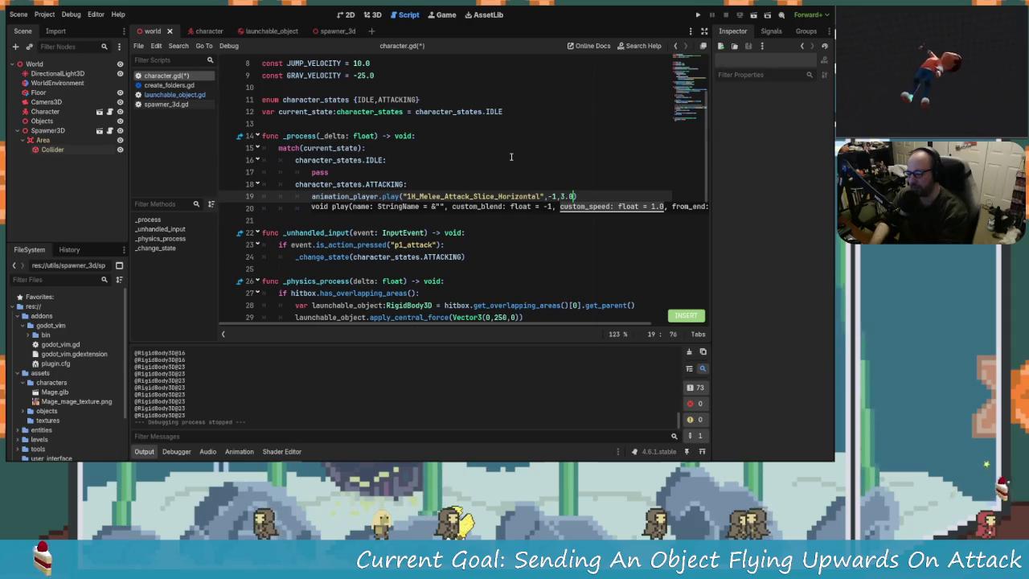
key("ctrl+s")
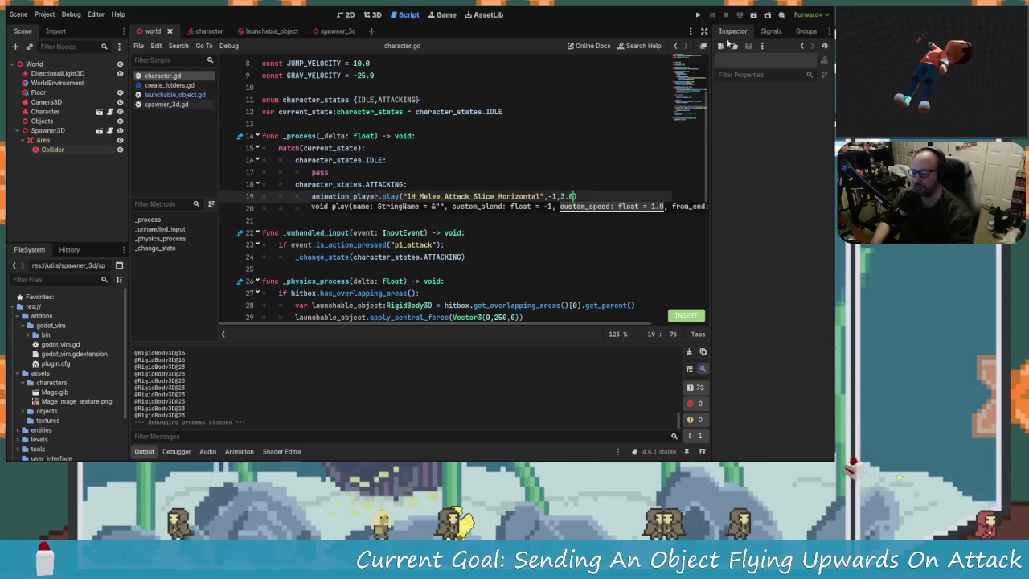
left_click(699, 15)
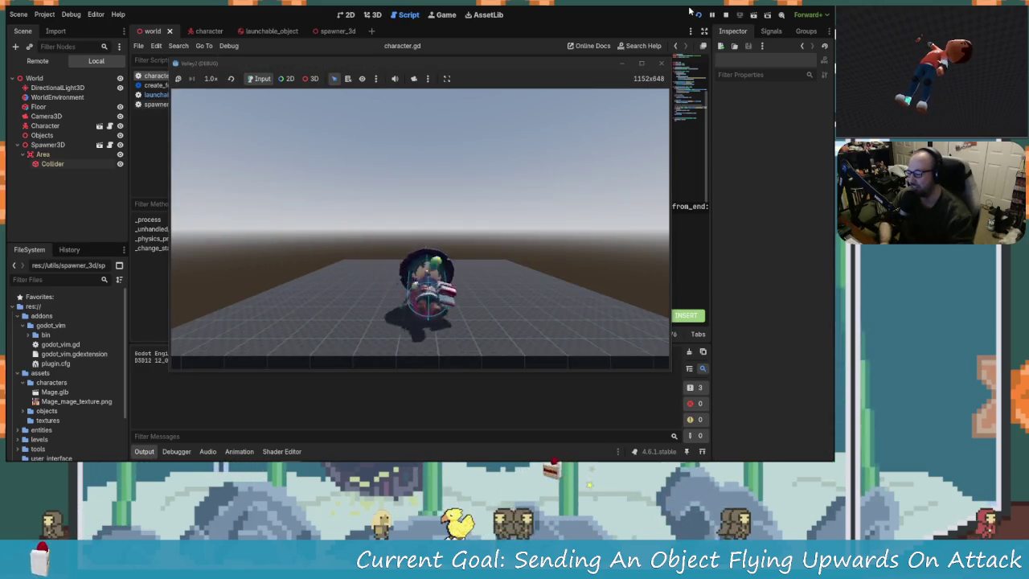
Walk the character back and forth with A and D, slicing spawned screws to launch them skyward
key("d")
key("a")
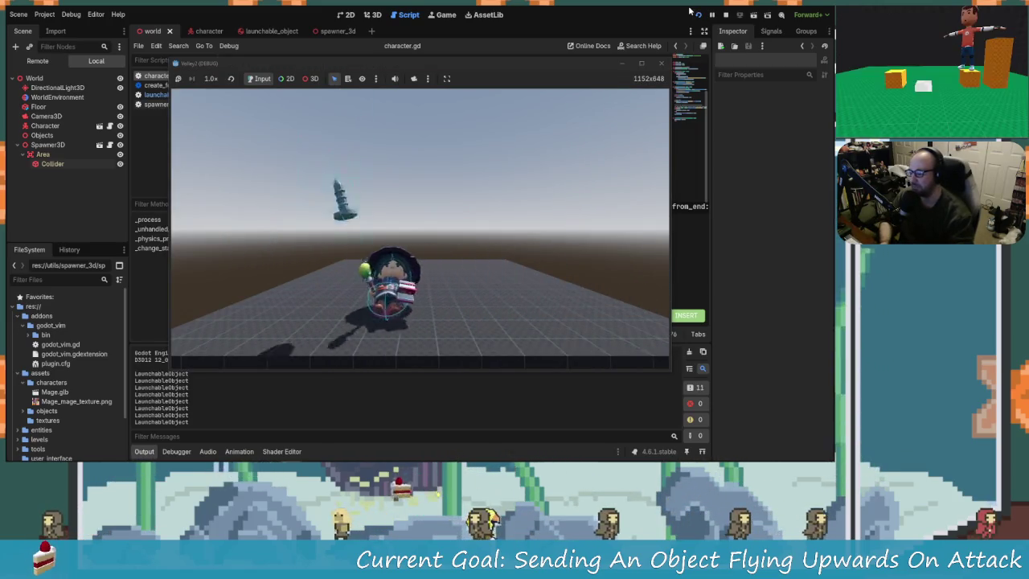
key("d")
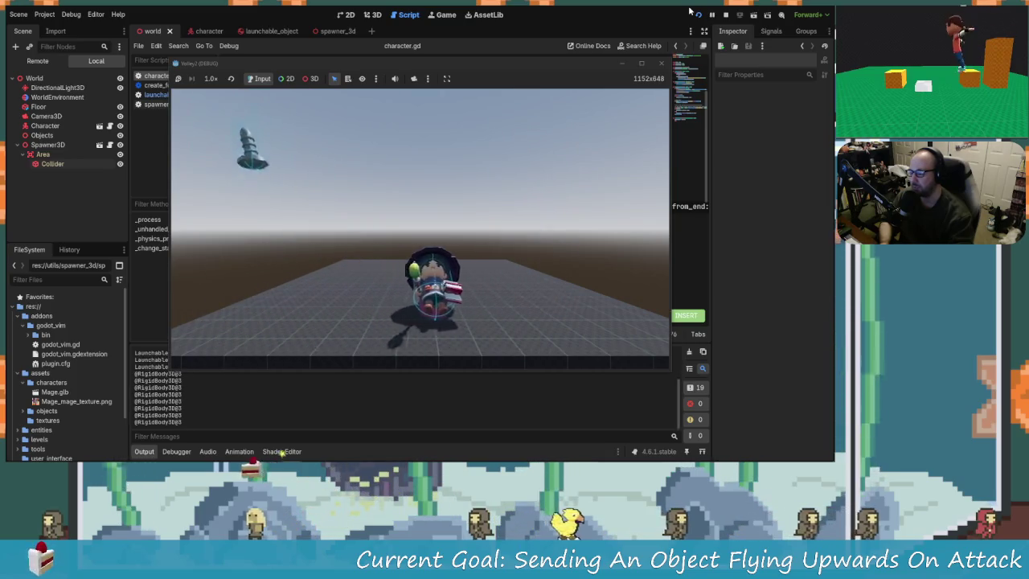
key("a")
key("d")
key("a")
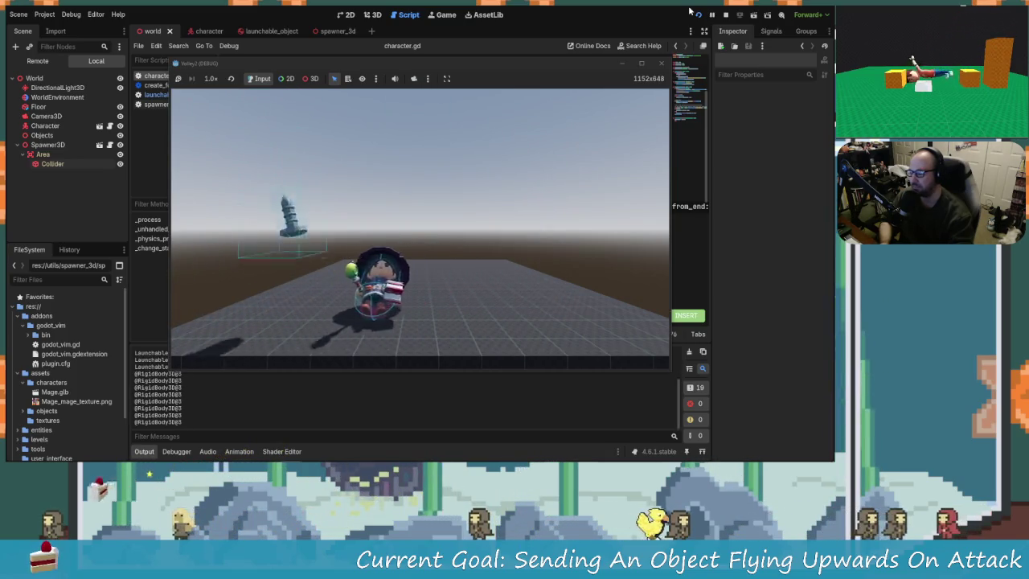
key("d")
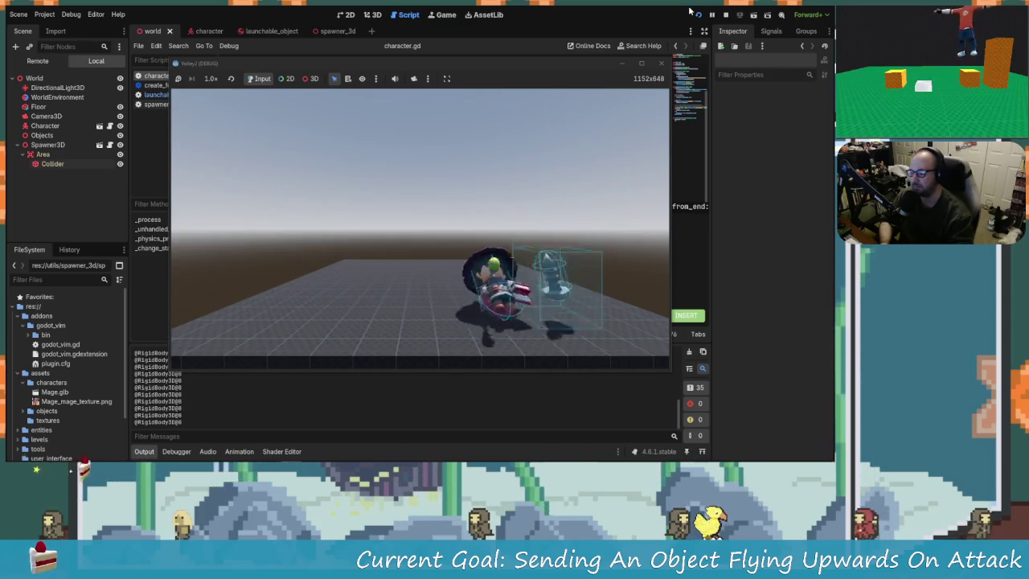
key("a")
key("a")
key("d")
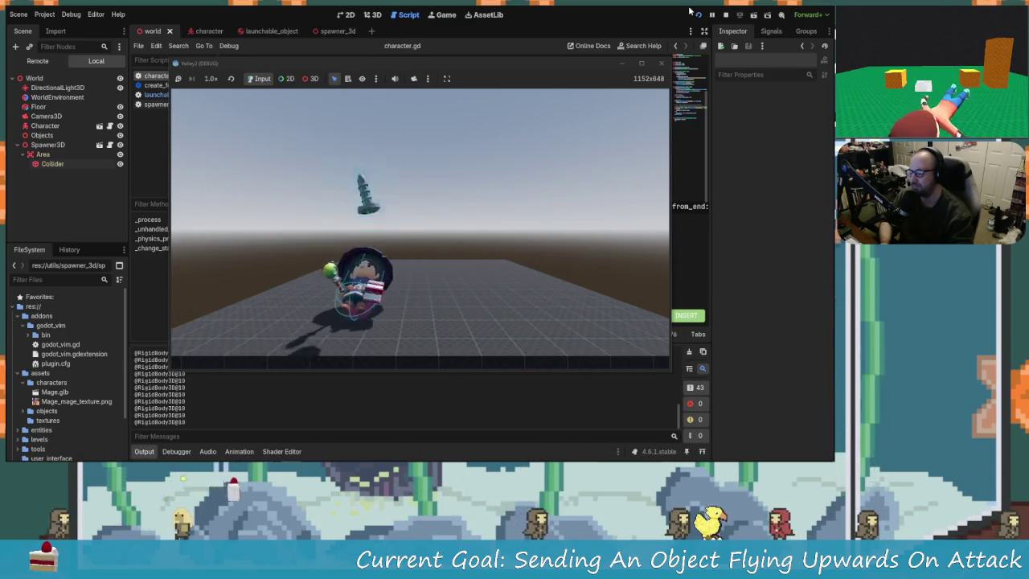
key("a")
key("d")
key("a")
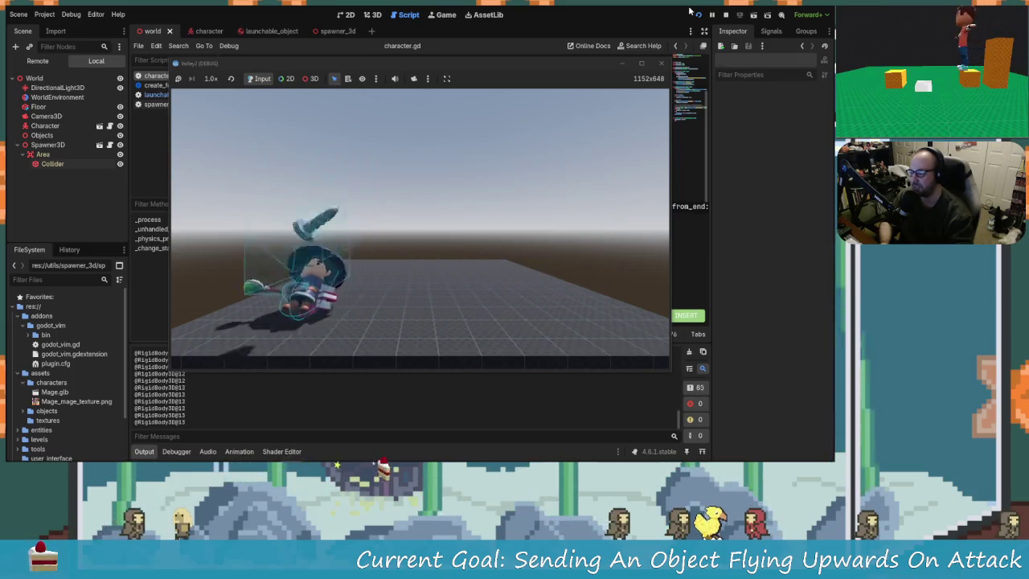
key("d")
key("d")
key("a")
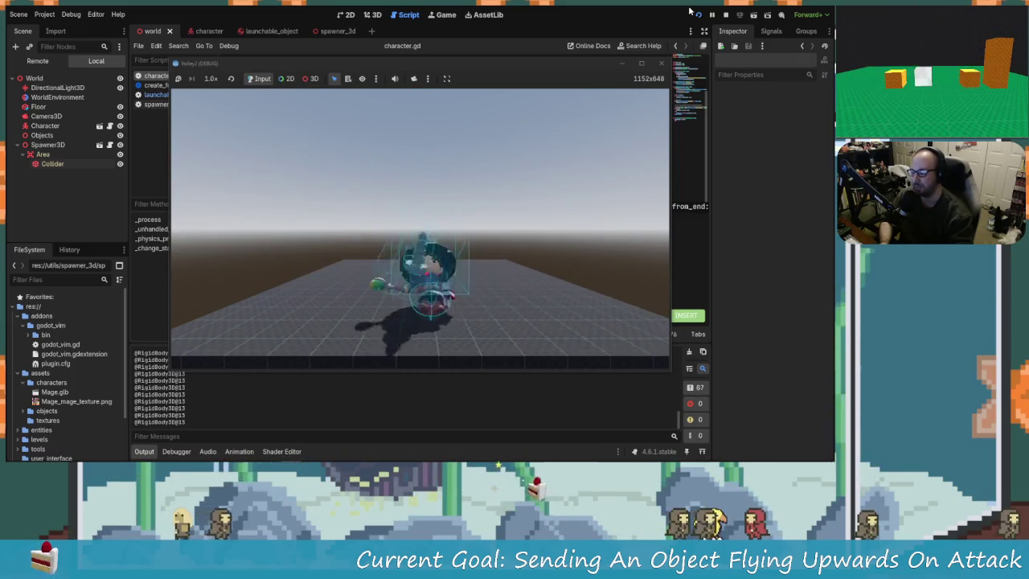
key("a")
key("d")
key("a")
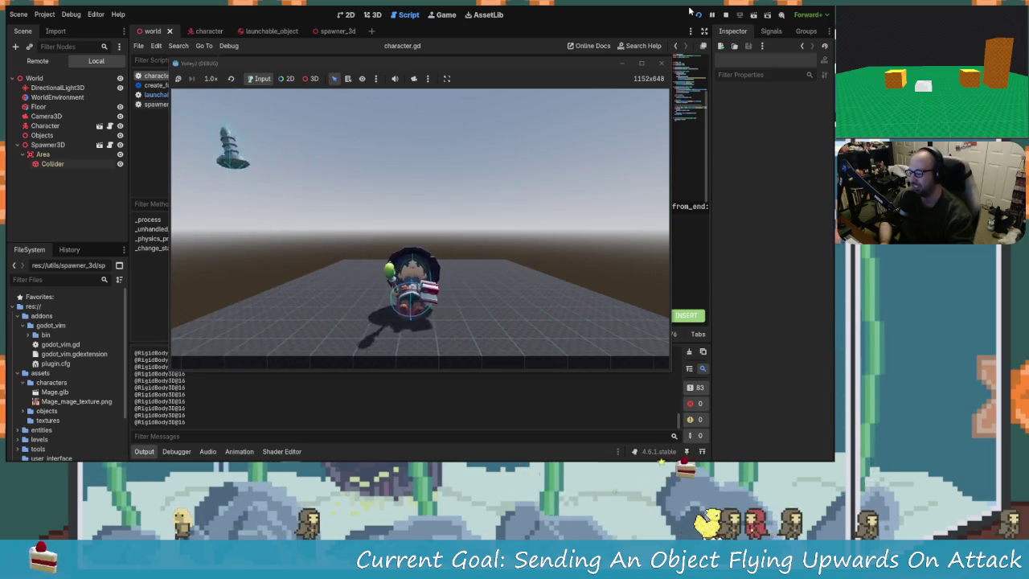
key("d")
key("a")
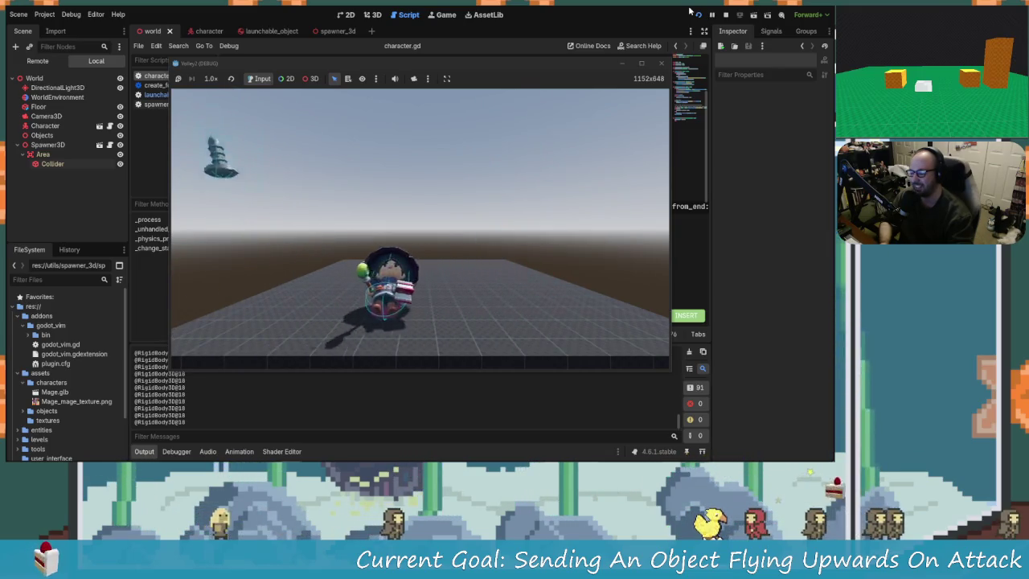
key("d")
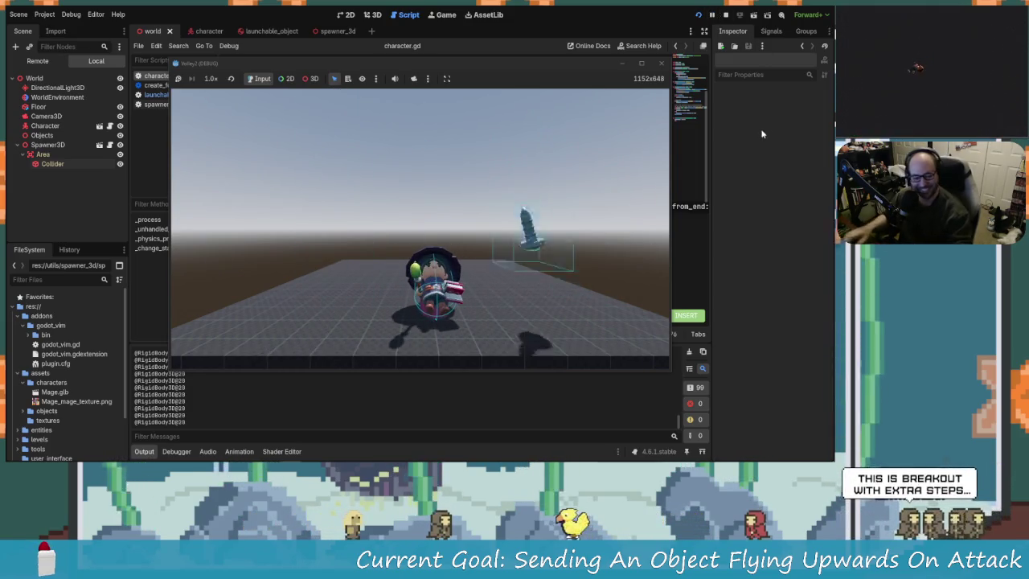
Restart the game and move the character toward the spawned screws
left_click(660, 63)
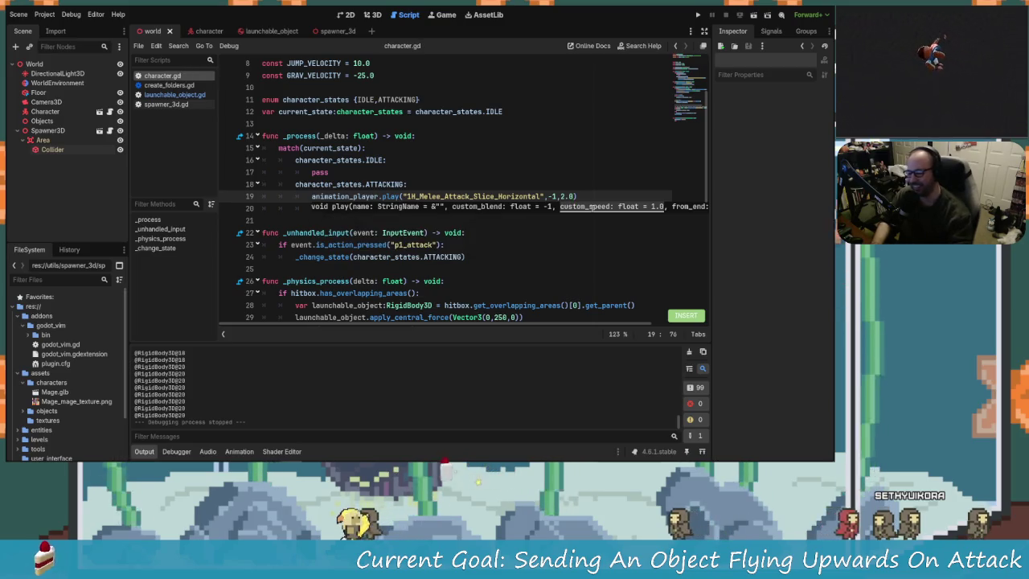
left_click(698, 16)
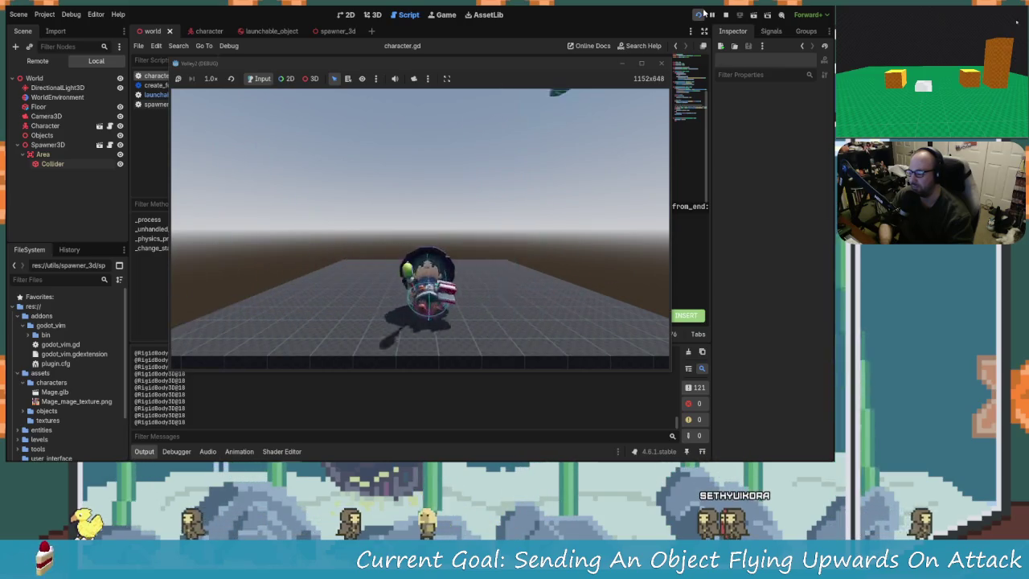
key("d")
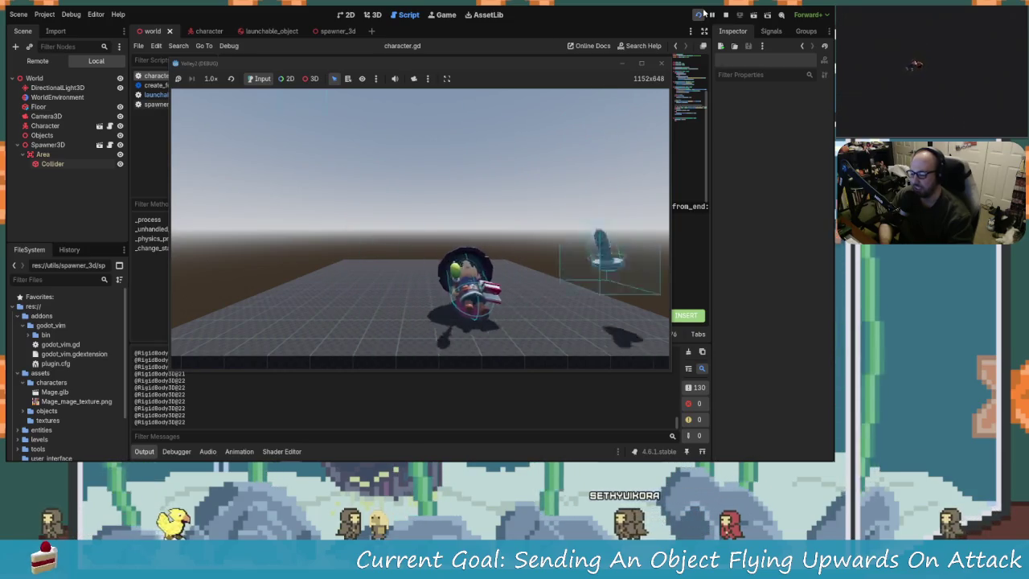
key("a")
Keep attacking with A and D to knock screws upward, then stop the game
key("d")
key("a")
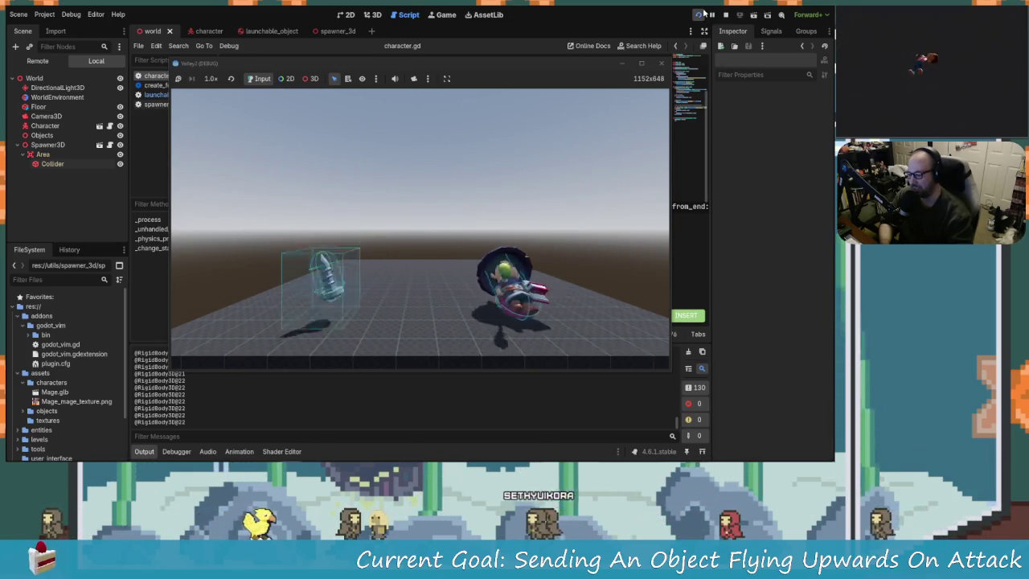
key("a")
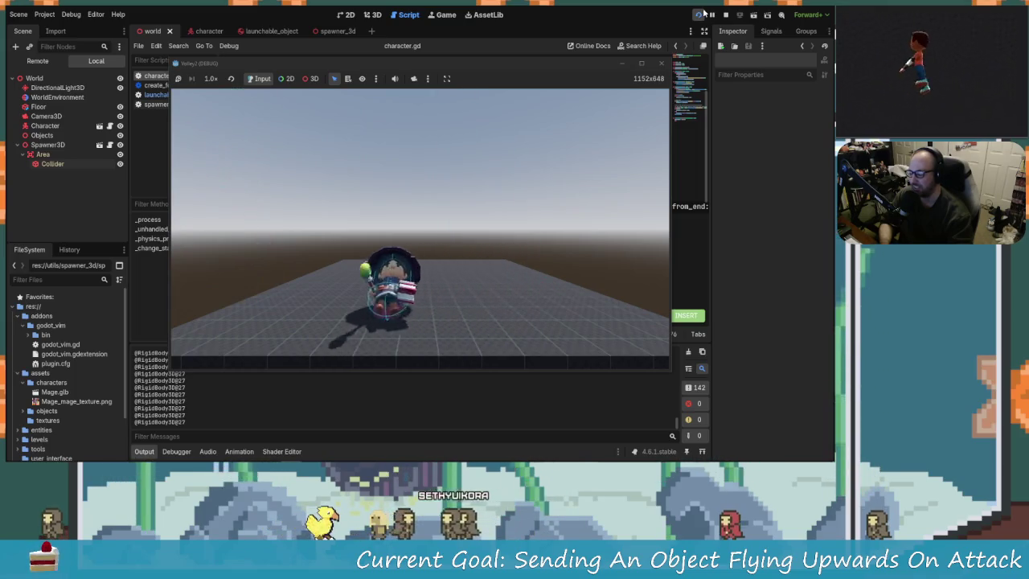
key("d")
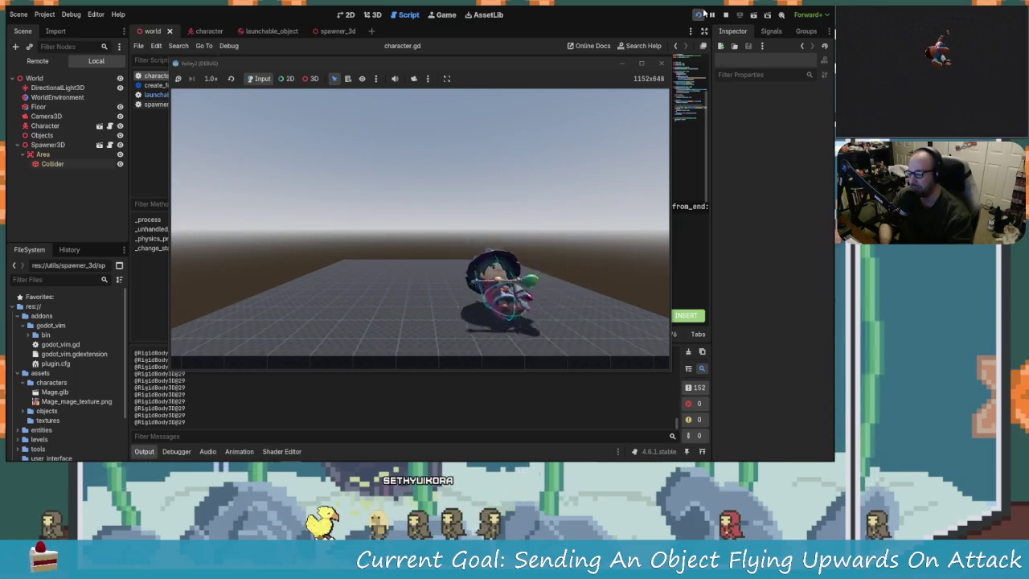
key("a")
key("d")
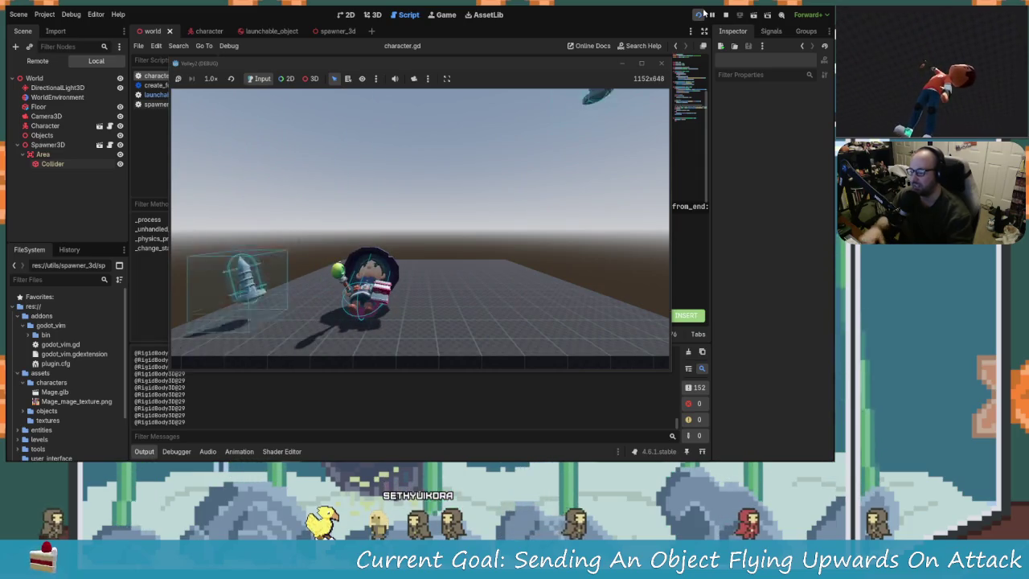
left_click(659, 63)
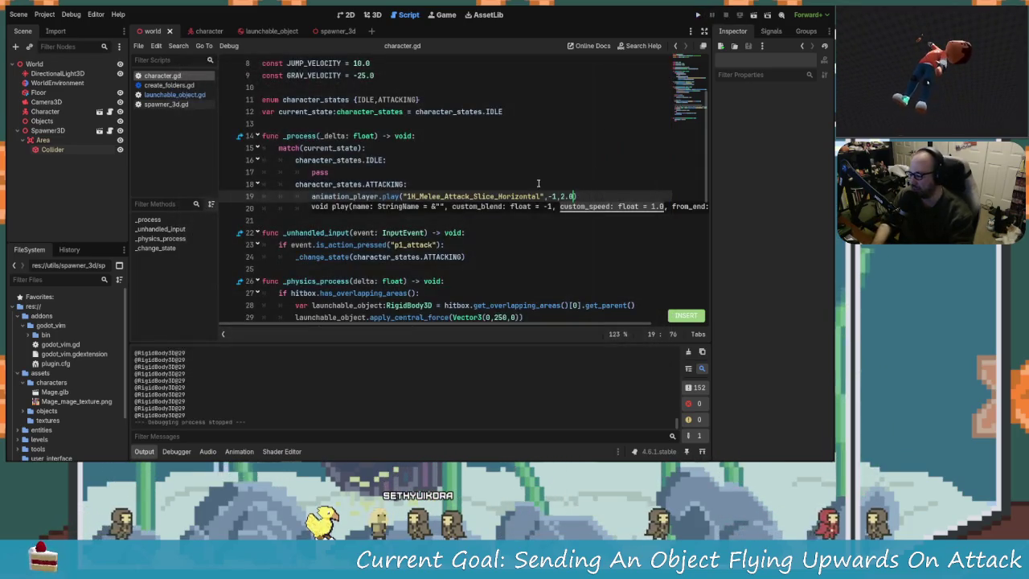
Select Camera3D in the 3D view and try Orthogonal projection
left_click(373, 14)
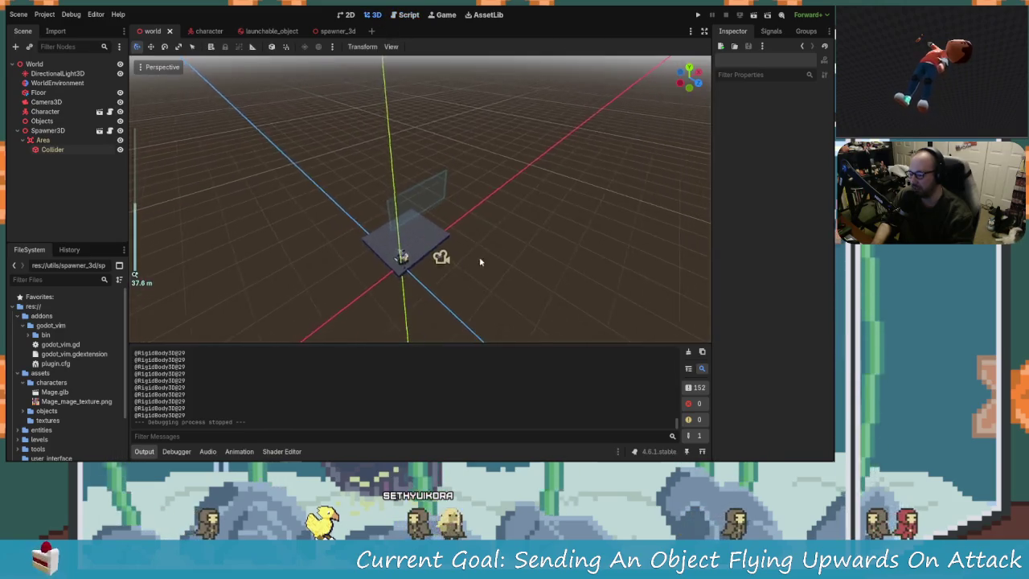
left_click(443, 236)
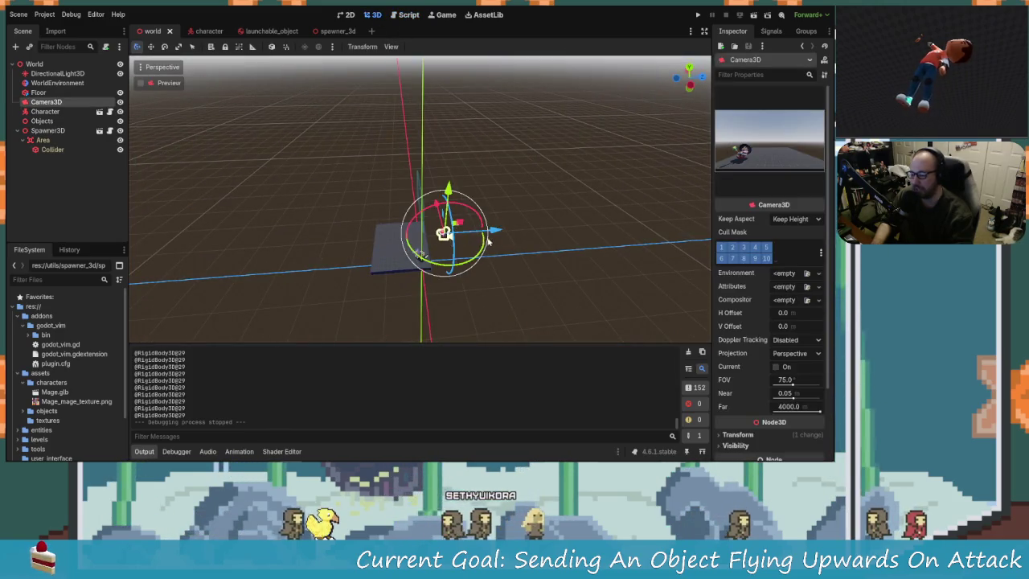
mouse_move(496, 232)
left_mouse_down()
mouse_move(419, 255)
mouse_move(488, 230)
left_mouse_up()
scroll(782, 360, "down", 3)
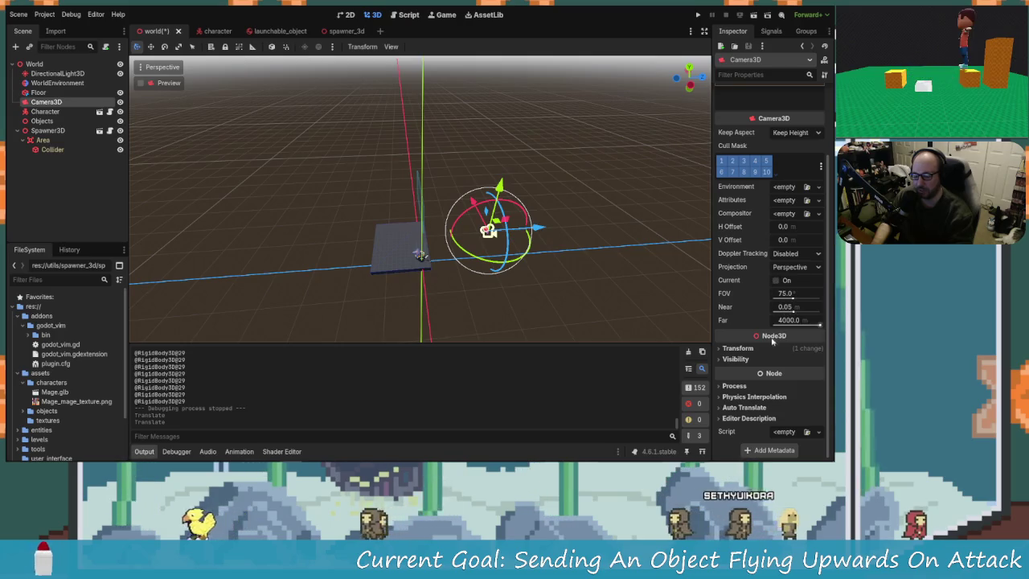
scroll(752, 286, "up", 2)
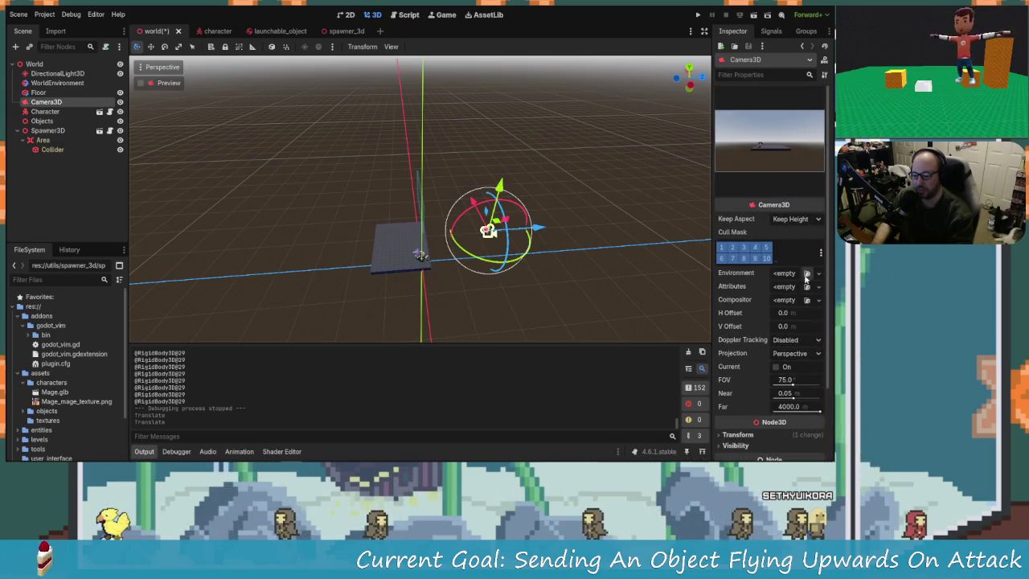
scroll(764, 320, "down", 3)
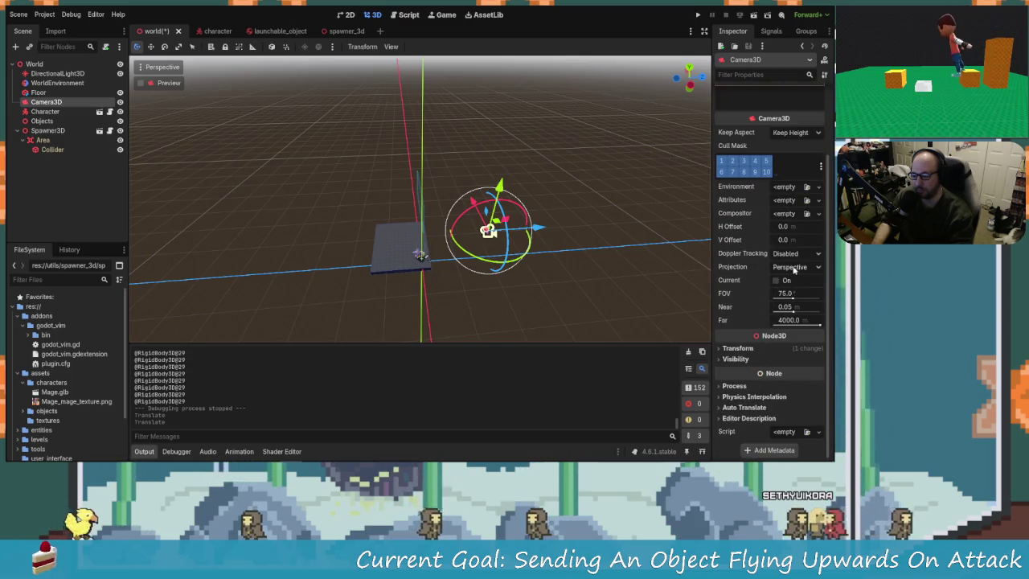
left_click(793, 268)
left_click(796, 293)
scroll(768, 301, "up", 2)
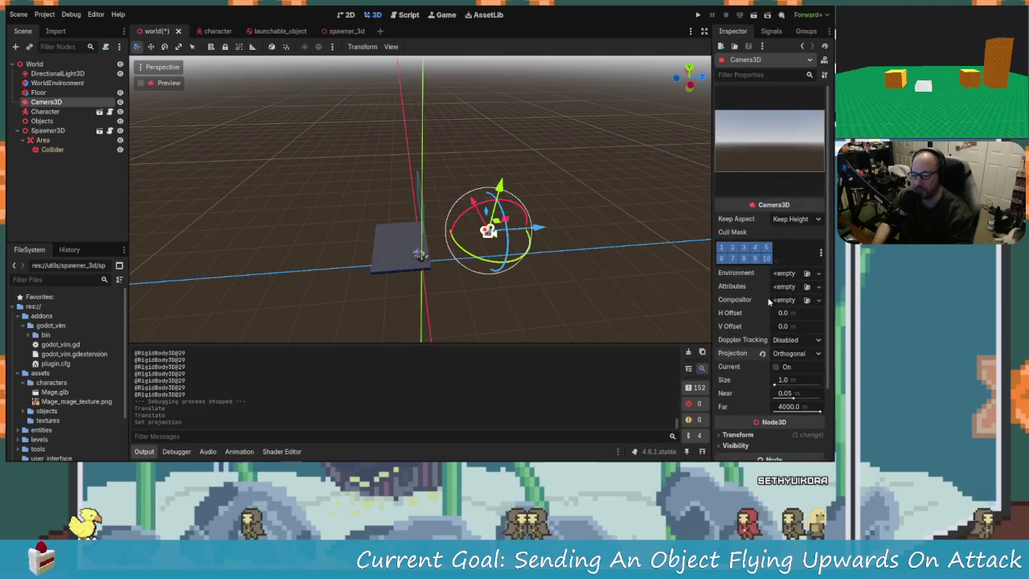
Return the camera to Perspective projection and narrow its FOV to 11.8°
mouse_move(545, 229)
left_mouse_down()
mouse_move(493, 234)
mouse_move(507, 231)
left_mouse_up()
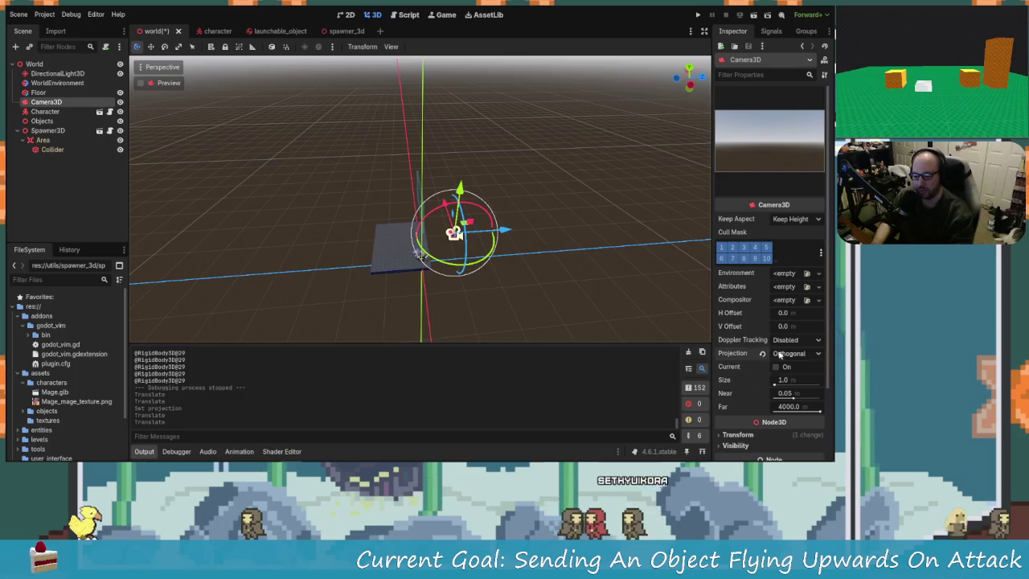
left_click(796, 353)
left_click(791, 366)
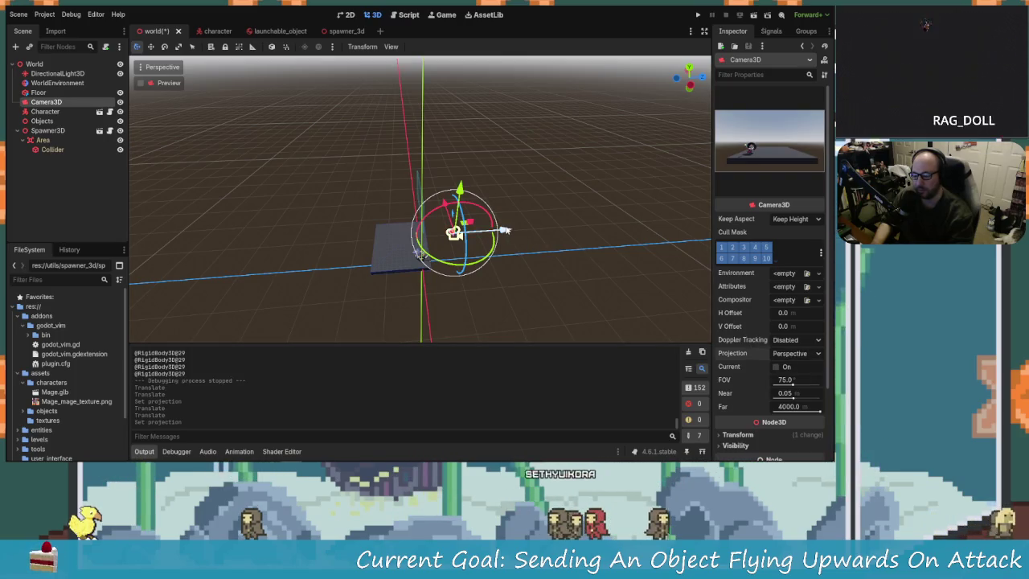
left_click(797, 389)
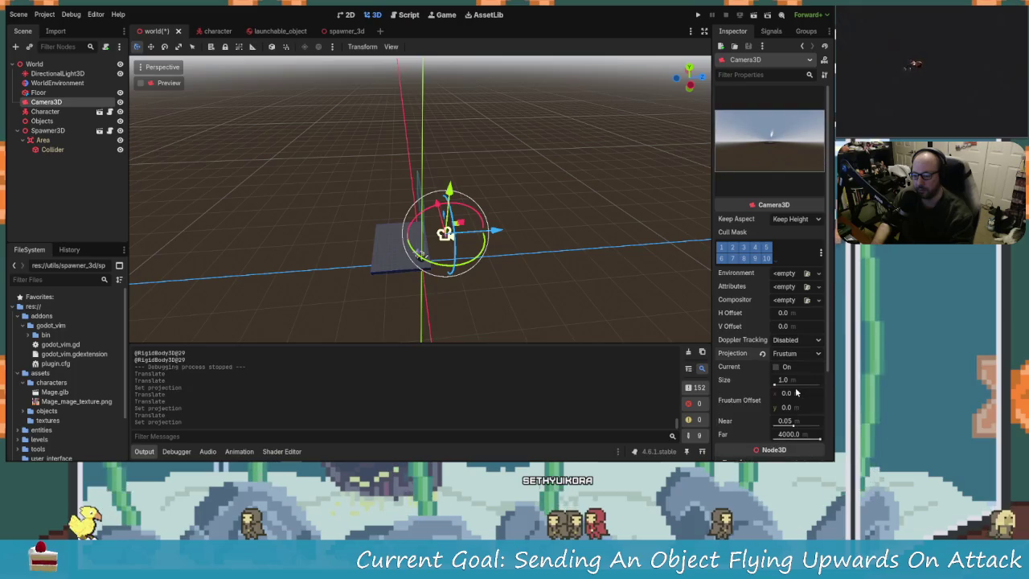
left_click(795, 355)
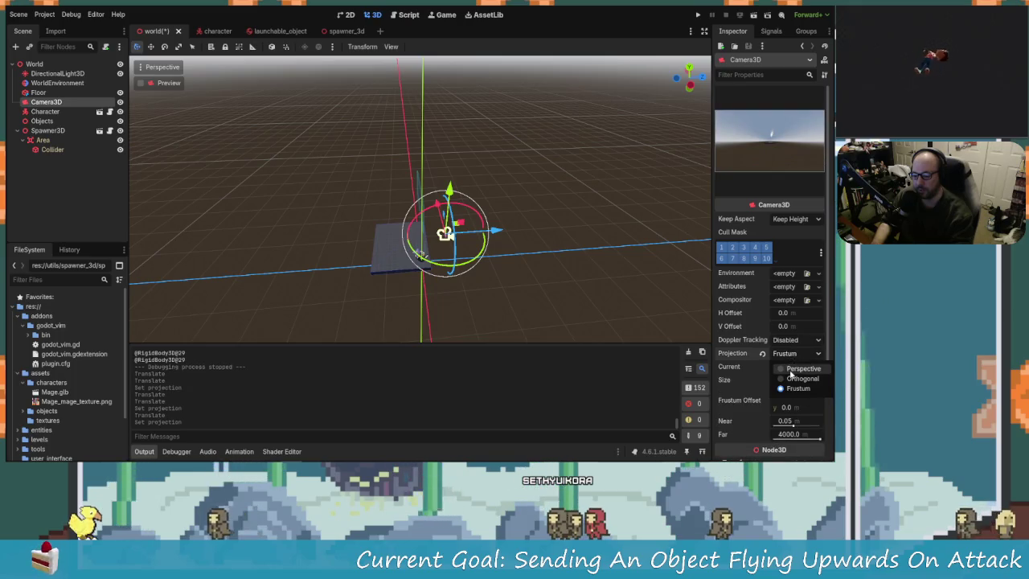
left_click(786, 369)
left_click_drag(790, 383, 792, 386)
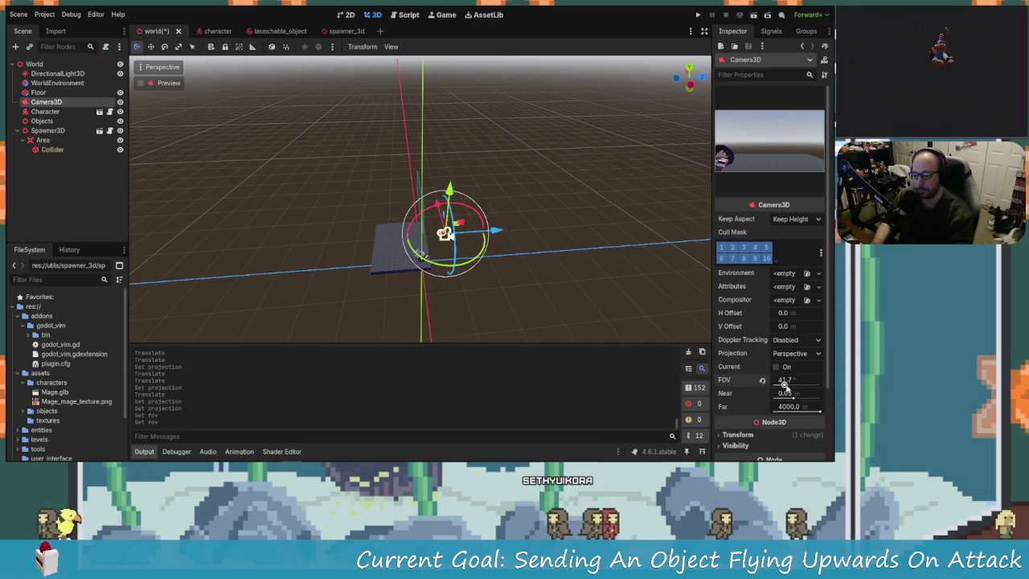
left_click_drag(779, 384, 759, 378)
Pull the camera far back along Z and raise it high above the floor
mouse_move(496, 235)
left_mouse_down()
mouse_move(608, 252)
mouse_move(601, 233)
left_mouse_up()
left_click_drag(593, 176, 594, 175)
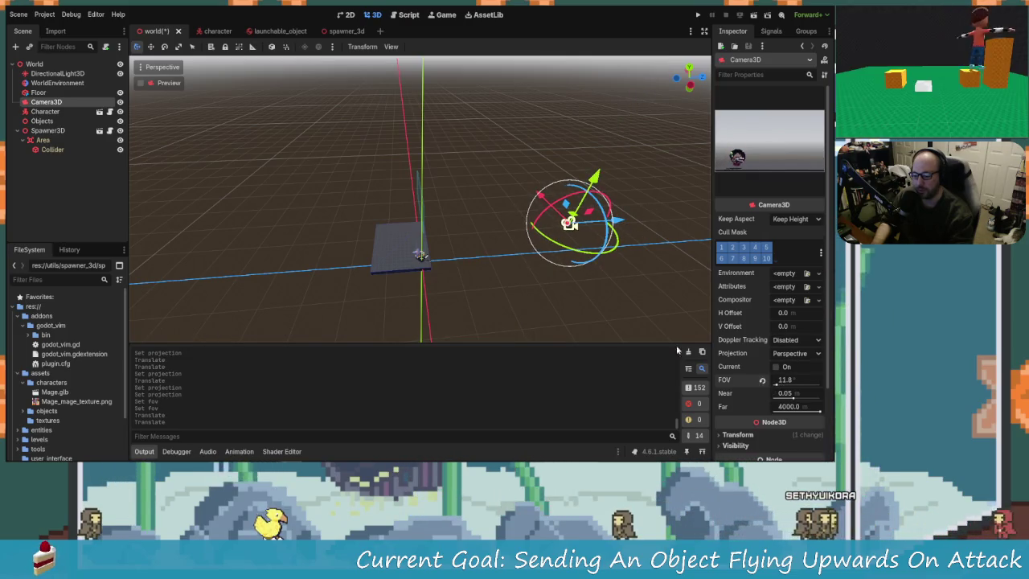
mouse_move(615, 218)
left_mouse_down()
mouse_move(707, 212)
mouse_move(760, 239)
mouse_move(724, 240)
left_mouse_up()
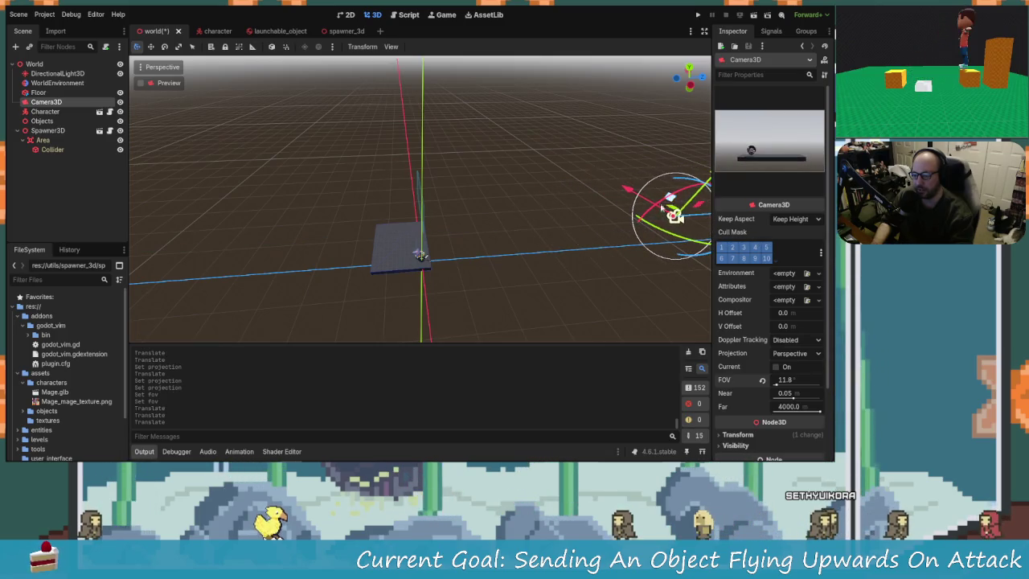
scroll(674, 215, "down", 3)
left_click_drag(603, 178, 628, 157)
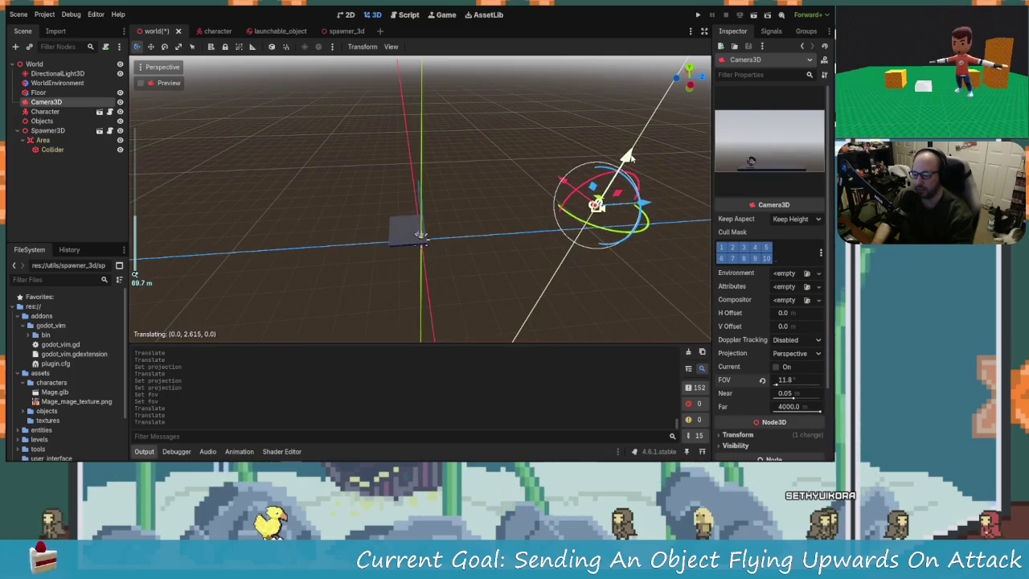
scroll(657, 192, "down", 2)
mouse_move(656, 192)
left_mouse_down()
mouse_move(583, 197)
mouse_move(640, 199)
left_mouse_up()
left_click_drag(648, 150, 671, 131)
left_click_drag(666, 187, 671, 187)
left_click_drag(659, 134, 665, 139)
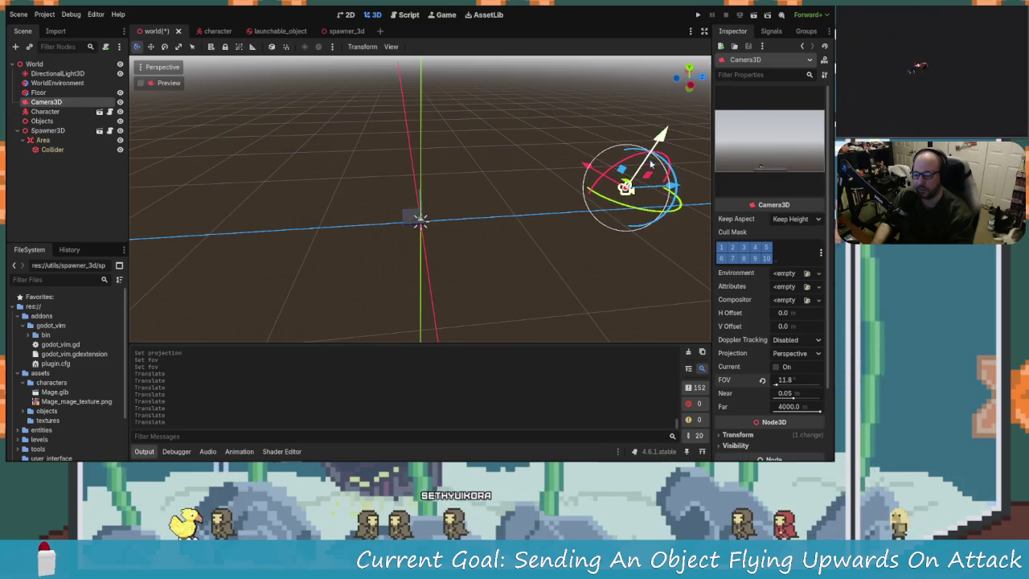
Save and run the game to view it through the distant 11.8° camera, then stop it
left_click(699, 16)
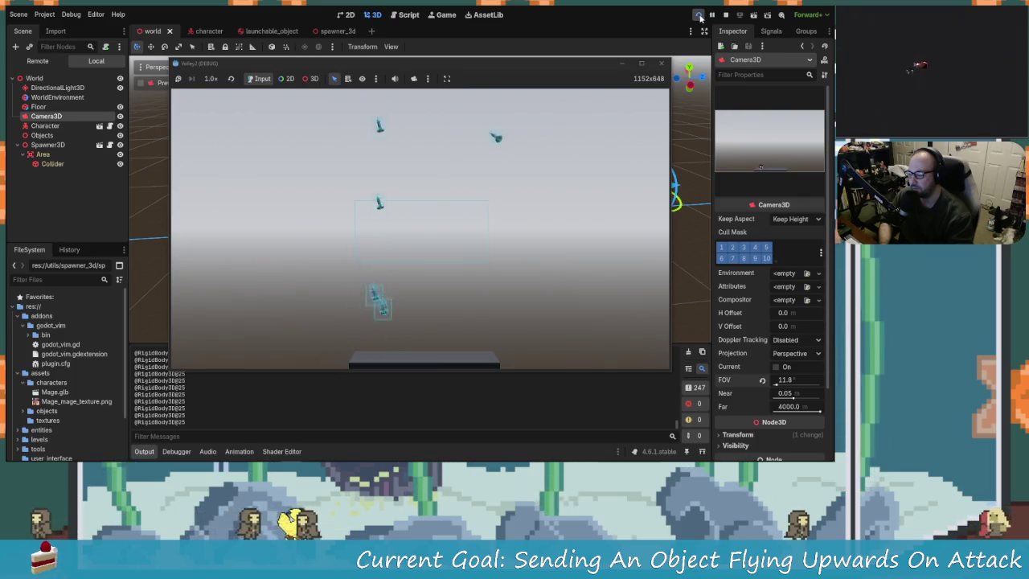
left_click(663, 62)
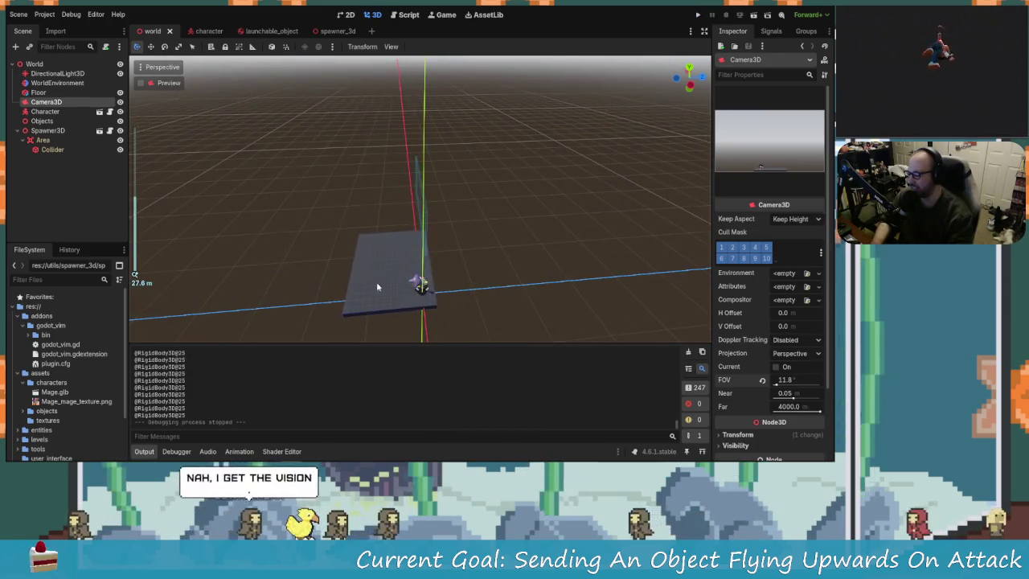
Add a CSGBox3D under World, shift it along Z, and stretch it to 15.59 wide
left_click(38, 93)
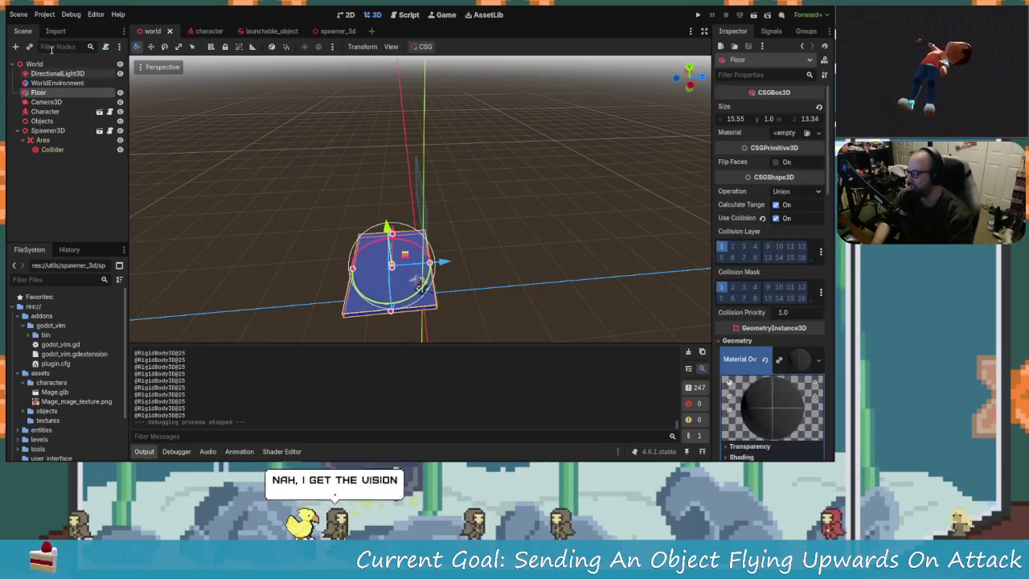
left_click(35, 64)
key("ctrl+a")
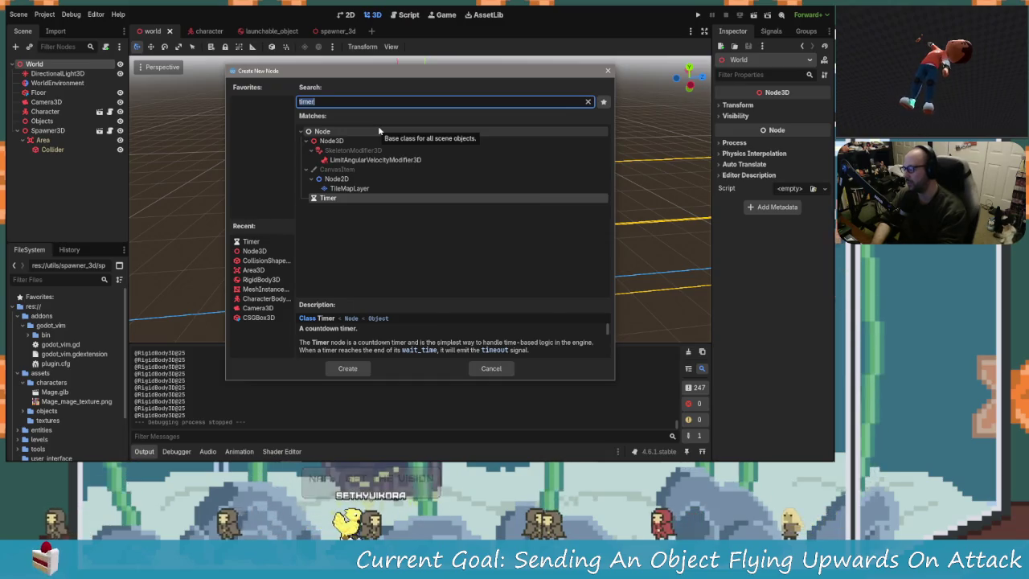
type("csg")
key("Return")
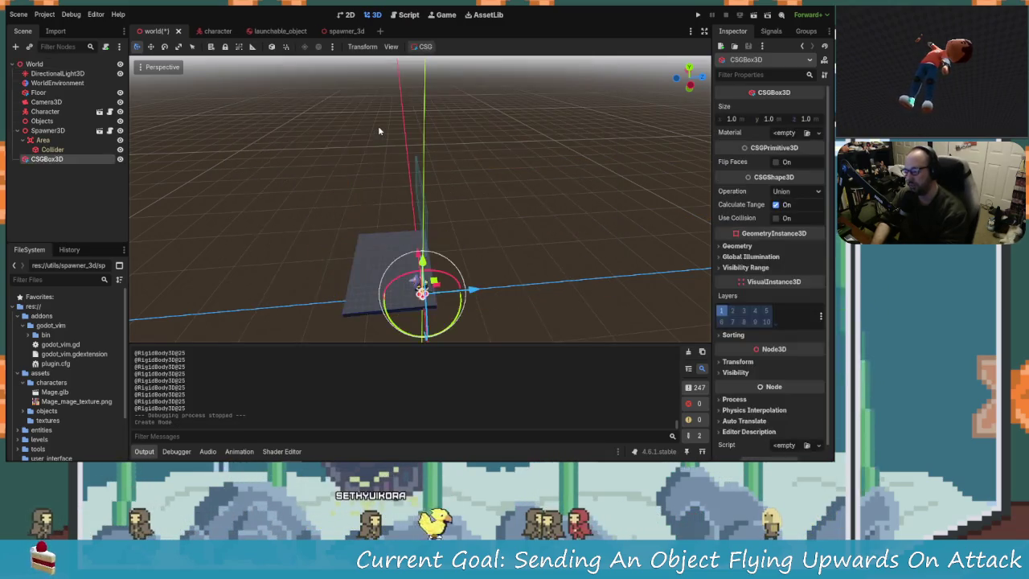
left_click_drag(471, 291, 421, 289)
key("f")
scroll(350, 285, "up", 8)
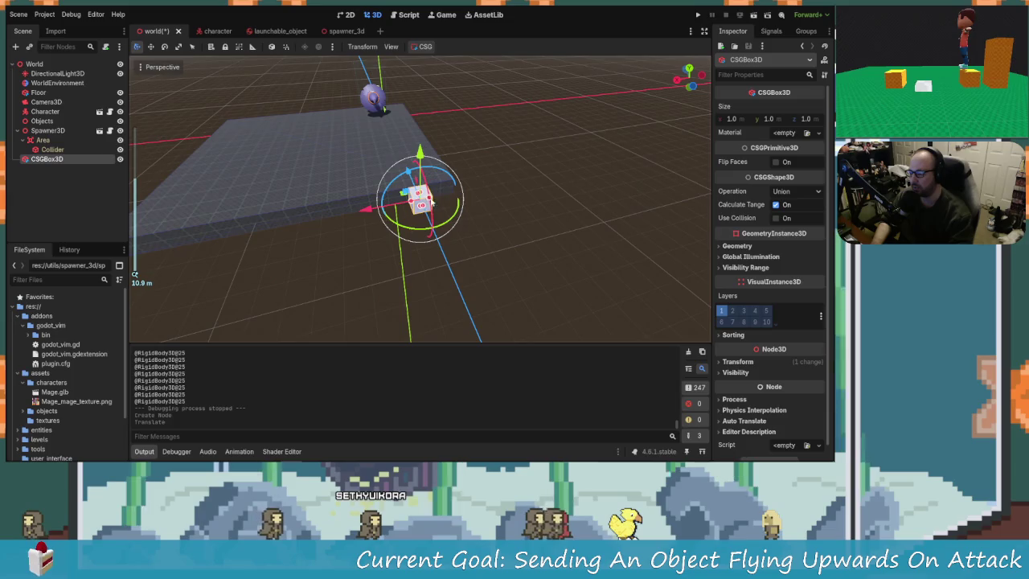
mouse_move(431, 202)
left_mouse_down()
mouse_move(460, 197)
mouse_move(230, 223)
mouse_move(138, 246)
left_mouse_up()
scroll(263, 271, "down", 3)
left_click_drag(257, 231, 239, 234)
Stretch the box upward through 12.8 and 34.2 to about 42.39 high
left_click_drag(353, 207, 353, 88)
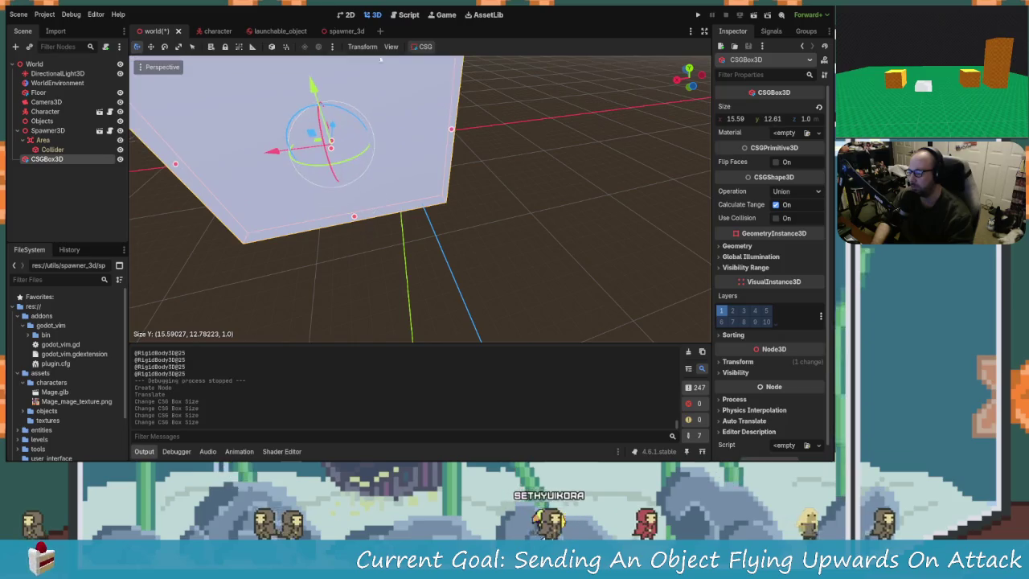
scroll(499, 162, "down", 5)
left_click_drag(496, 203, 275, 195)
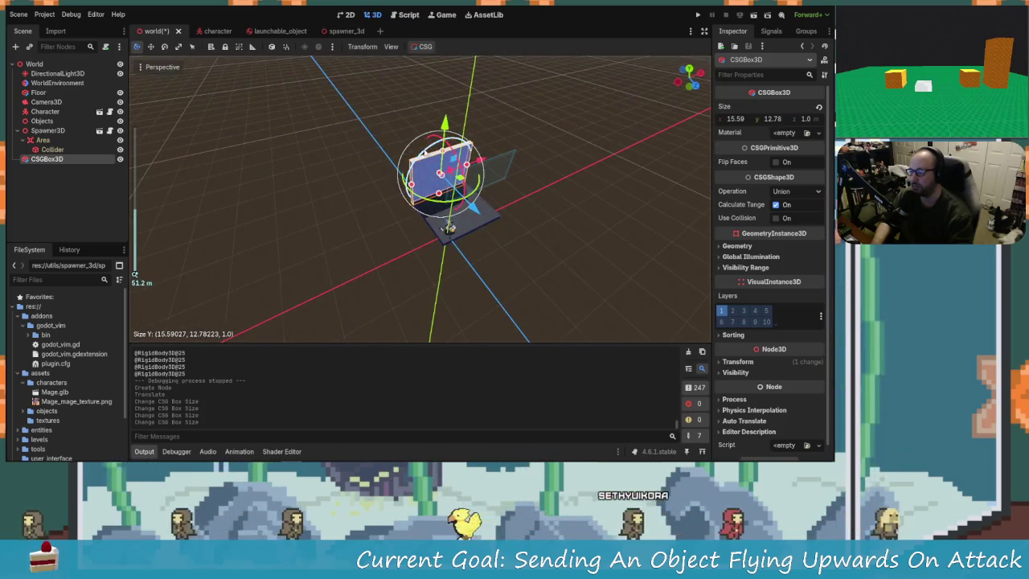
left_click_drag(441, 157, 444, 56)
scroll(417, 196, "down", 3)
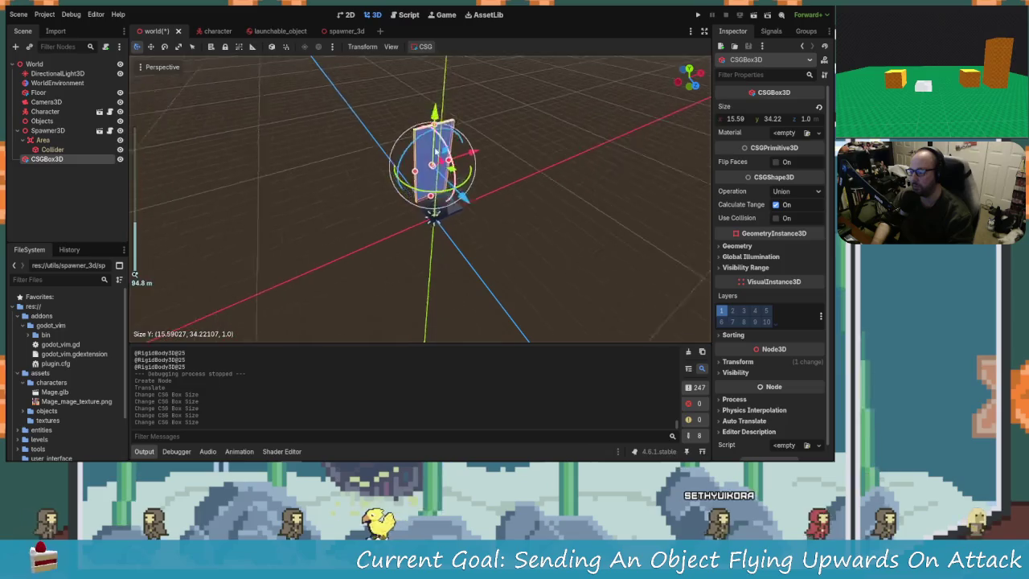
mouse_move(417, 195)
left_mouse_down()
mouse_move(394, 156)
mouse_move(350, 195)
mouse_move(398, 187)
left_mouse_up()
scroll(350, 195, "down", 1)
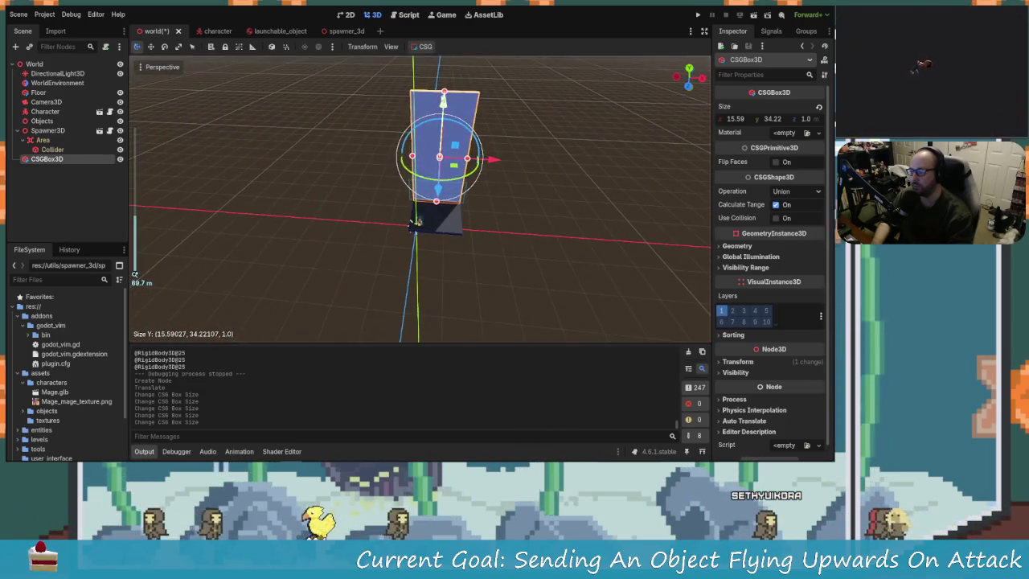
left_click_drag(441, 76, 441, 58)
scroll(426, 172, "up", 3)
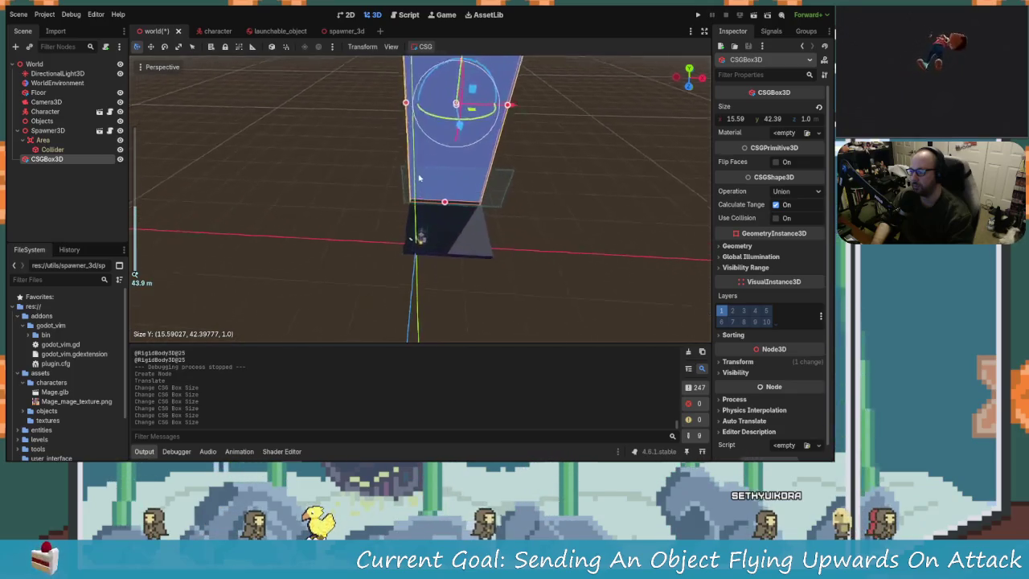
left_click_drag(426, 172, 338, 185)
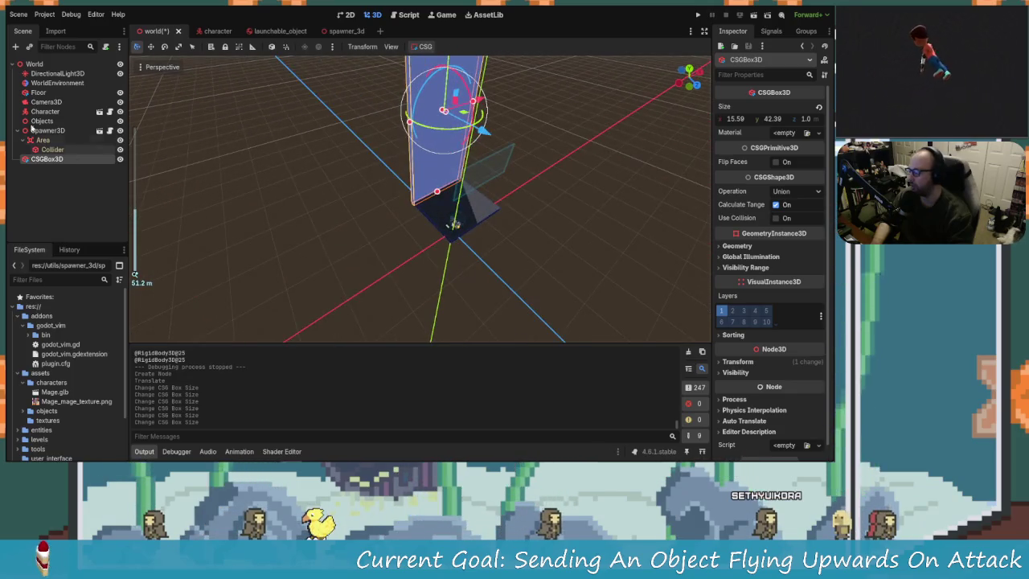
left_click(34, 63)
key("ctrl+a")
type("light")
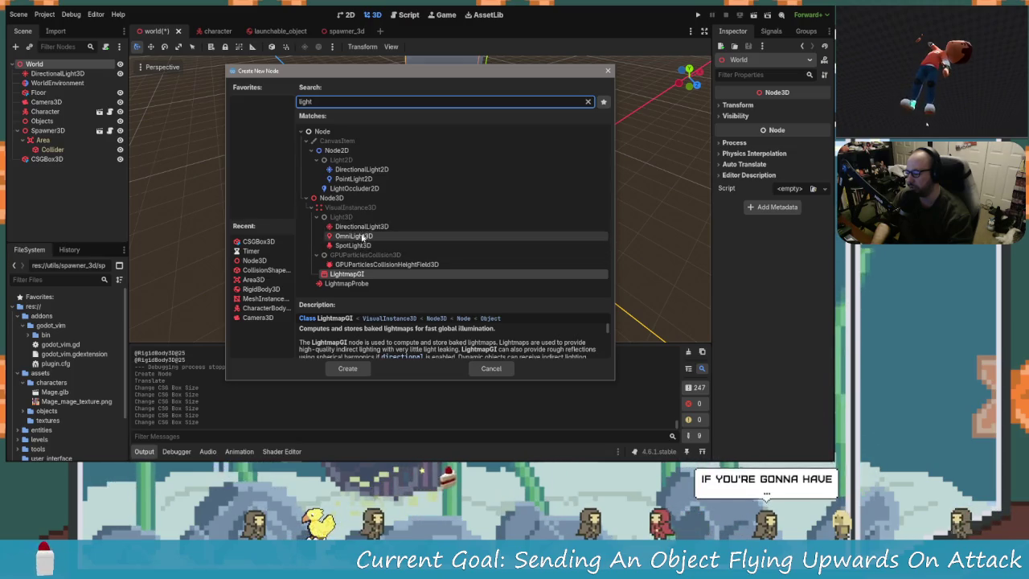
left_click(362, 246)
left_click(365, 237)
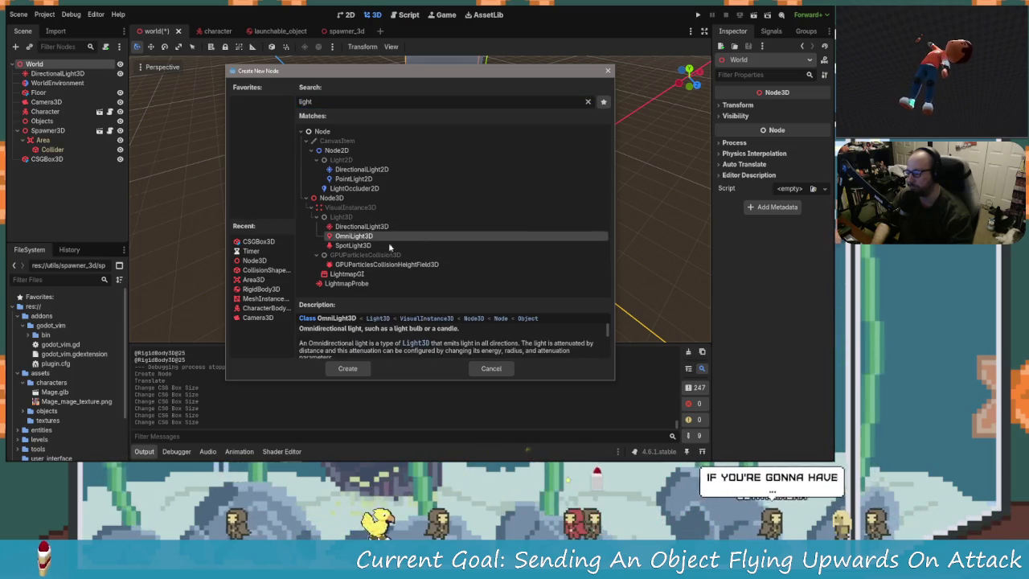
left_click(347, 368)
scroll(596, 277, "up", 3)
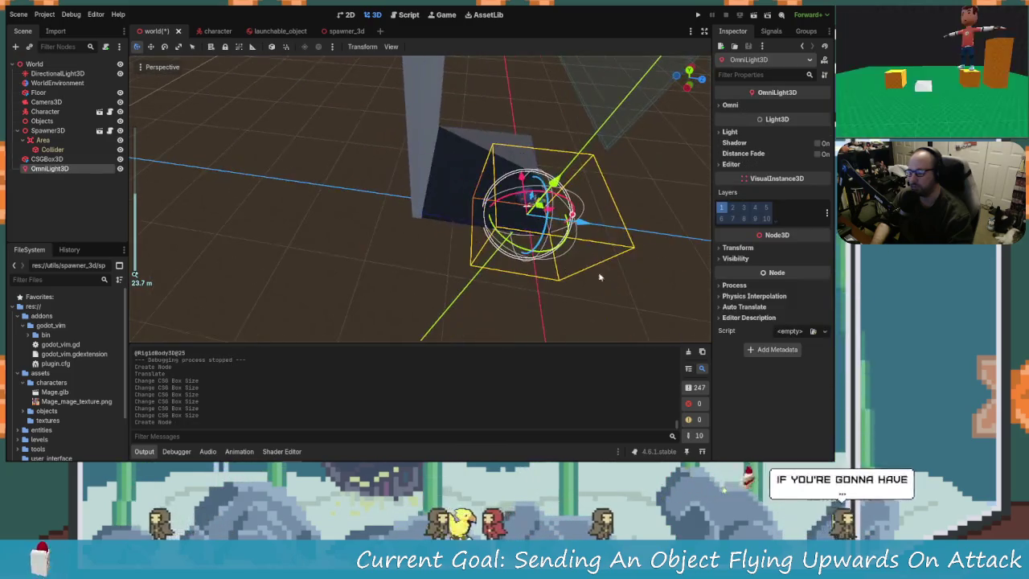
left_click_drag(587, 226, 544, 240)
left_click_drag(505, 172, 515, 121)
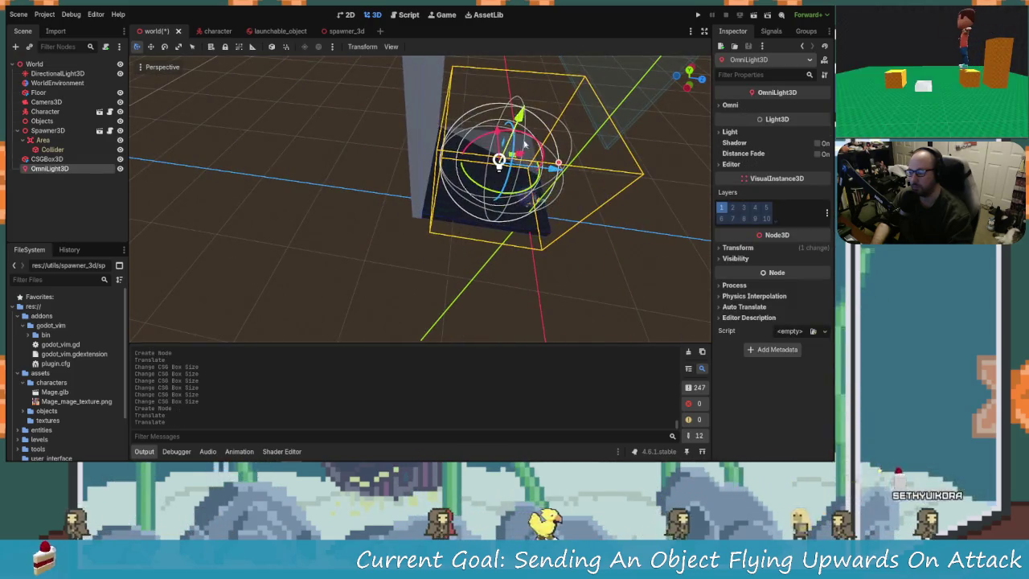
left_click_drag(568, 169, 550, 167)
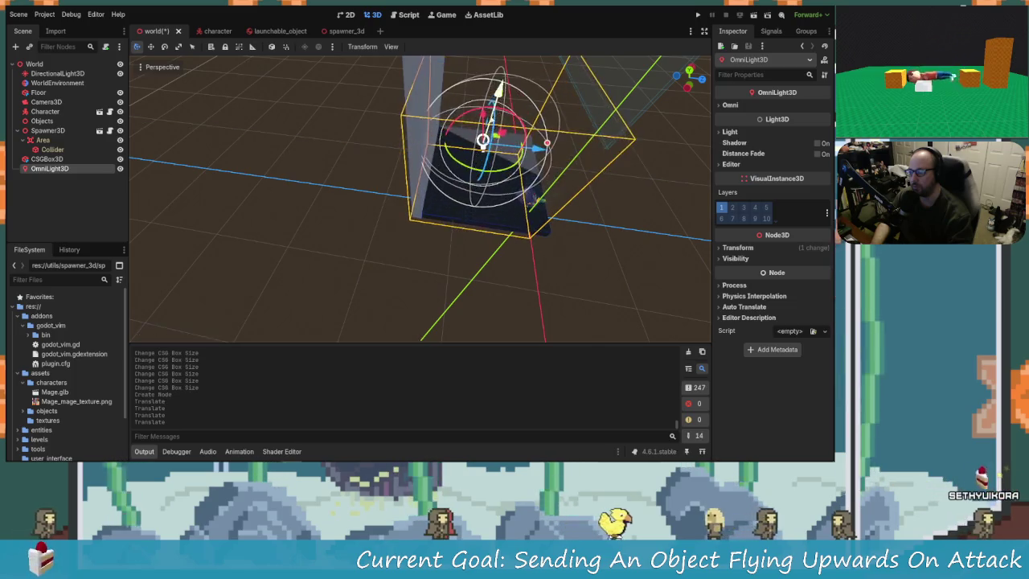
scroll(550, 168, "down", 2)
scroll(551, 167, "up", 2)
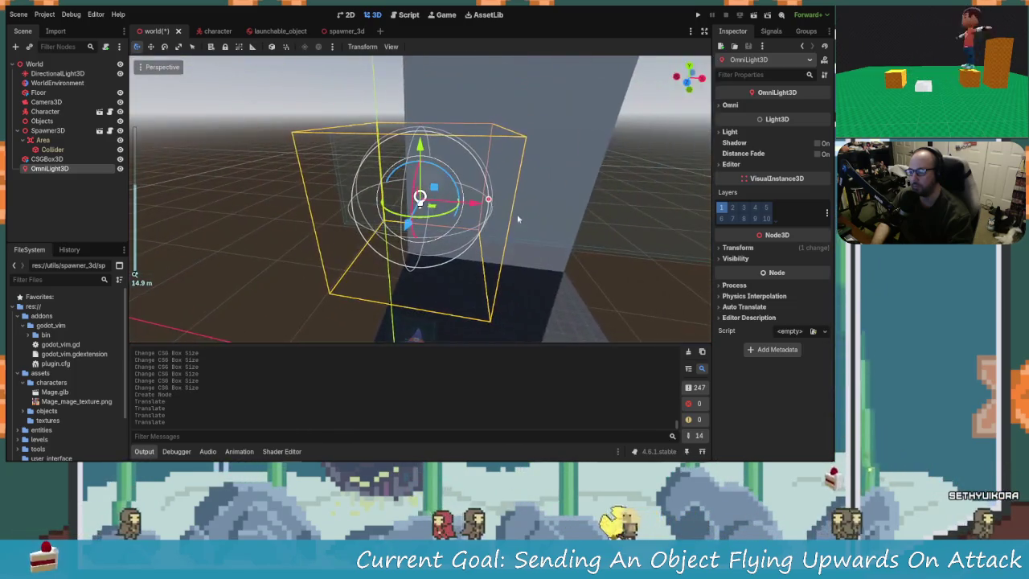
mouse_move(490, 203)
left_mouse_down()
mouse_move(602, 199)
mouse_move(525, 199)
left_mouse_up()
left_click(729, 104)
mouse_move(788, 118)
left_mouse_down()
mouse_move(811, 136)
mouse_move(783, 138)
left_mouse_up()
scroll(491, 229, "down", 3)
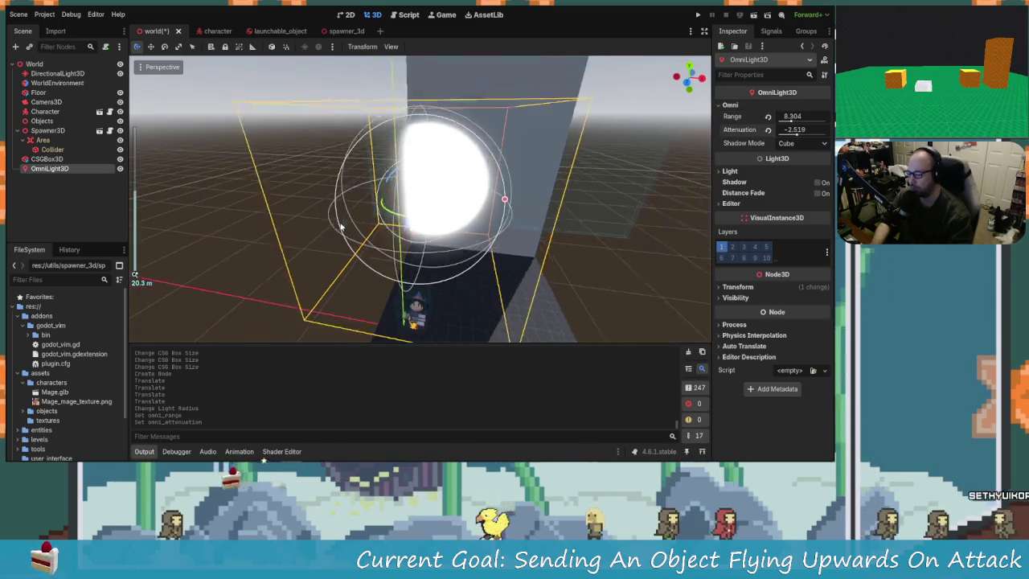
mouse_move(472, 216)
left_mouse_down()
mouse_move(517, 219)
mouse_move(499, 208)
mouse_move(517, 197)
mouse_move(510, 207)
mouse_move(431, 213)
left_mouse_up()
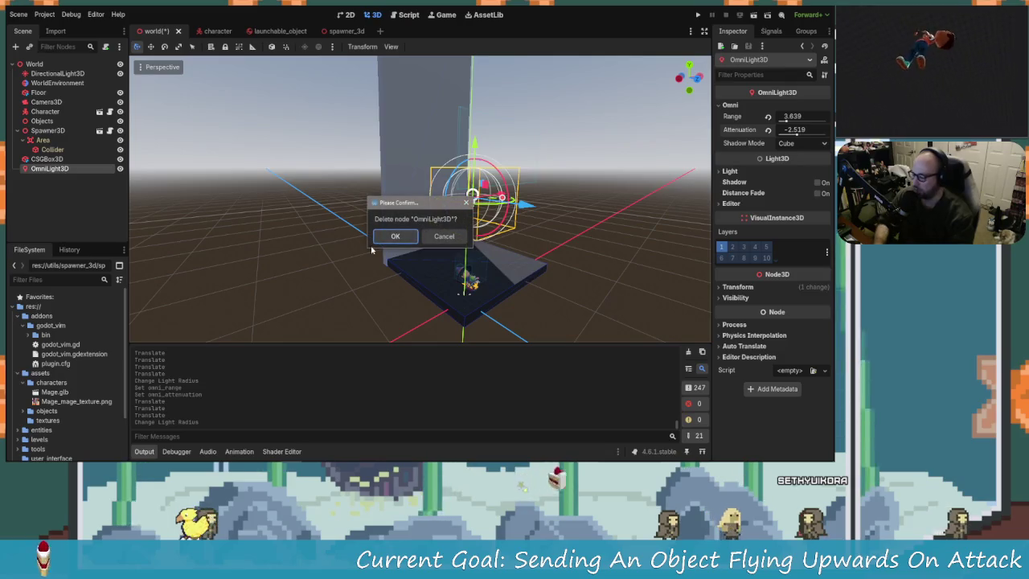
left_click(383, 241)
left_click(32, 64)
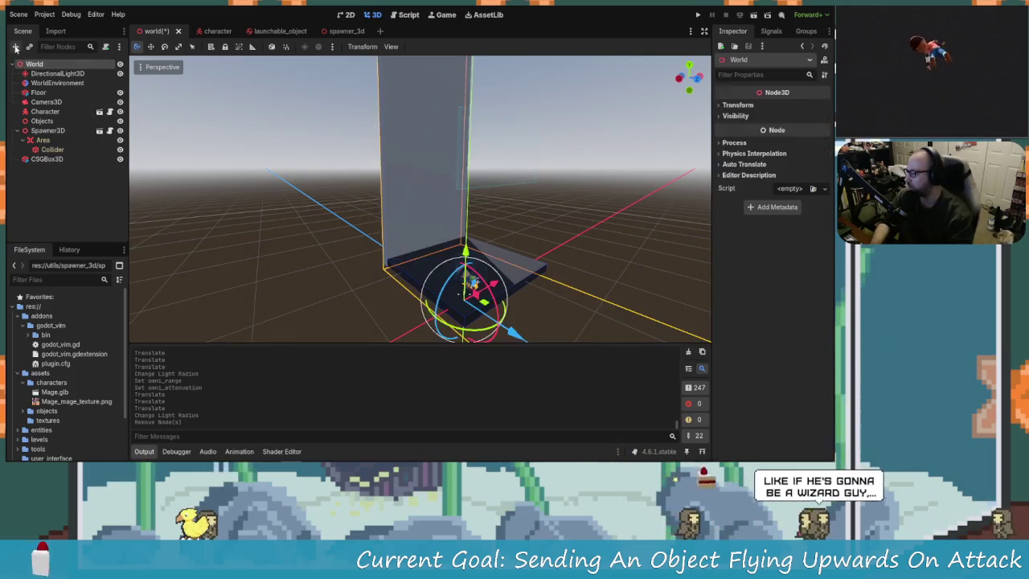
Search 'light' and add a DirectionalLight3D node under World
left_click(16, 47)
type("lgith")
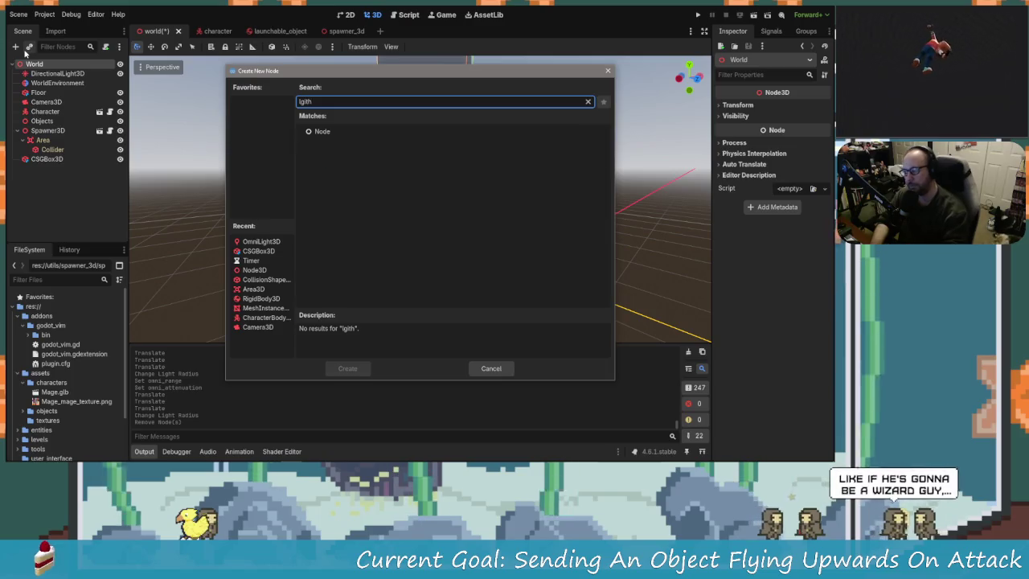
key("BackSpace")
key("BackSpace")
key("BackSpace")
type("ight")
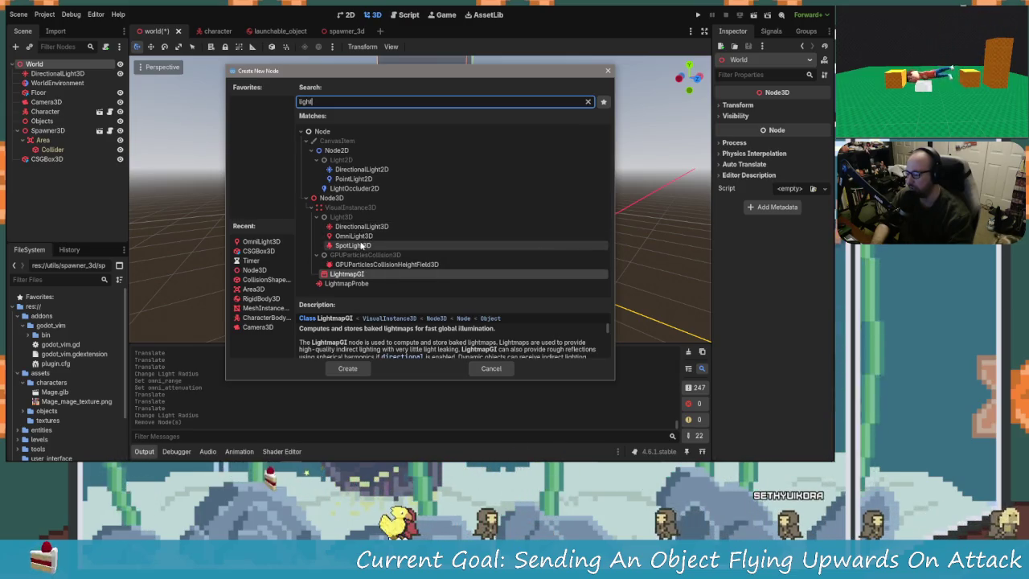
left_click(362, 226)
left_click(347, 368)
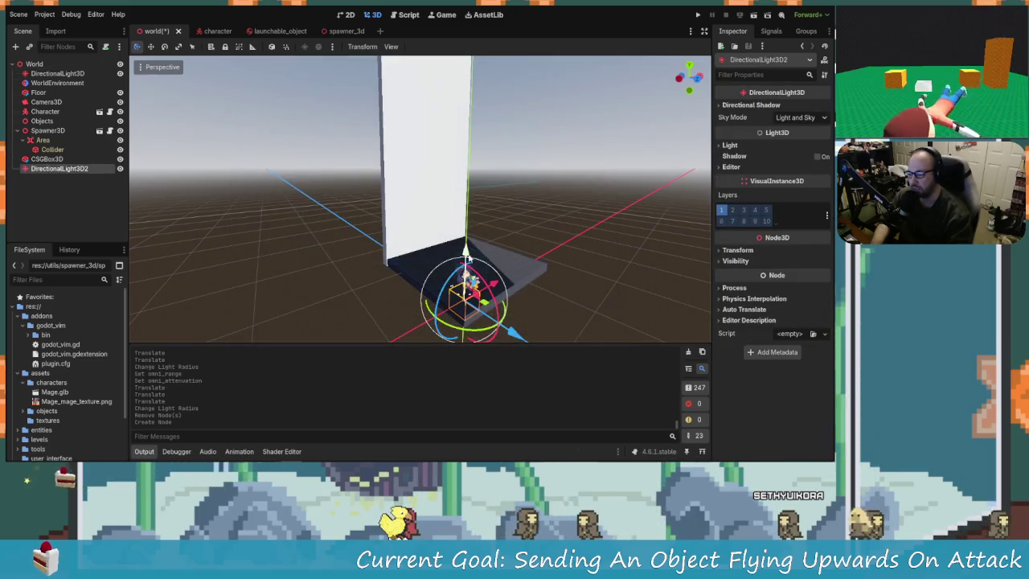
Raise the new light above the floor and tilt it toward the wall
left_click_drag(466, 258, 470, 189)
mouse_move(425, 243)
left_mouse_down()
mouse_move(495, 228)
mouse_move(434, 165)
left_mouse_up()
mouse_move(482, 221)
left_mouse_down()
mouse_move(503, 229)
mouse_move(481, 197)
mouse_move(480, 173)
left_mouse_up()
left_click_drag(547, 163, 547, 208)
scroll(596, 249, "up", 3)
mouse_move(596, 249)
left_mouse_down()
mouse_move(471, 276)
mouse_move(409, 257)
mouse_move(471, 249)
mouse_move(319, 252)
mouse_move(482, 257)
mouse_move(471, 232)
mouse_move(431, 245)
mouse_move(465, 253)
left_mouse_up()
scroll(471, 276, "down", 3)
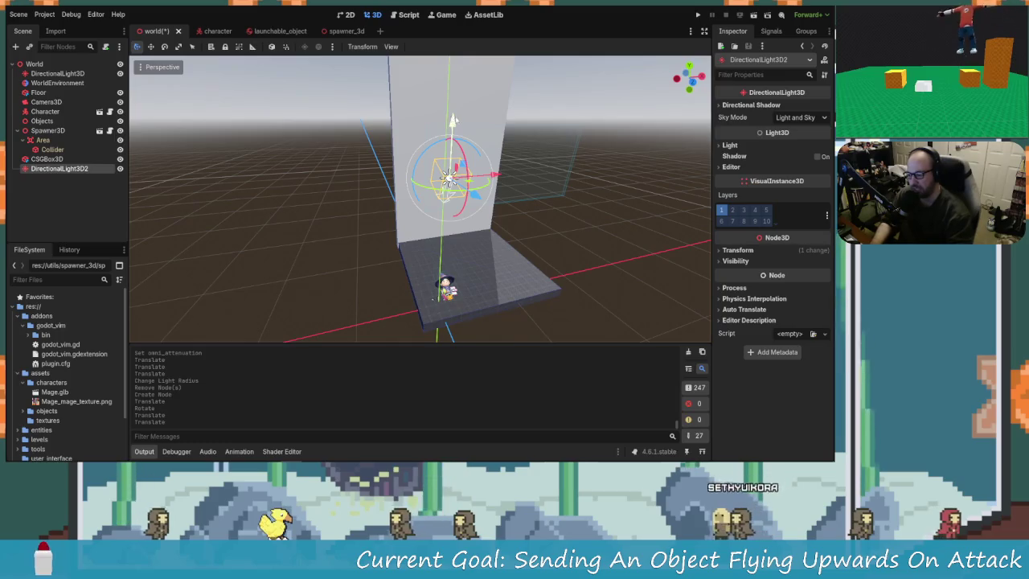
mouse_move(386, 206)
left_mouse_down()
mouse_move(538, 227)
mouse_move(421, 248)
mouse_move(464, 252)
left_mouse_up()
scroll(429, 253, "up", 4)
scroll(429, 249, "down", 5)
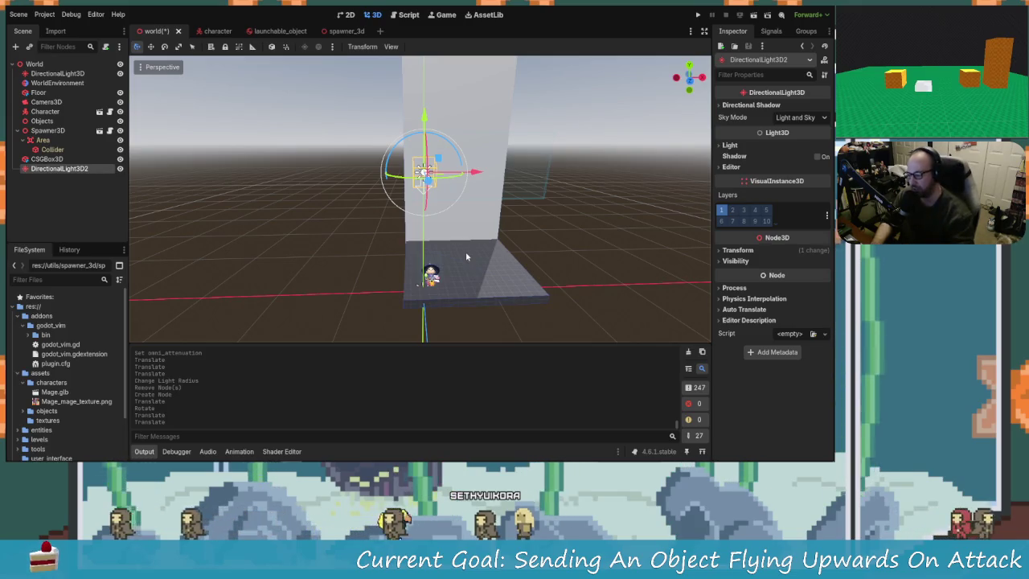
mouse_move(442, 249)
left_mouse_down()
mouse_move(440, 238)
mouse_move(483, 221)
mouse_move(470, 217)
mouse_move(524, 218)
mouse_move(418, 220)
mouse_move(430, 207)
left_mouse_up()
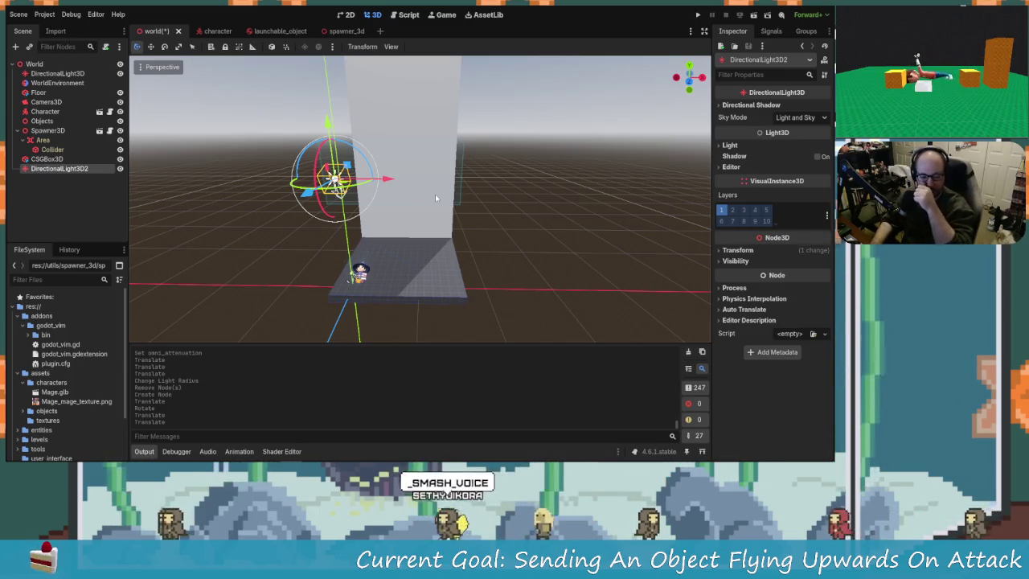
left_click_drag(435, 197, 343, 210)
Lower DirectionalLight3D2 by about 3.5, enable Shadow, and set its Energy to 0.842
scroll(343, 211, "down", 2)
mouse_move(408, 129)
left_mouse_down()
mouse_move(409, 155)
mouse_move(409, 94)
left_mouse_up()
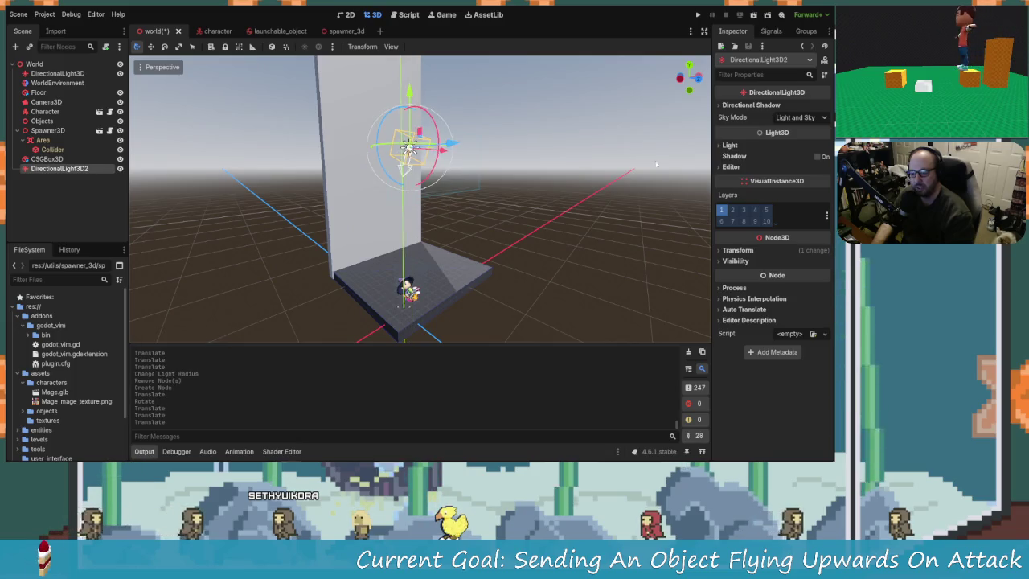
left_click(816, 157)
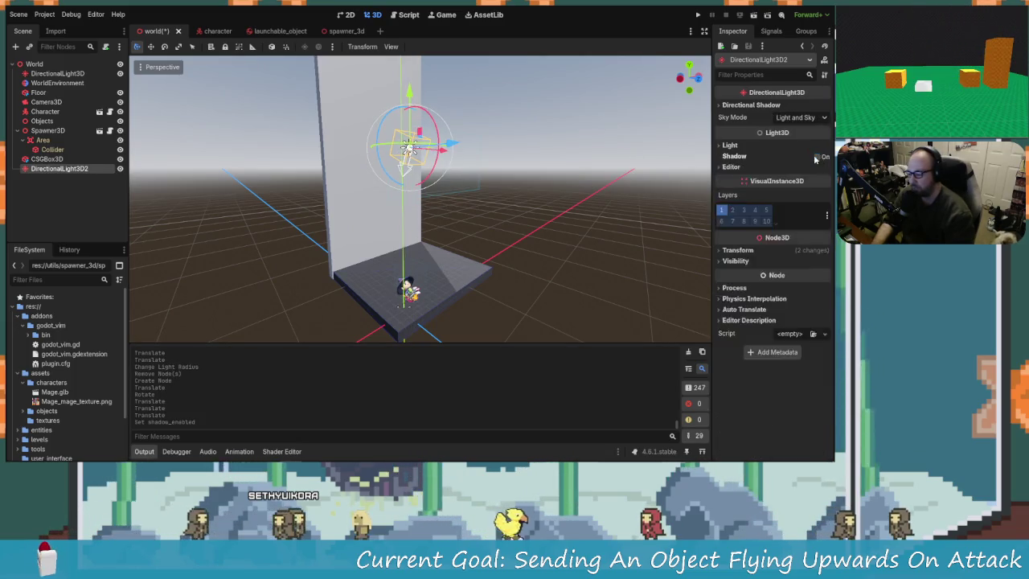
left_click(722, 147)
left_click(722, 146)
left_click(721, 146)
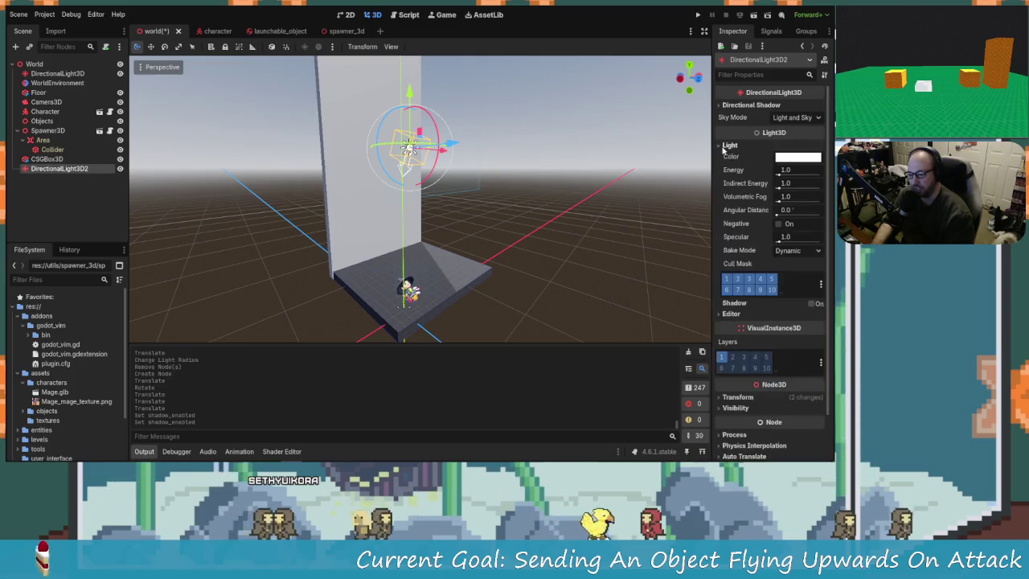
mouse_move(784, 169)
left_mouse_down()
mouse_move(789, 176)
mouse_move(775, 176)
left_mouse_up()
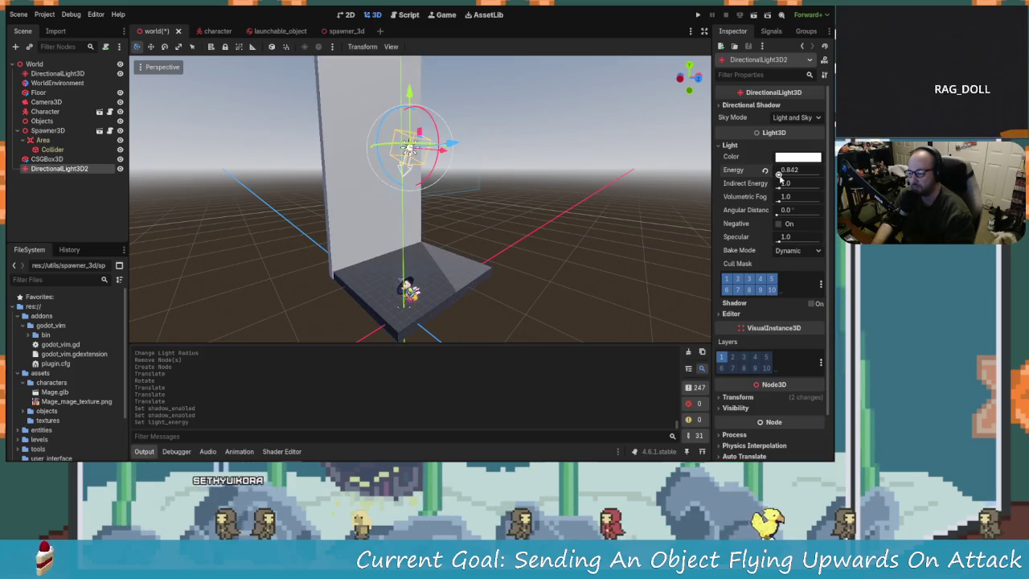
Re-angle and move the light to brighten the wall, then select Camera3D
mouse_move(428, 126)
left_mouse_down()
mouse_move(453, 133)
mouse_move(441, 133)
left_mouse_up()
mouse_move(411, 97)
left_mouse_down()
mouse_move(411, 116)
mouse_move(521, 195)
mouse_move(343, 192)
mouse_move(241, 153)
left_mouse_up()
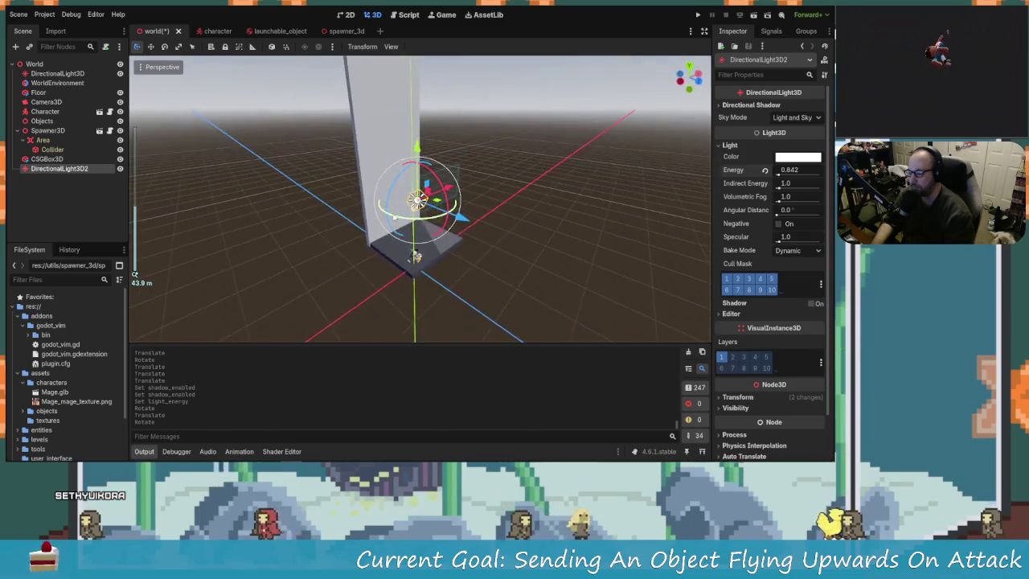
scroll(229, 143, "down", 1)
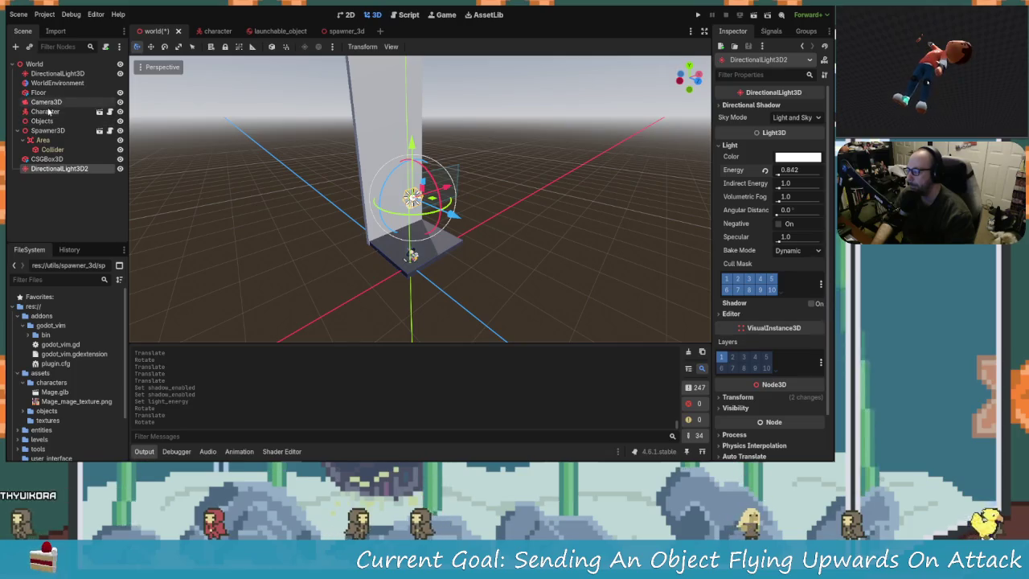
left_click(46, 102)
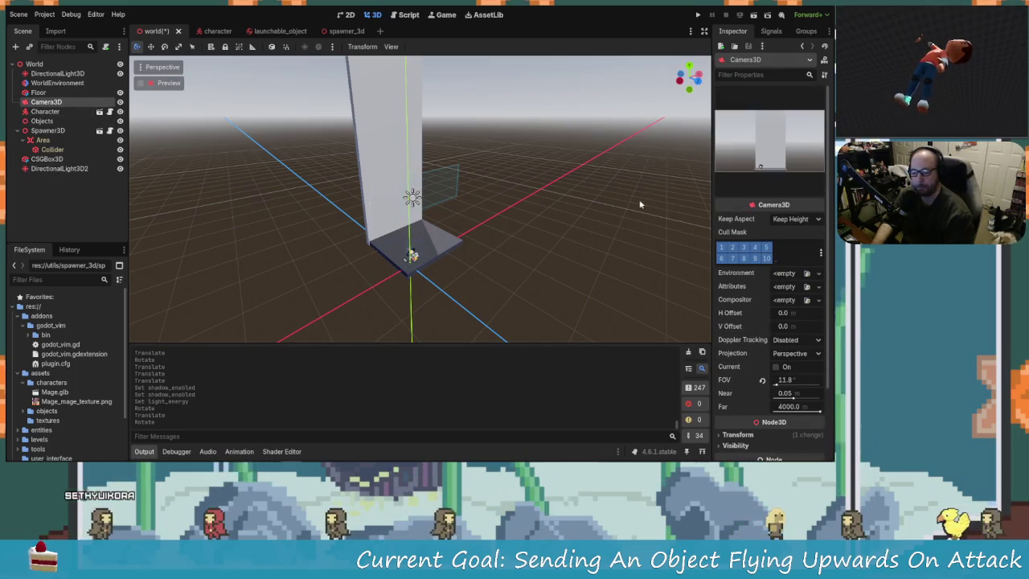
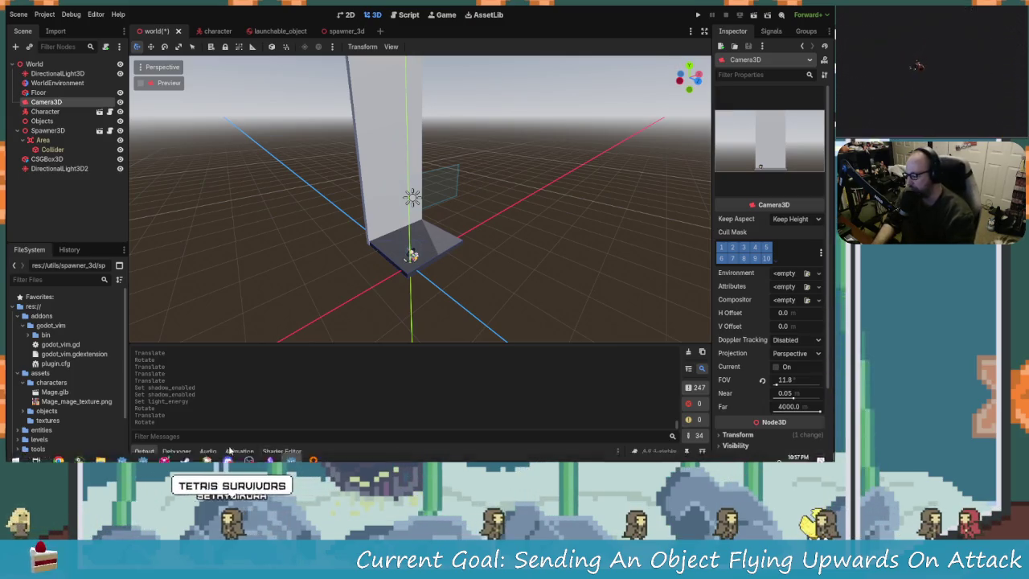
Switch from the Godot editor to the Chrome window showing the KayKit itch.io page
mouse_move(281, 460)
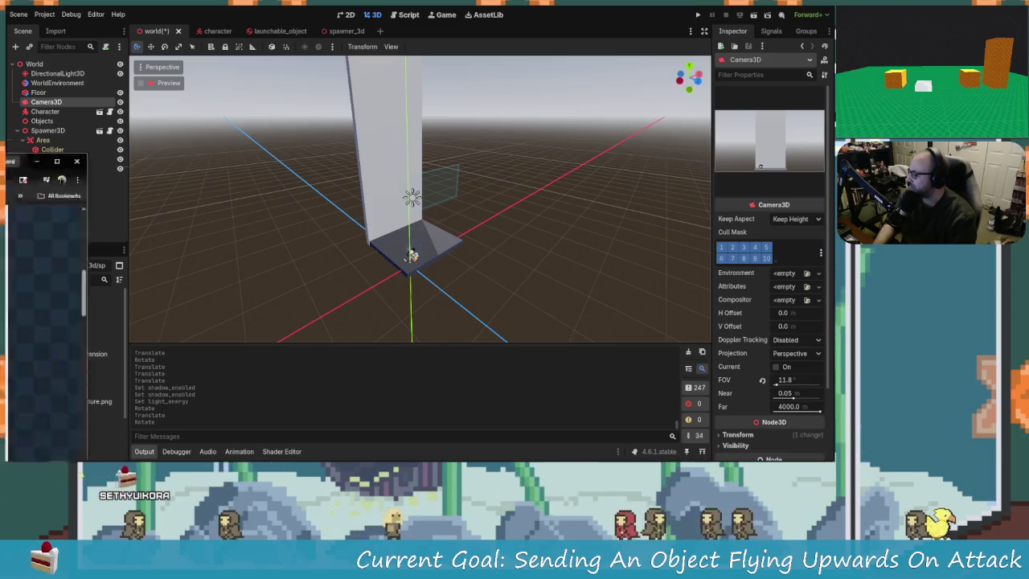
key("alt+Tab")
Enlarge the barrels preview and step through the graveyard and skeleton lineup images
scroll(587, 281, "up", 3)
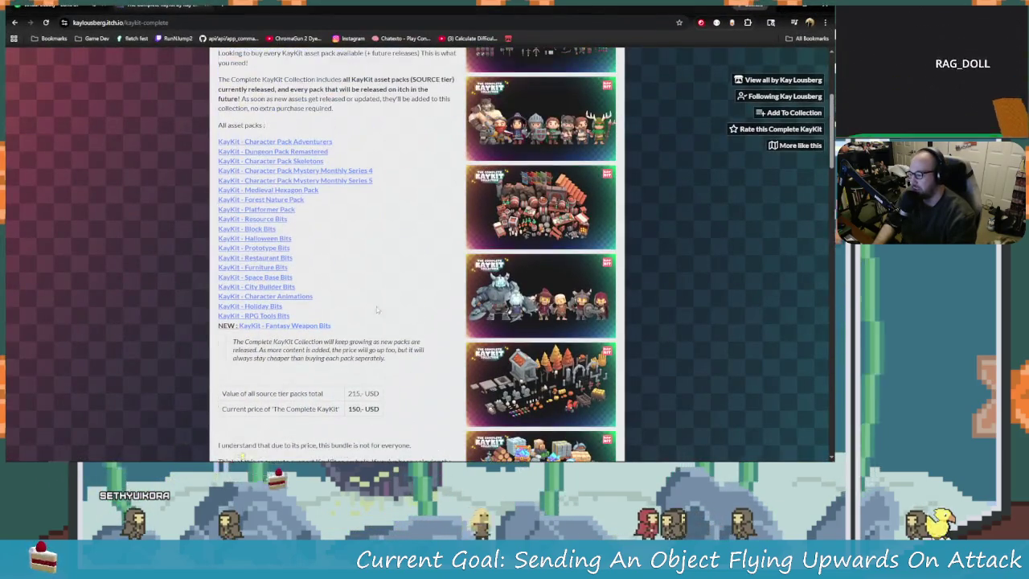
scroll(587, 282, "up", 2)
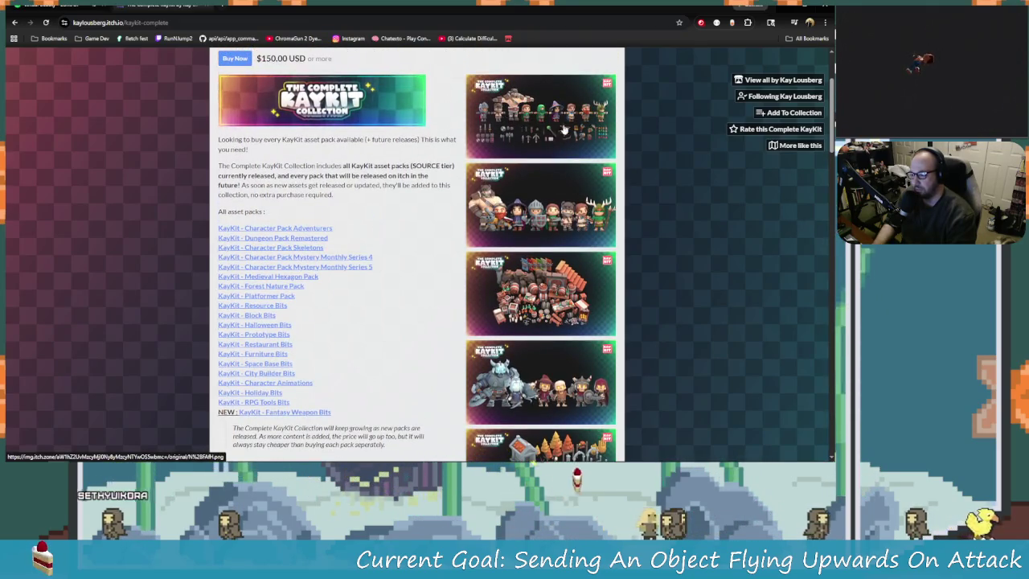
scroll(537, 278, "down", 1)
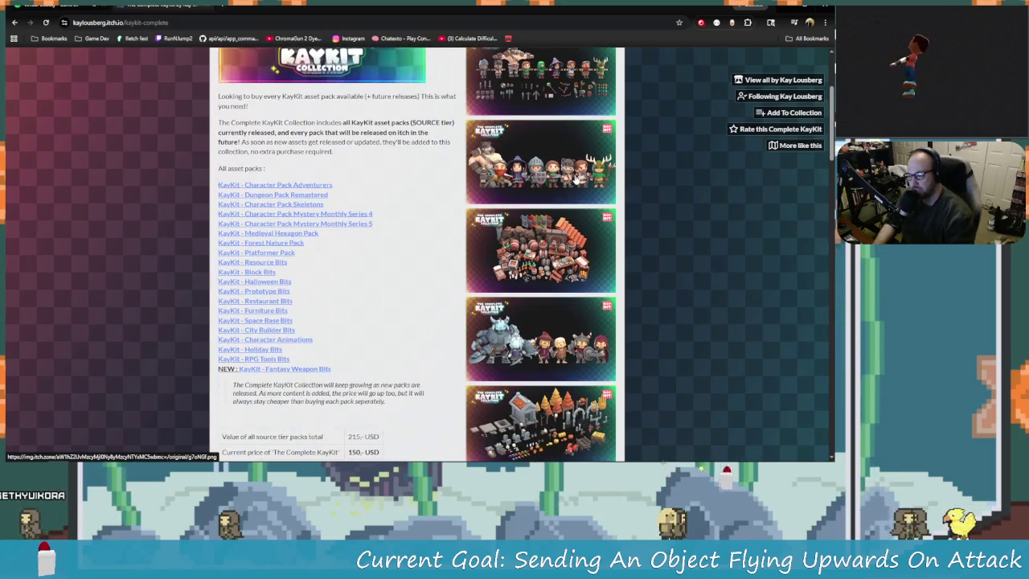
left_click(537, 278)
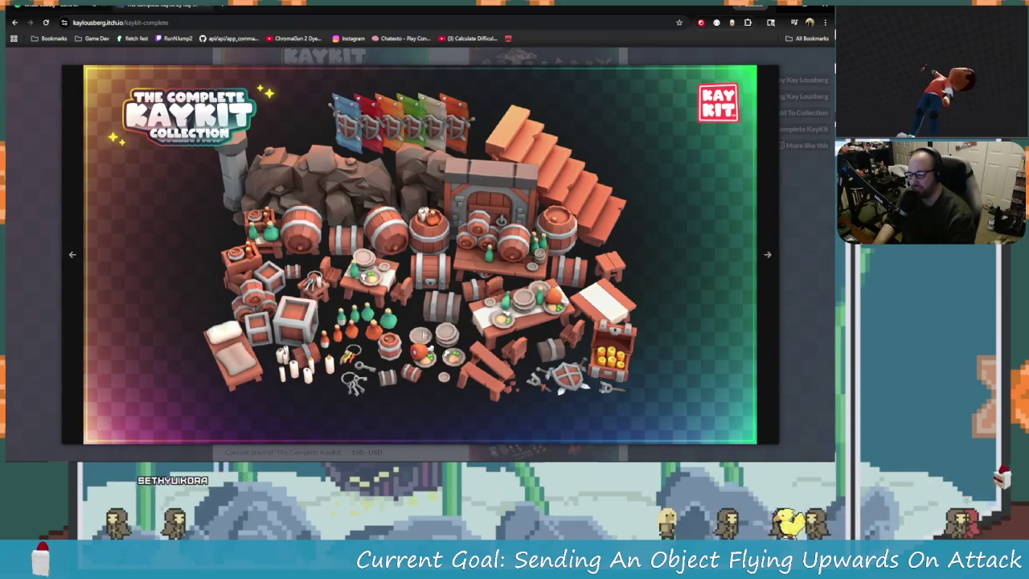
left_click(767, 331)
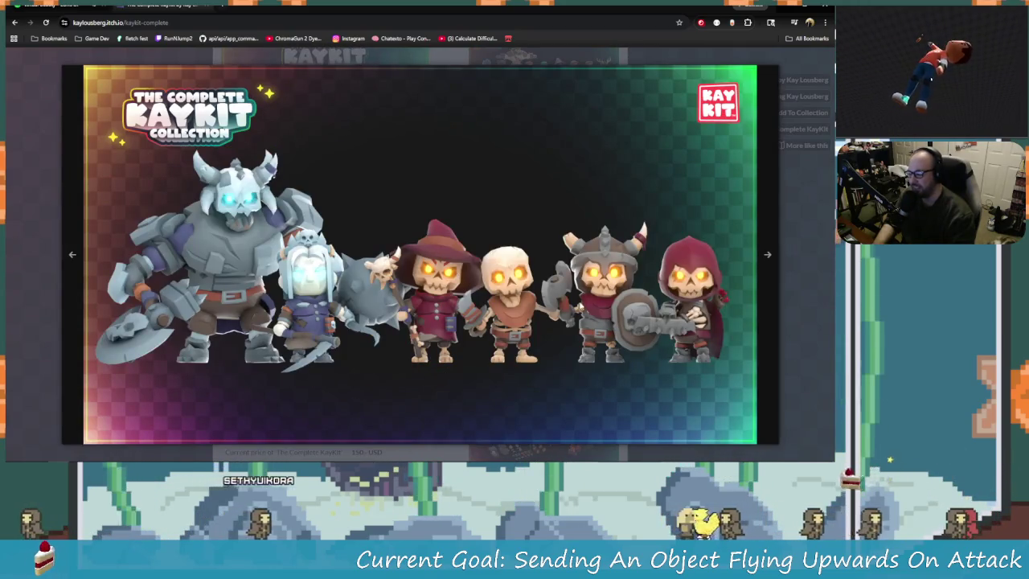
left_click(774, 280)
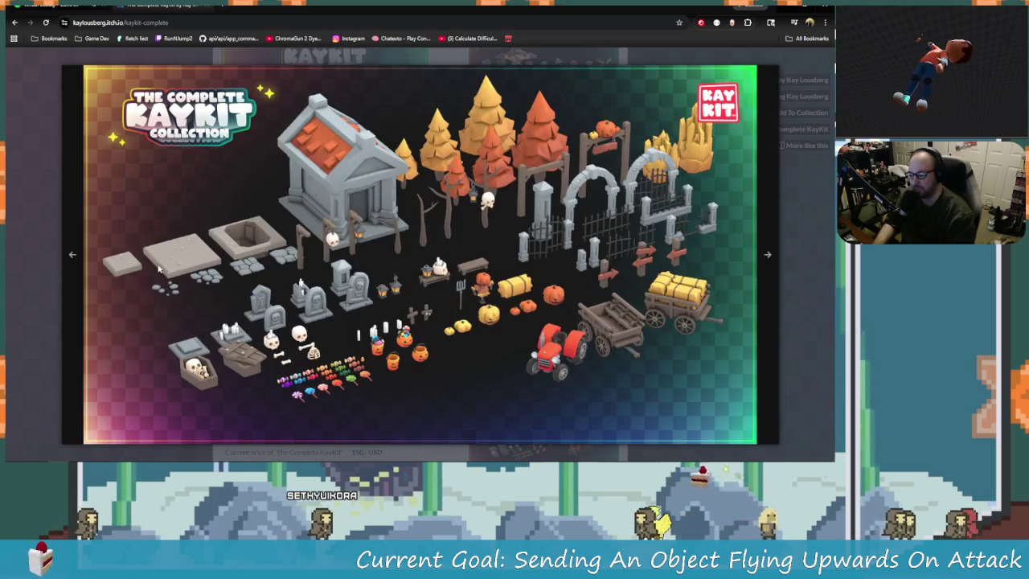
left_click(71, 254)
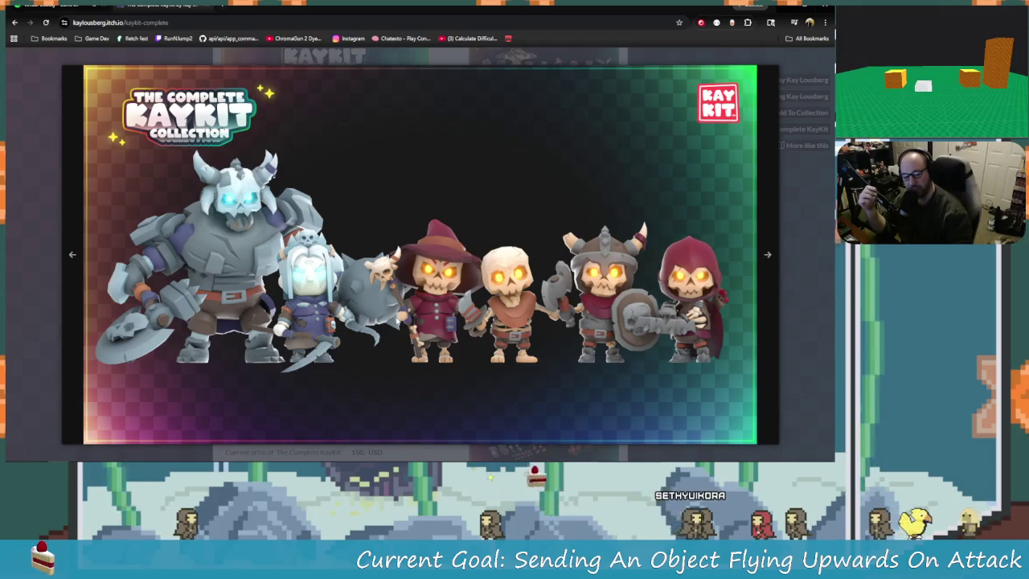
Browse the castle, hex-map, floating islands, forest, city, block-world and platformer images
left_click(770, 285)
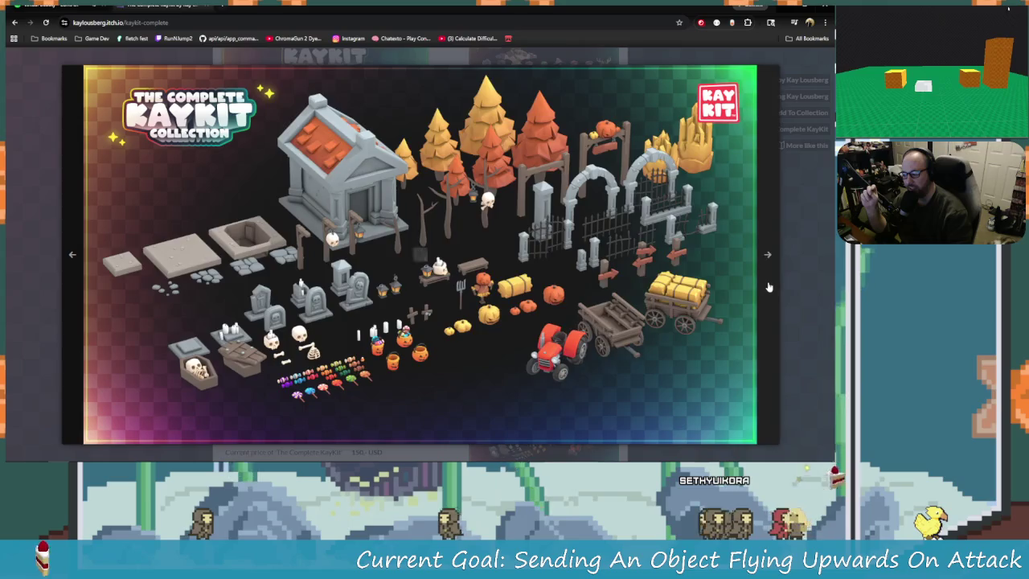
left_click(768, 287)
left_click(762, 305)
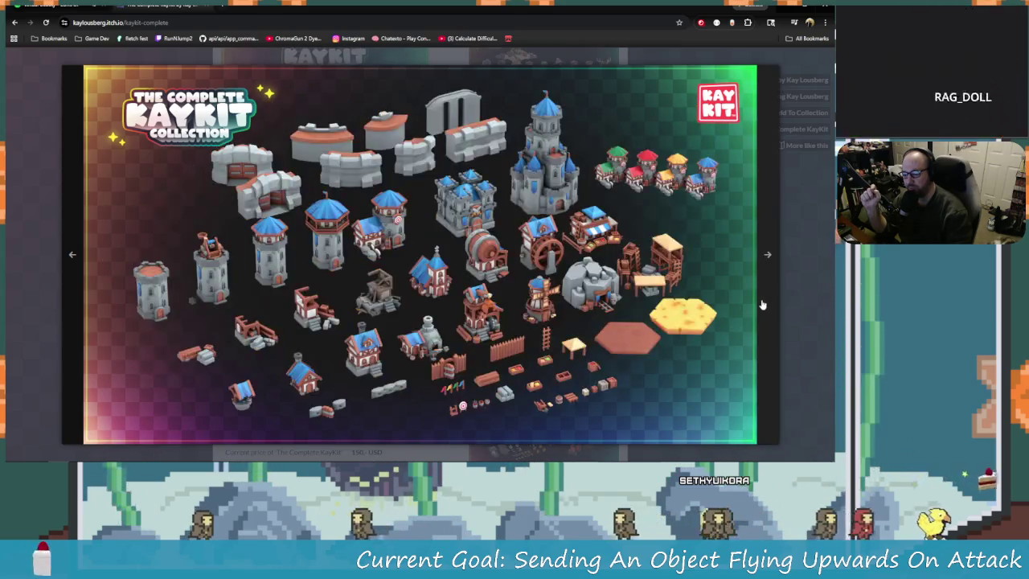
left_click(763, 304)
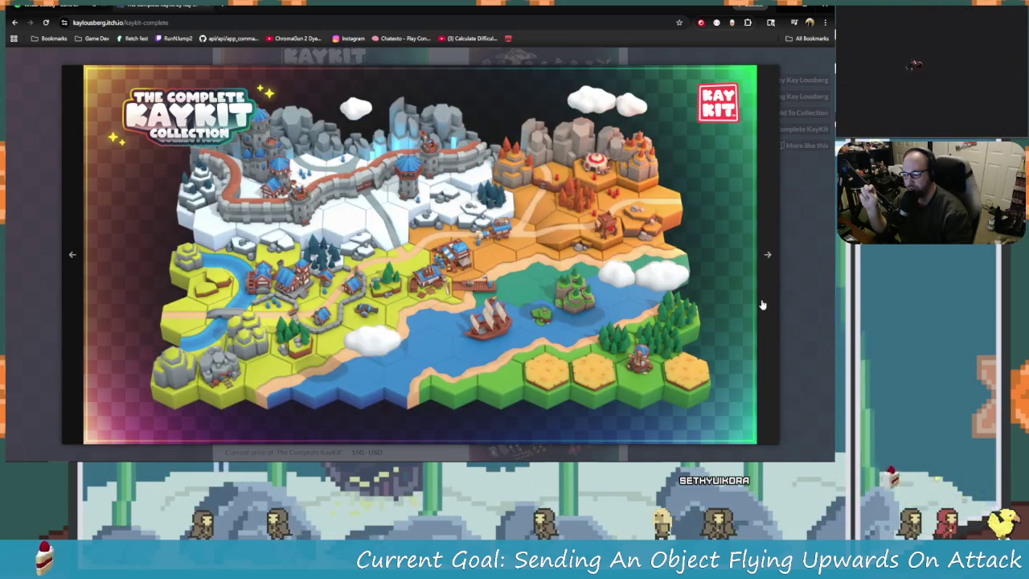
left_click(763, 304)
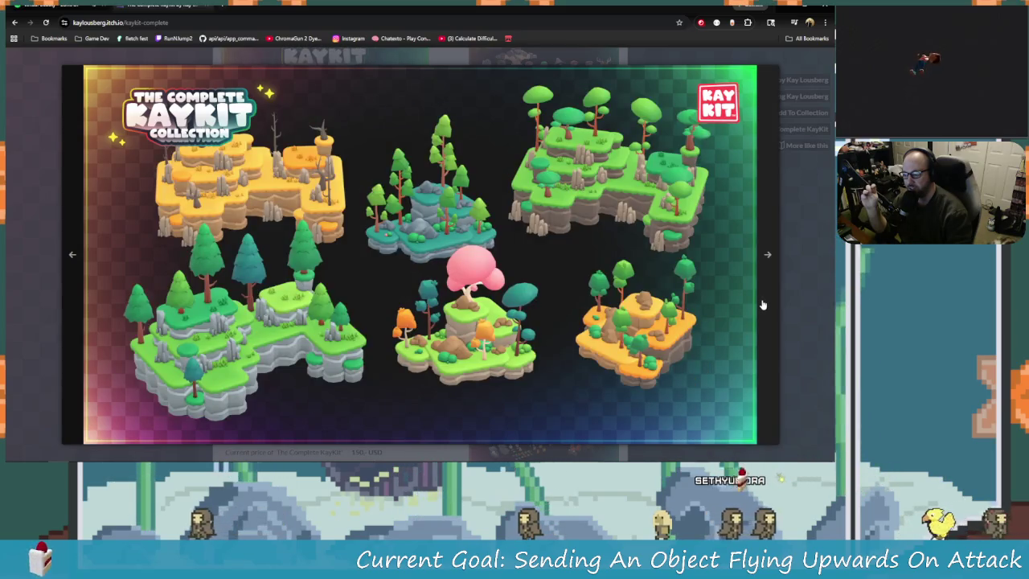
left_click(763, 305)
left_click(763, 305)
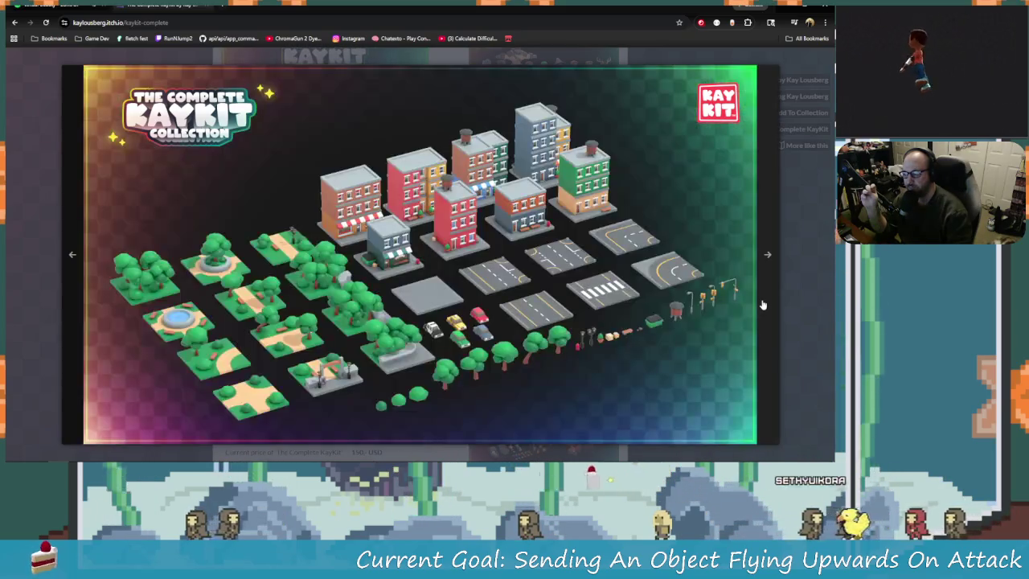
left_click(763, 304)
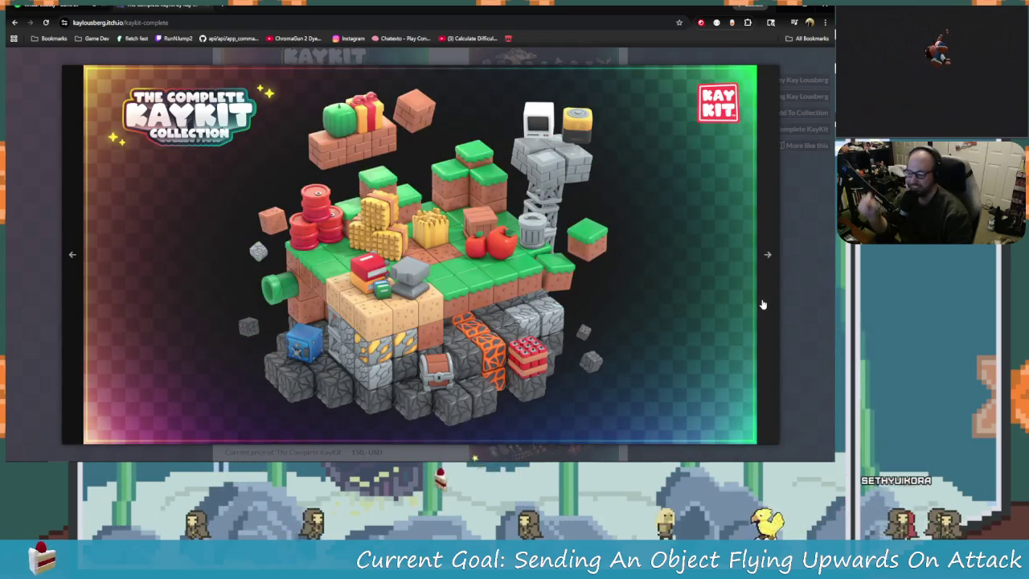
left_click(762, 304)
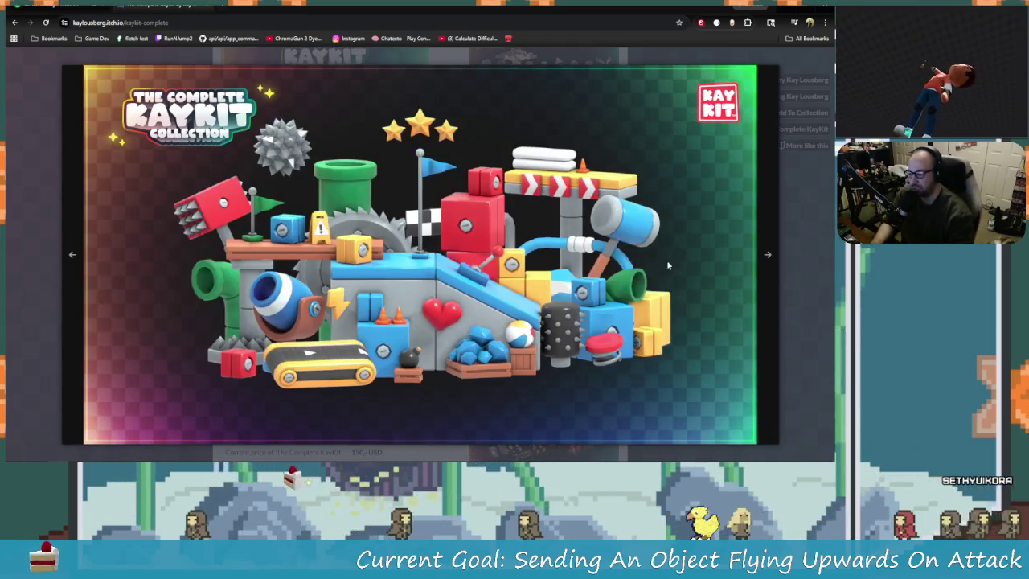
Continue through the prototype, characters, space-base, Christmas, tools and weapons images, then return to Godot
left_click(770, 290)
left_click(770, 290)
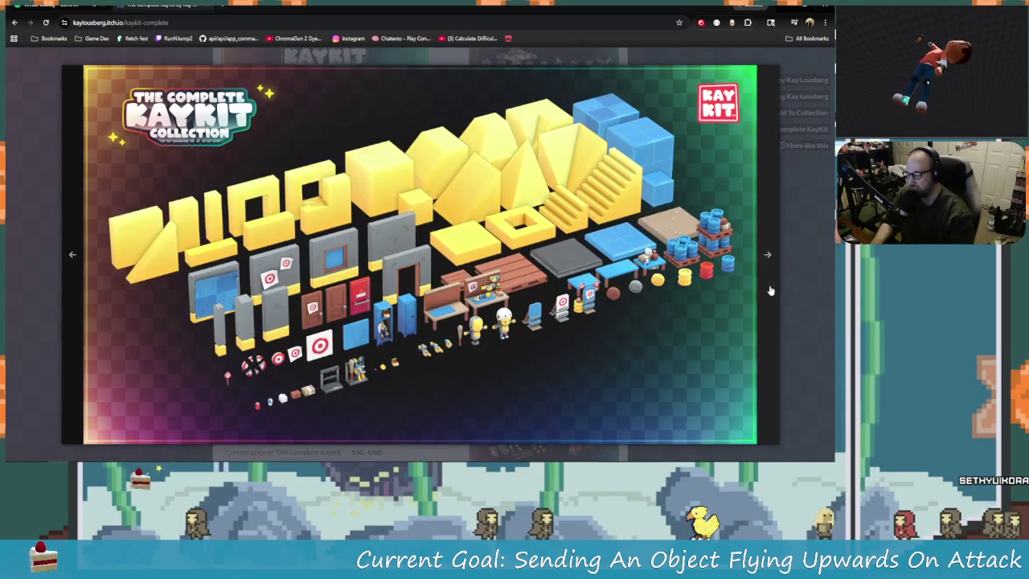
left_click(770, 290)
left_click(768, 286)
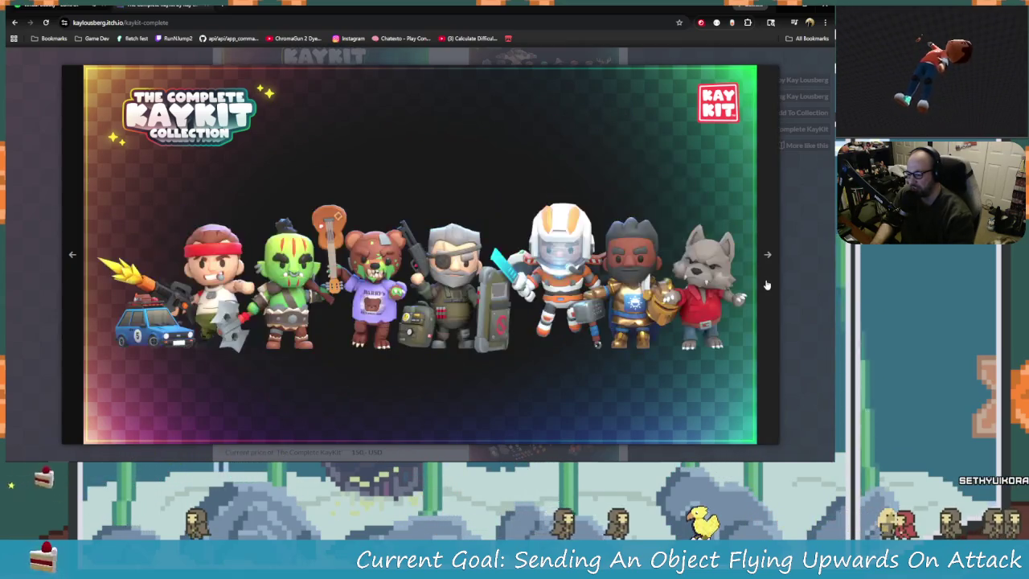
left_click(767, 285)
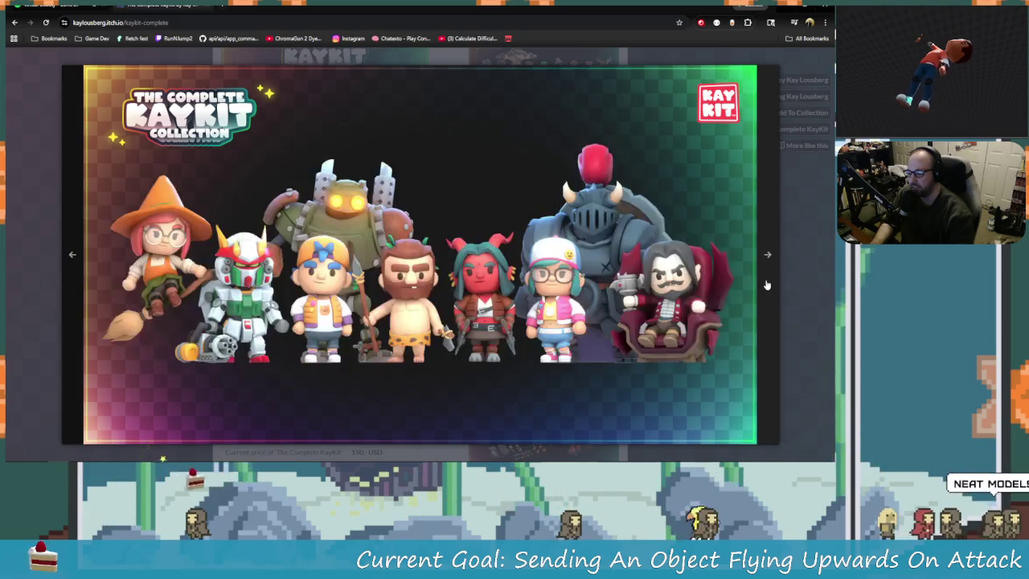
left_click(766, 285)
left_click(767, 285)
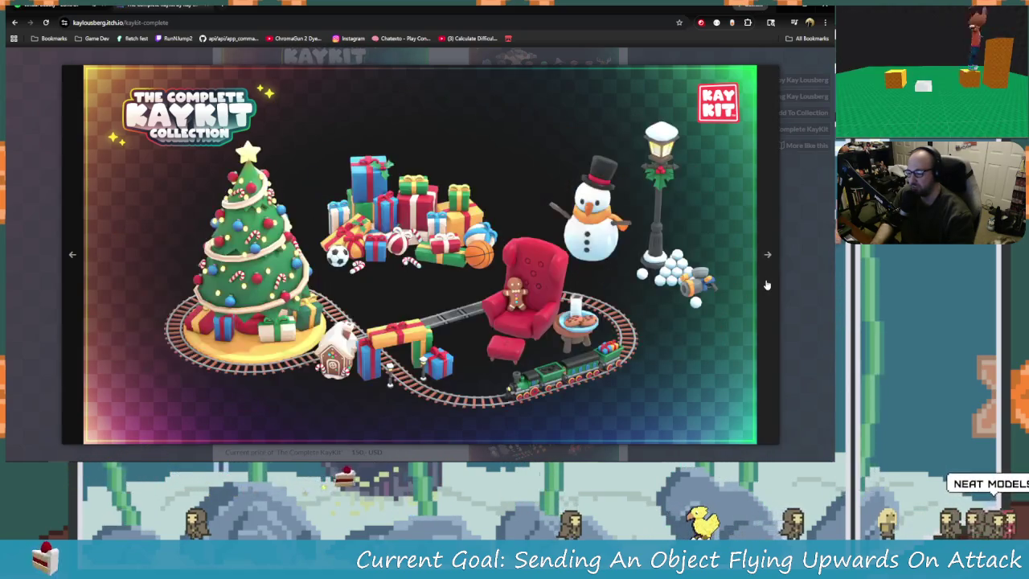
left_click(767, 285)
left_click(767, 285)
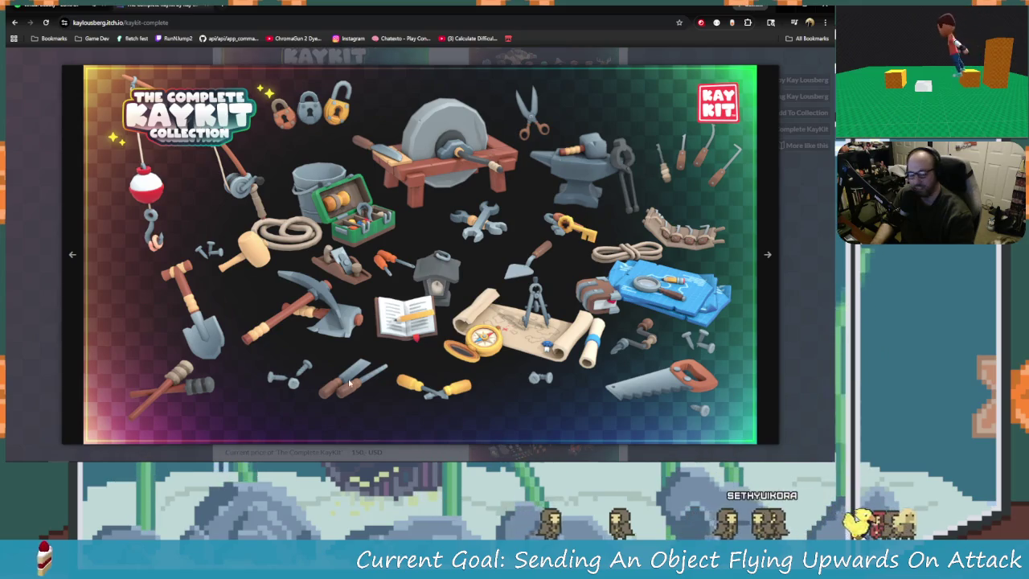
left_click(760, 257)
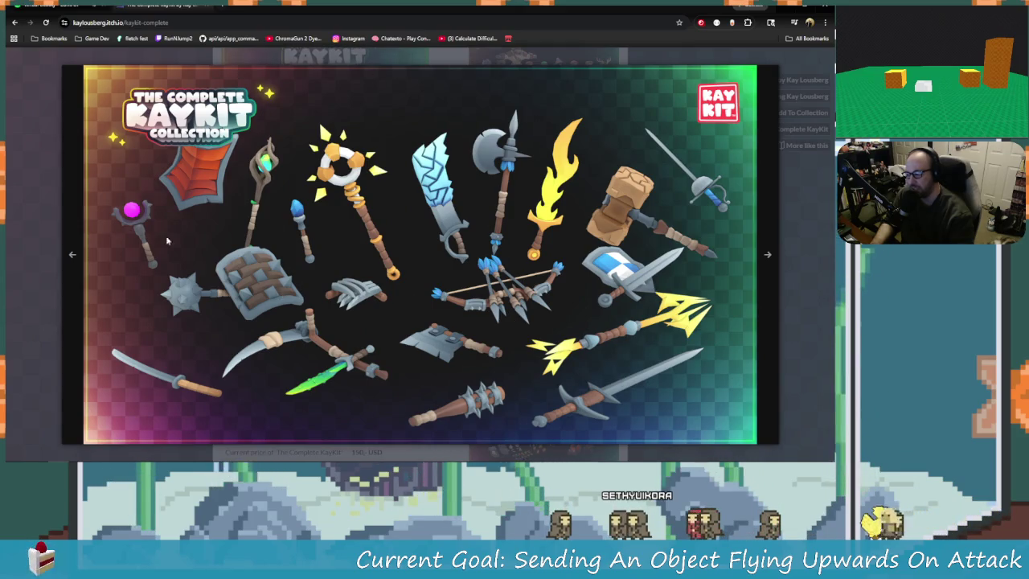
key("Right")
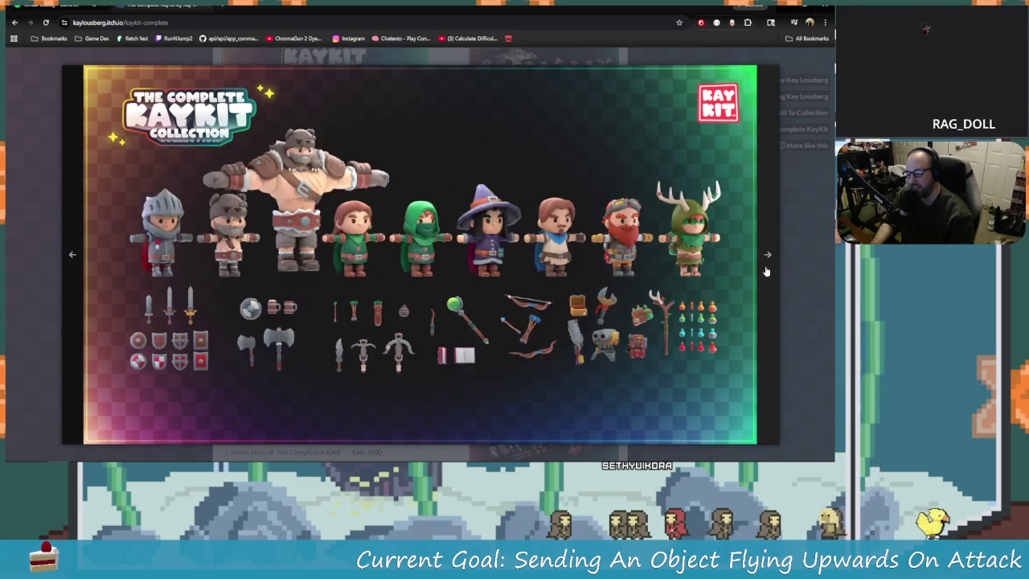
left_click(74, 254)
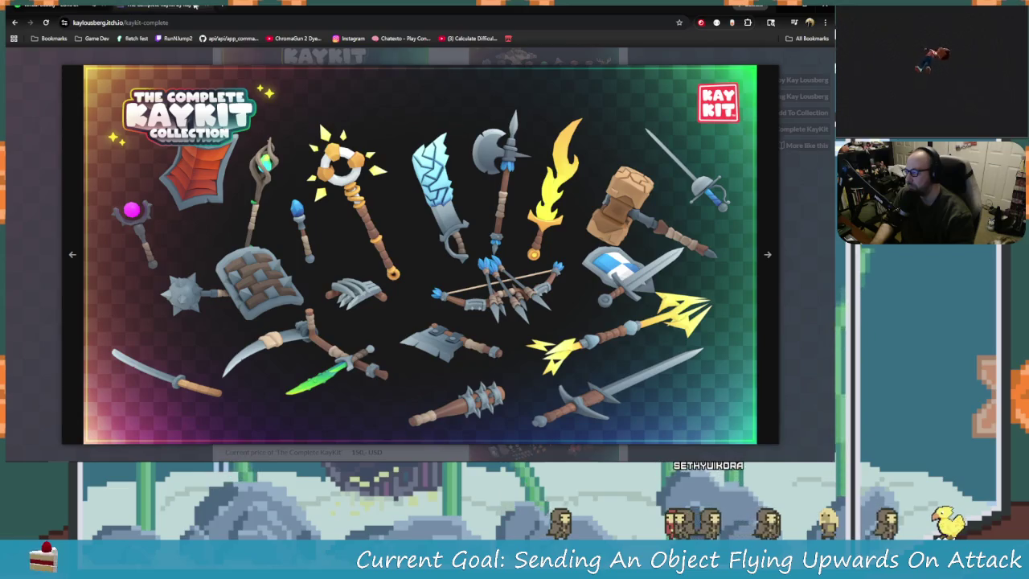
key("alt+Tab")
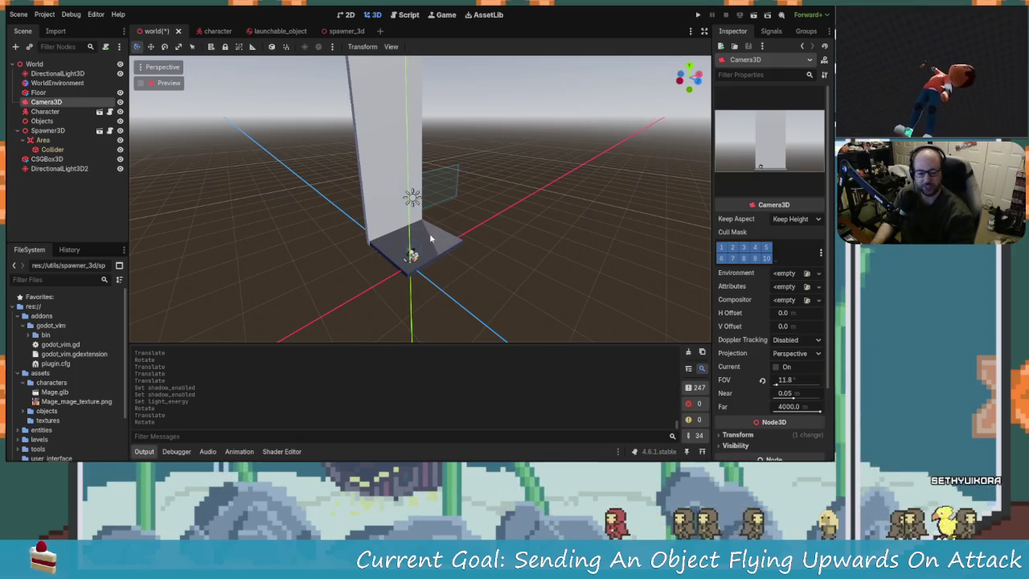
Select the tall CSGBox3D pillar and duplicate it as CSGBox3D2
scroll(468, 264, "up", 5)
mouse_move(469, 264)
left_mouse_down()
mouse_move(615, 266)
mouse_move(651, 240)
left_mouse_up()
scroll(651, 240, "down", 2)
mouse_move(508, 184)
left_mouse_down()
mouse_move(526, 201)
mouse_move(517, 132)
mouse_move(517, 170)
mouse_move(483, 130)
mouse_move(488, 136)
mouse_move(418, 145)
mouse_move(406, 151)
mouse_move(475, 138)
mouse_move(419, 225)
mouse_move(450, 168)
left_mouse_up()
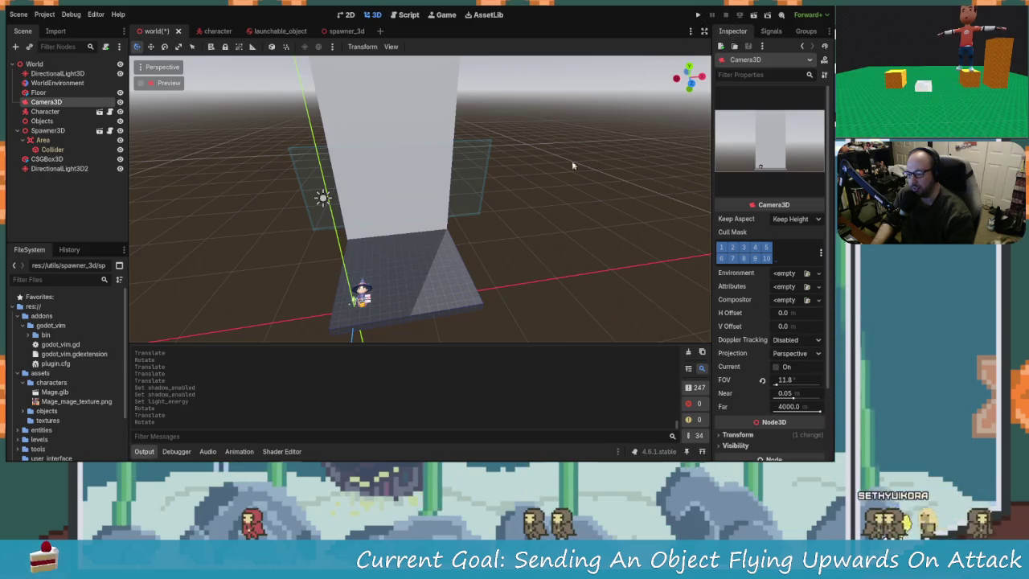
mouse_move(404, 239)
left_mouse_down()
mouse_move(455, 223)
mouse_move(631, 210)
mouse_move(463, 242)
mouse_move(372, 228)
mouse_move(394, 217)
mouse_move(330, 172)
left_mouse_up()
left_click(293, 90)
mouse_move(298, 88)
left_mouse_down()
mouse_move(382, 153)
mouse_move(422, 160)
mouse_move(426, 149)
left_mouse_up()
key("ctrl+d")
Undo the stray scaling and stretch CSGBox3D2 into a wall about 168.5 wide
mouse_move(363, 162)
left_mouse_down()
mouse_move(383, 164)
mouse_move(376, 187)
left_mouse_up()
key("ctrl+z")
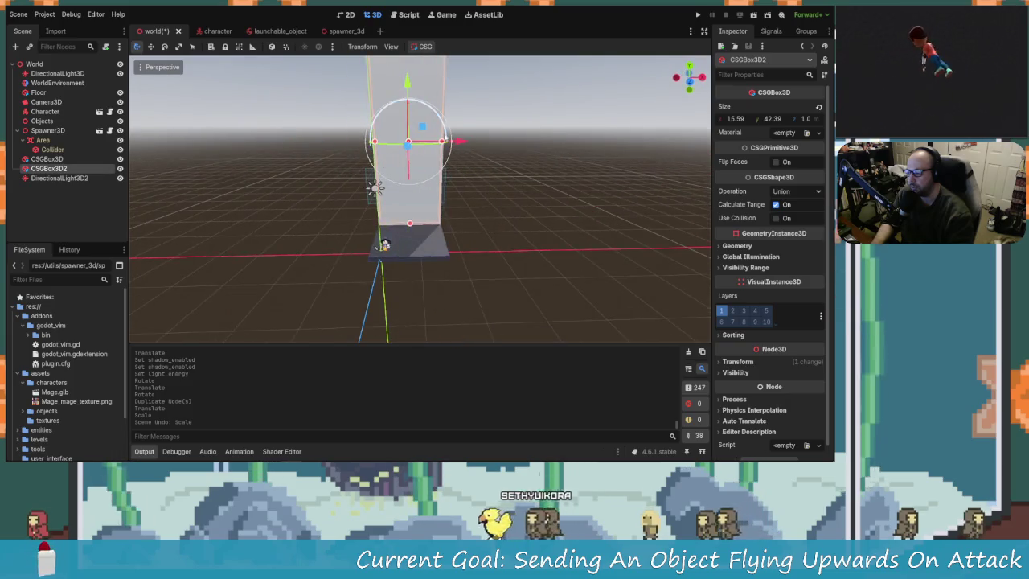
mouse_move(442, 141)
left_mouse_down()
mouse_move(515, 149)
mouse_move(504, 153)
left_mouse_up()
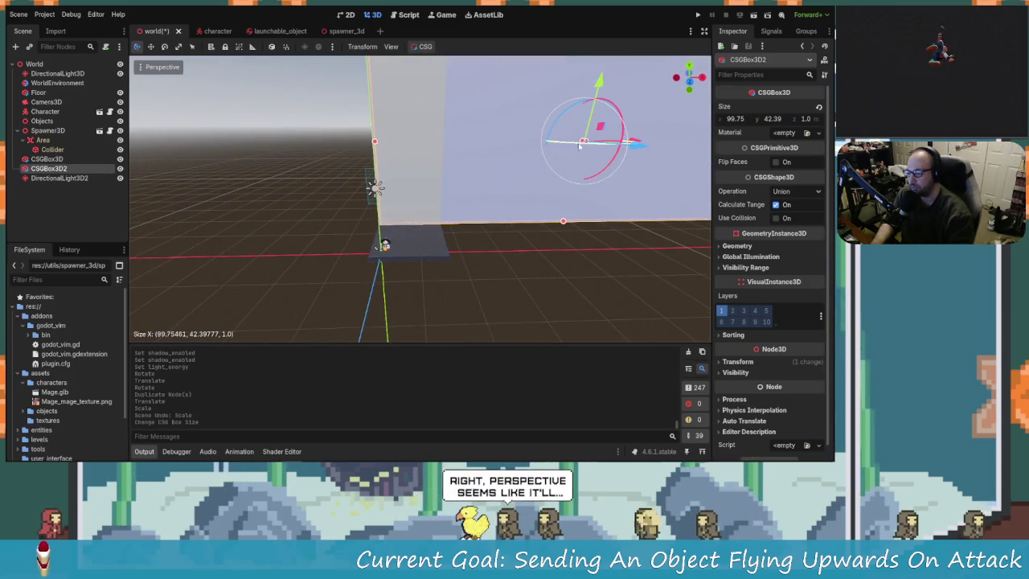
mouse_move(374, 143)
left_mouse_down()
mouse_move(184, 154)
mouse_move(260, 195)
mouse_move(487, 225)
mouse_move(390, 288)
mouse_move(482, 246)
mouse_move(337, 244)
mouse_move(340, 231)
mouse_move(263, 177)
mouse_move(209, 178)
mouse_move(384, 222)
mouse_move(338, 233)
left_mouse_up()
scroll(301, 199, "down", 4)
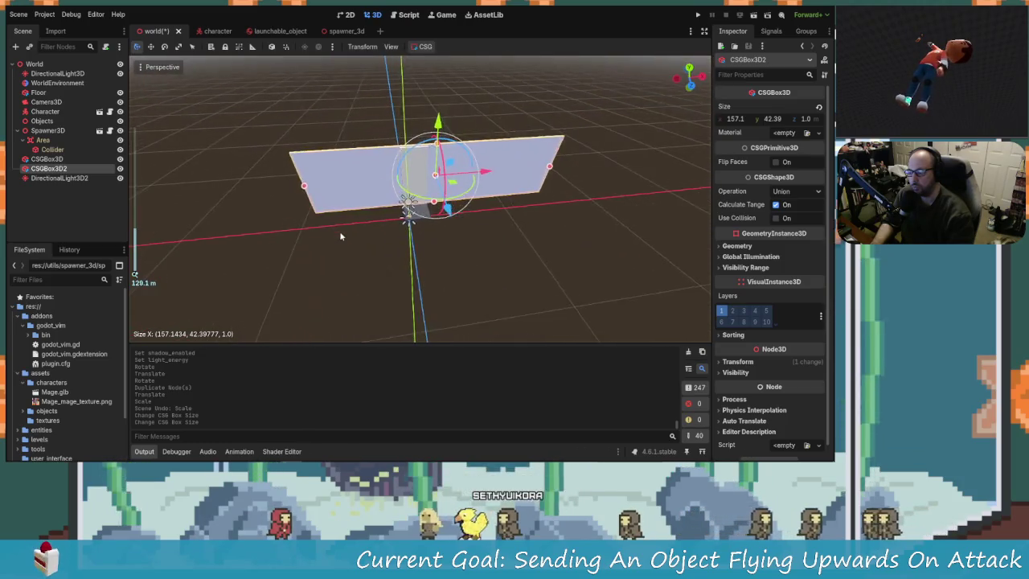
scroll(339, 231, "up", 2)
scroll(48, 410, "down", 3)
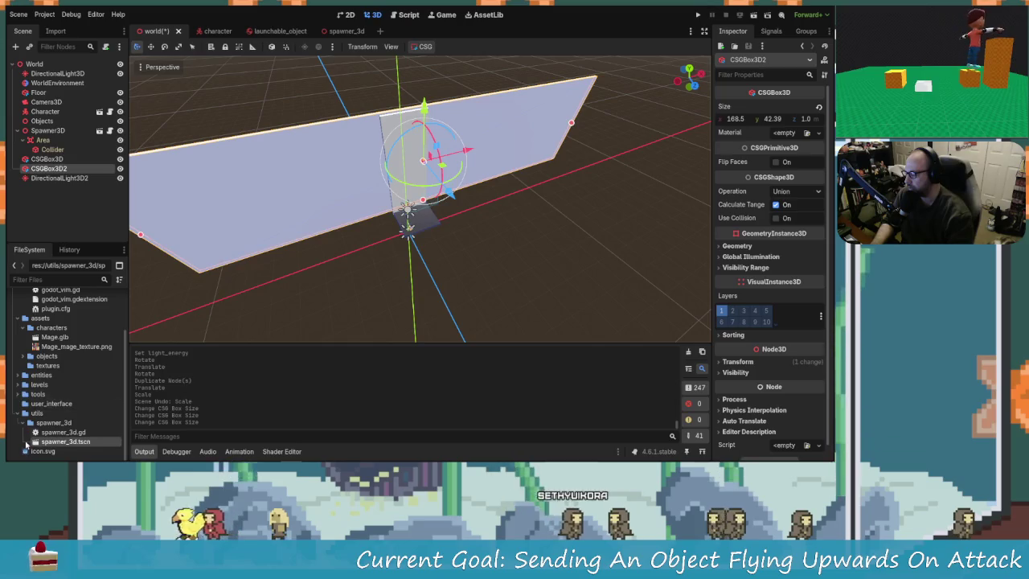
left_click(18, 394)
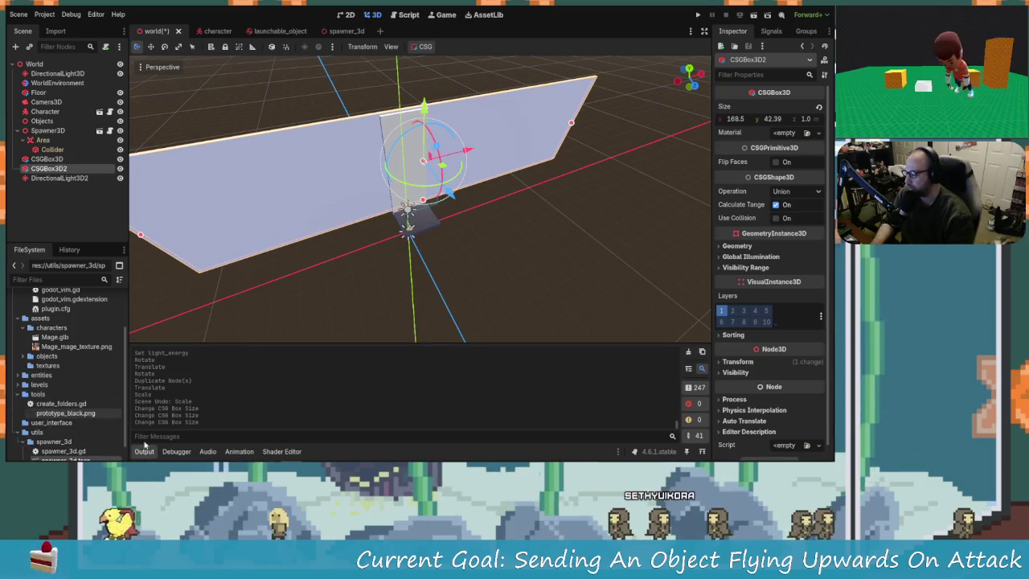
Open the spawner_3d folder in Explorer and navigate to E:\Game Dev\Assets\Kenney Assets
right_click(53, 442)
left_click(96, 430)
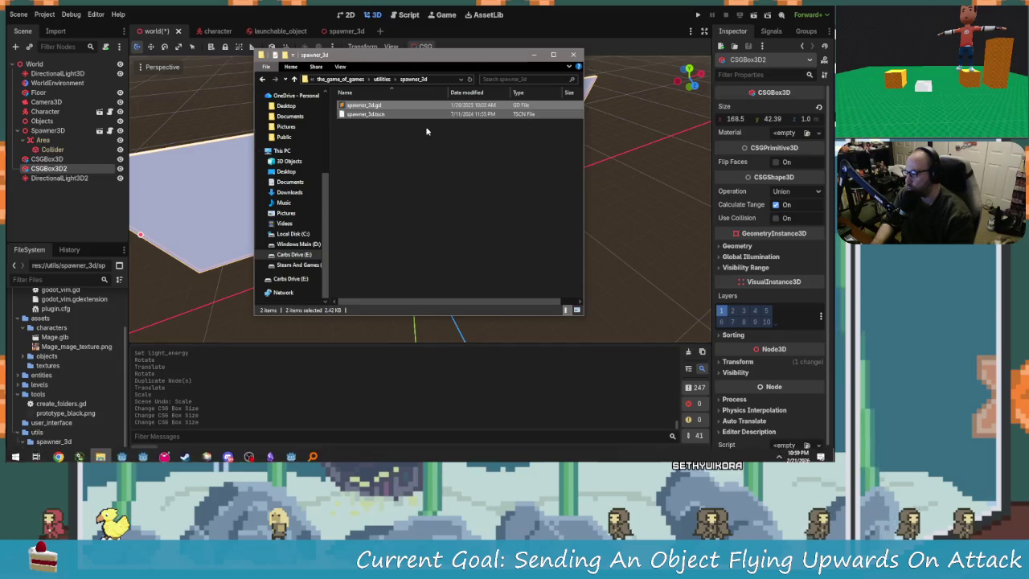
left_click(296, 254)
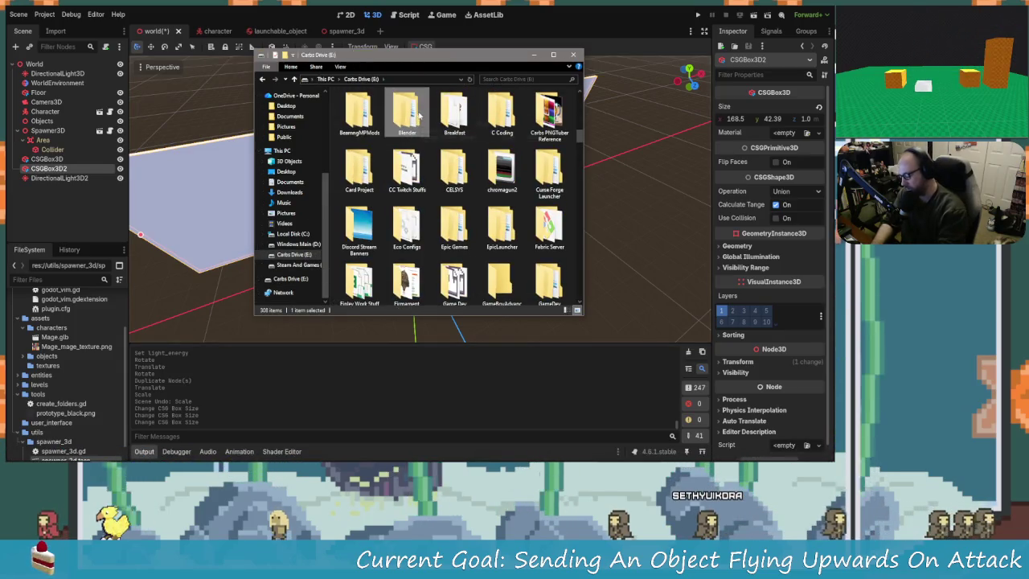
type("game")
key("Return")
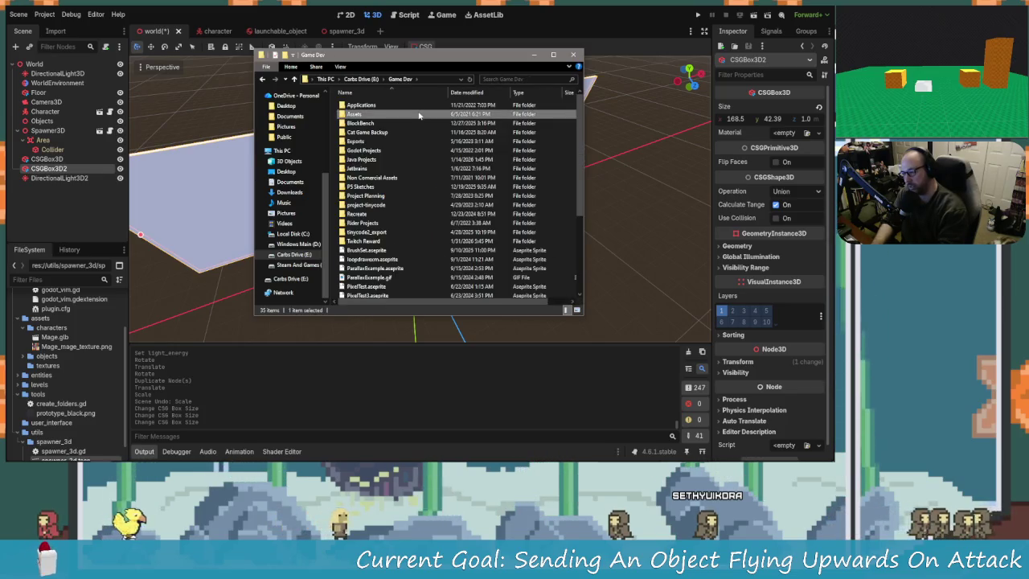
double_click(418, 116)
key("k")
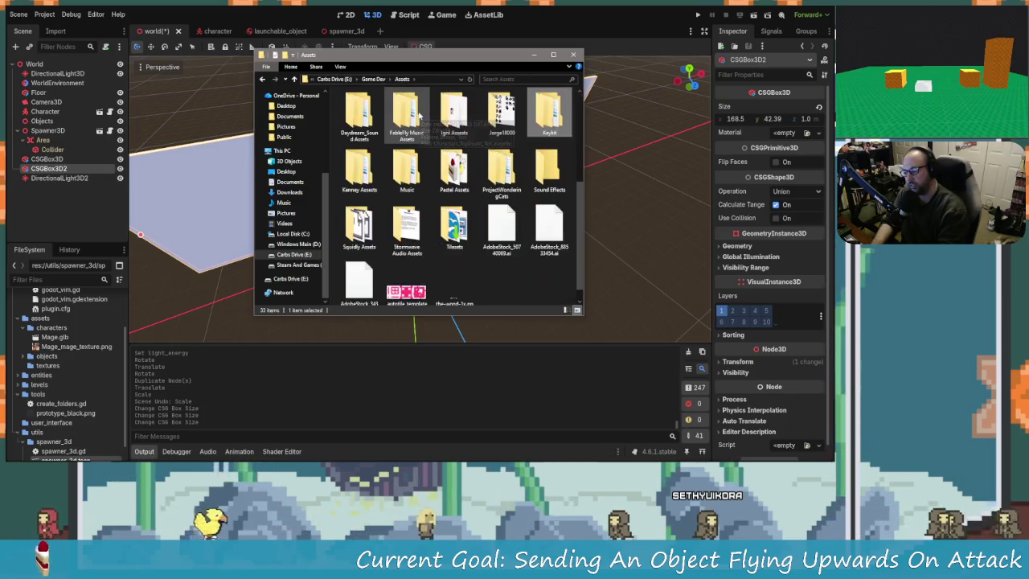
key("Down")
key("Left")
key("Left")
key("Left")
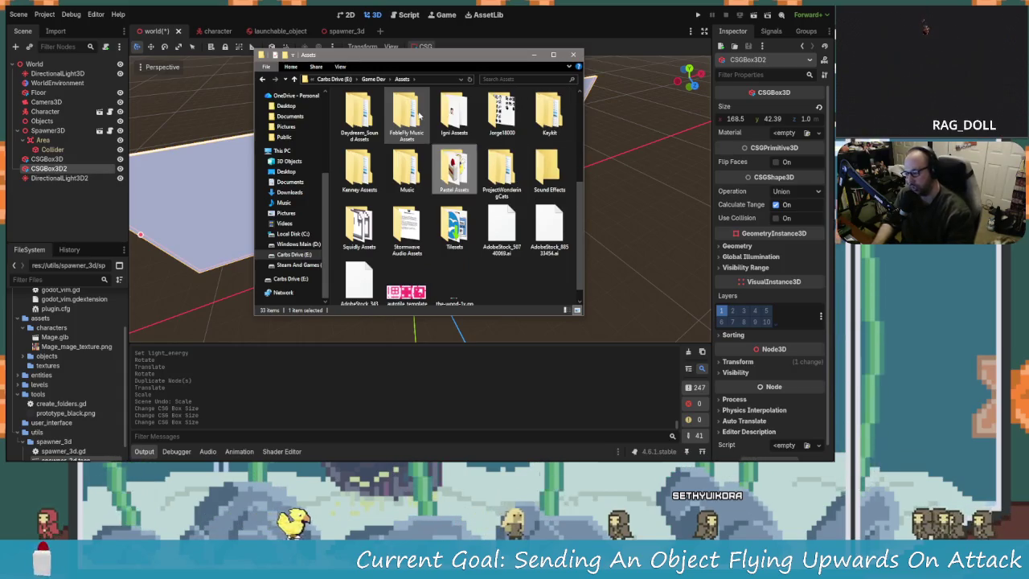
key("Return")
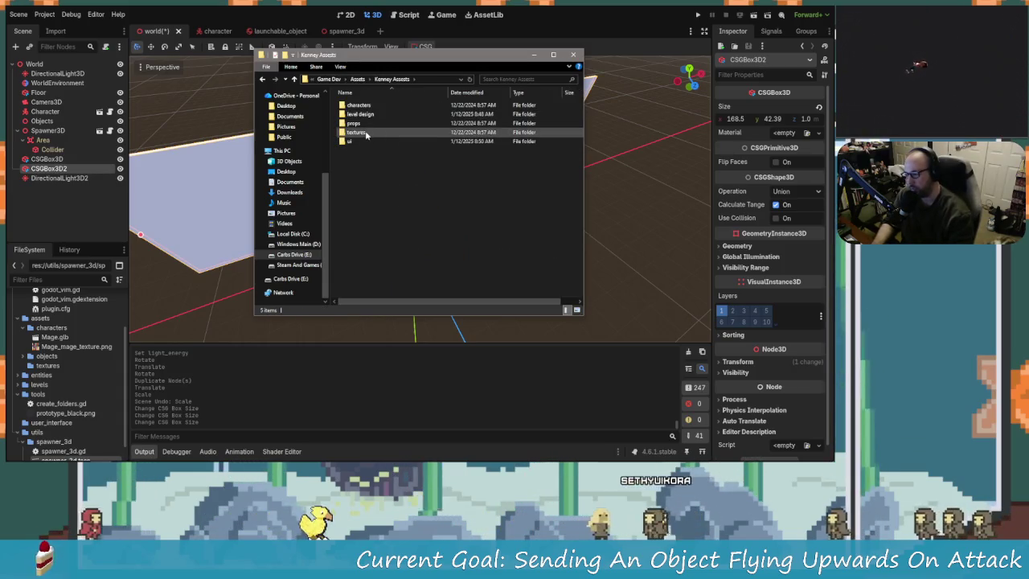
Browse textures > kenney_prototype-textures > PNG and open the Green texture folder
double_click(366, 132)
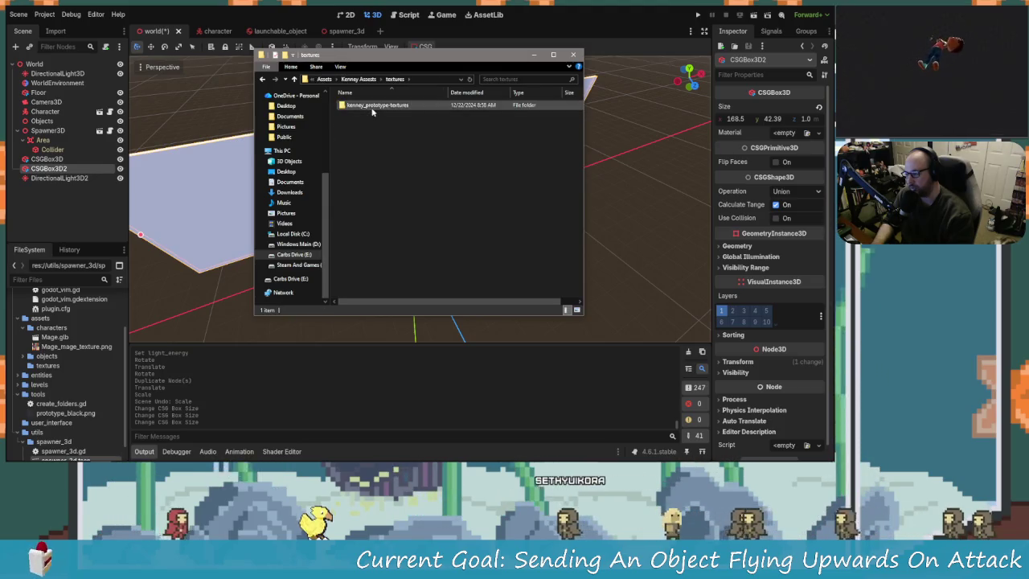
double_click(363, 105)
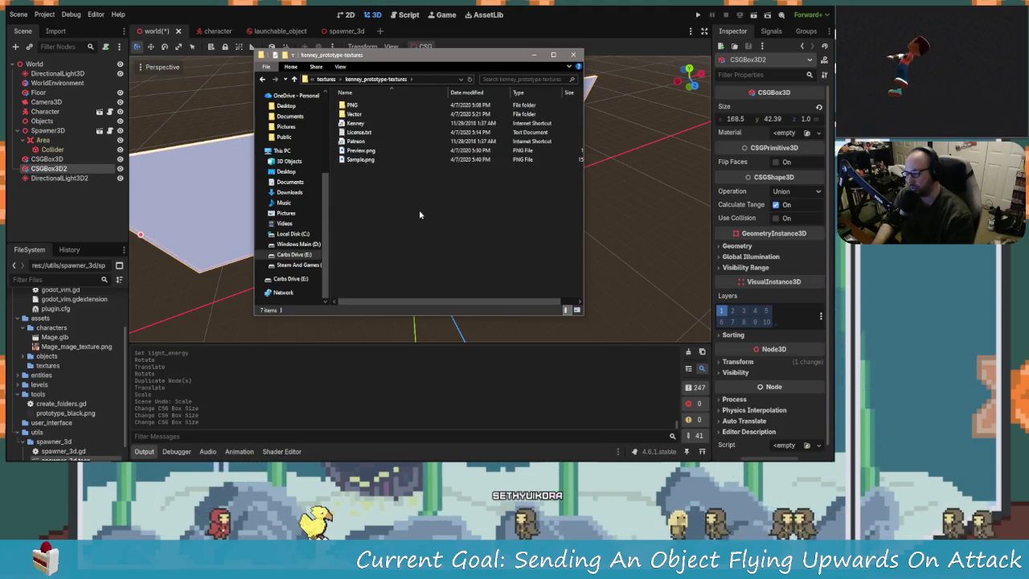
double_click(356, 105)
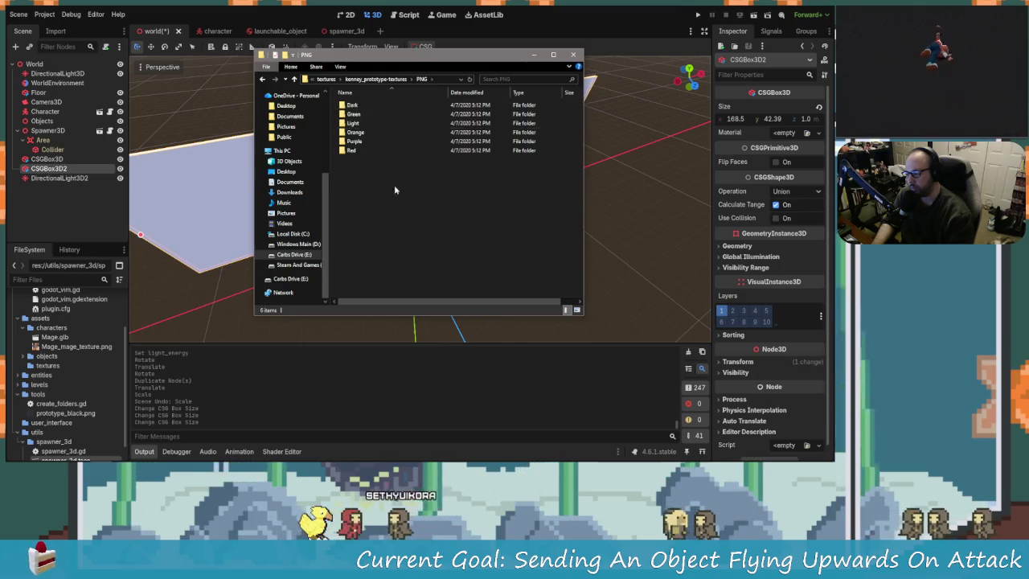
double_click(370, 123)
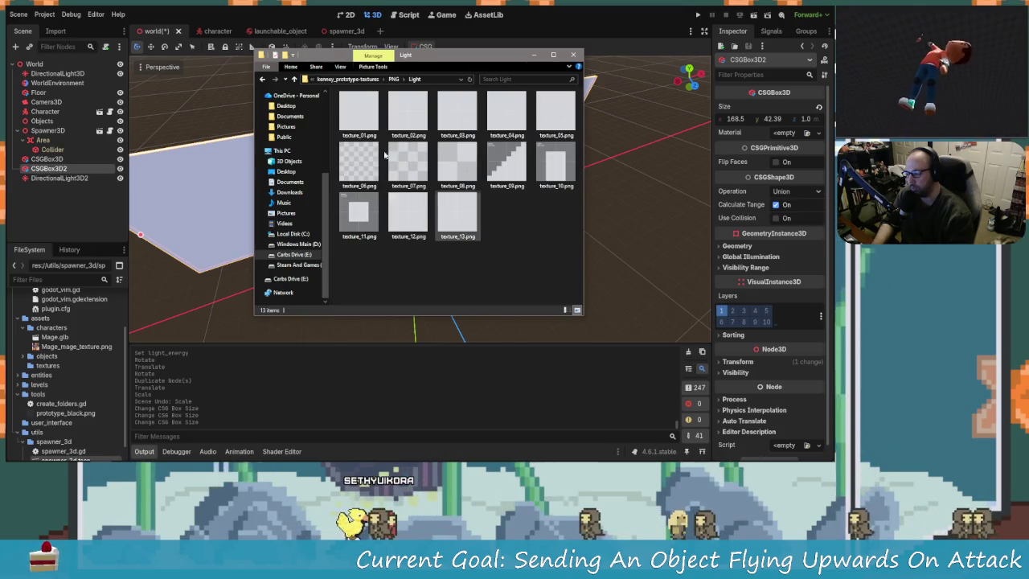
left_click(262, 79)
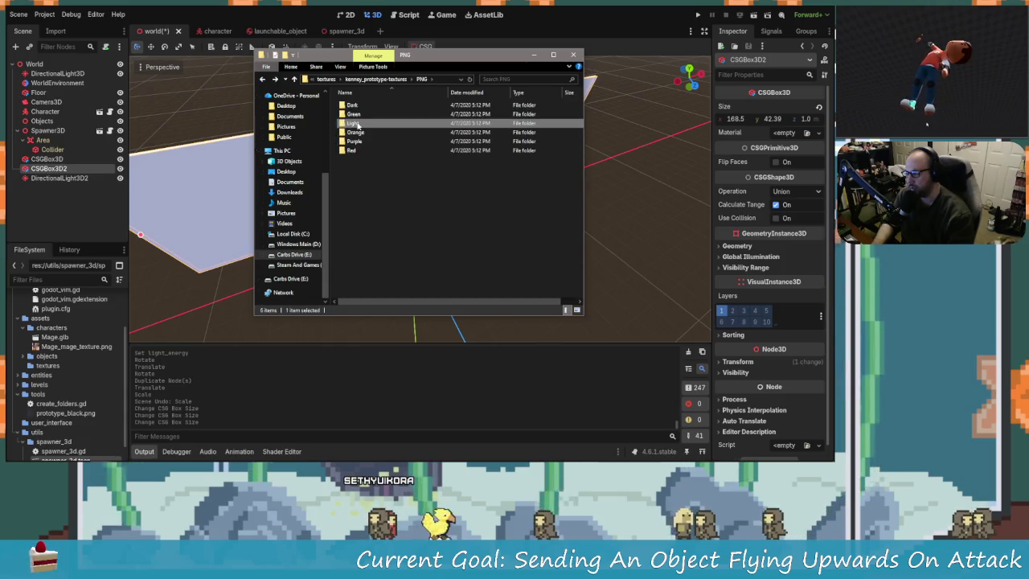
double_click(374, 122)
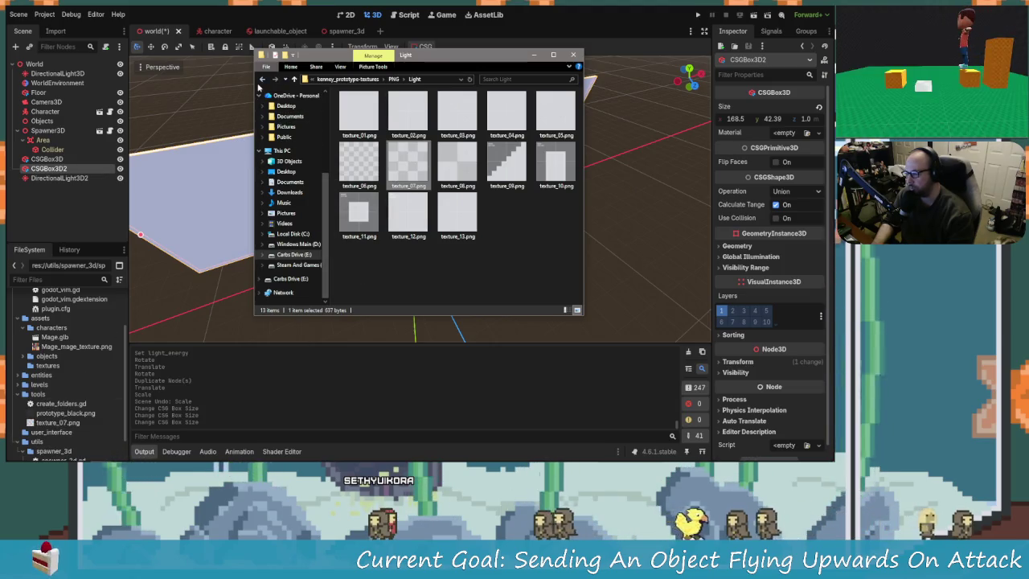
key("alt+Left")
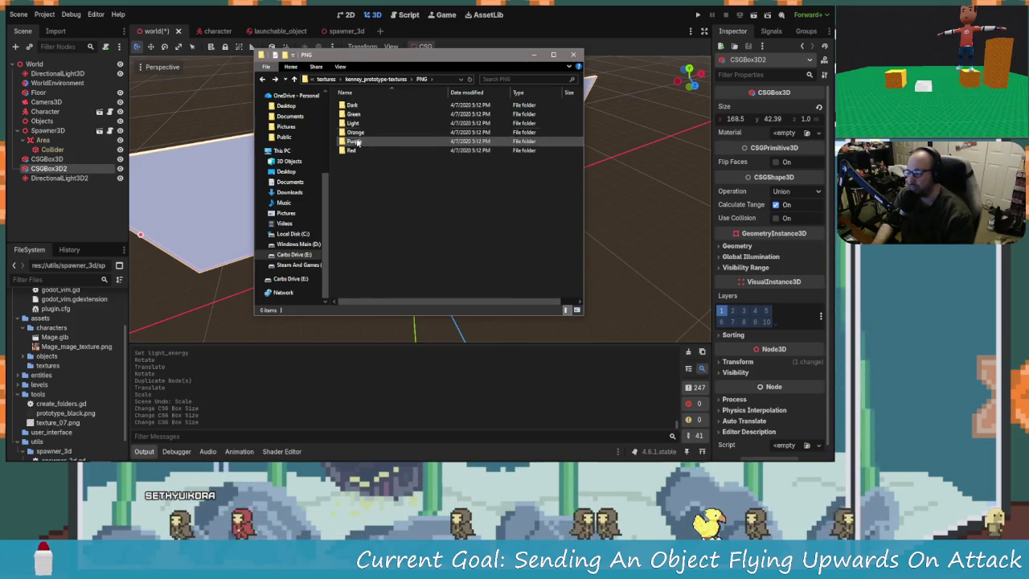
double_click(369, 114)
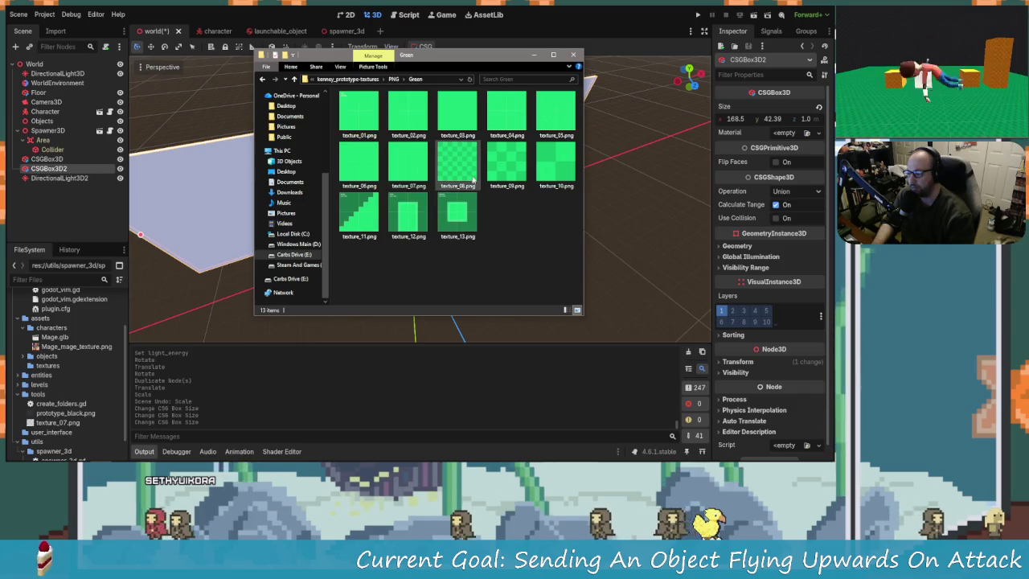
Copy texture_08 into the Godot project's tools folder and close Explorer
left_click(398, 164)
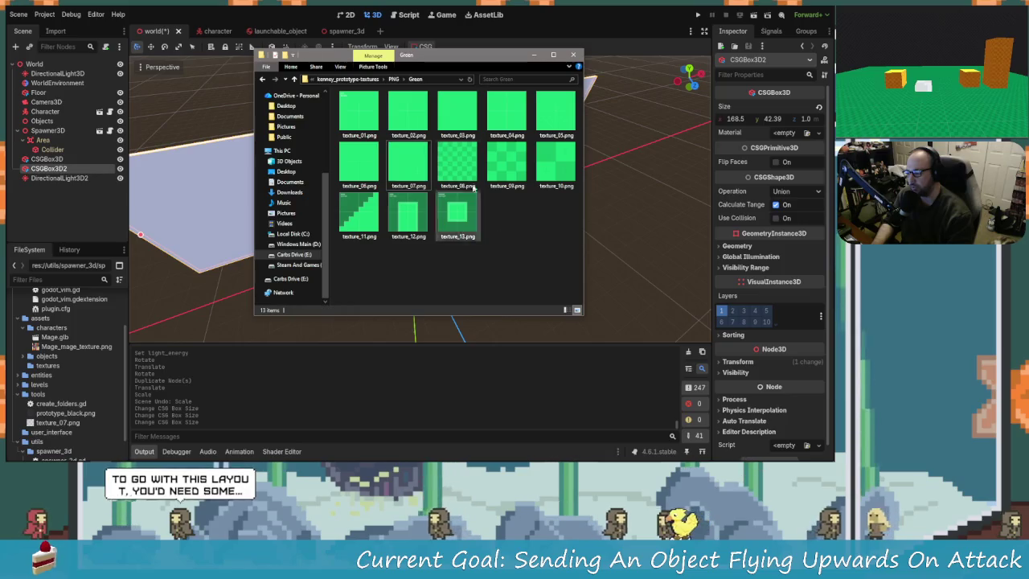
key("Right")
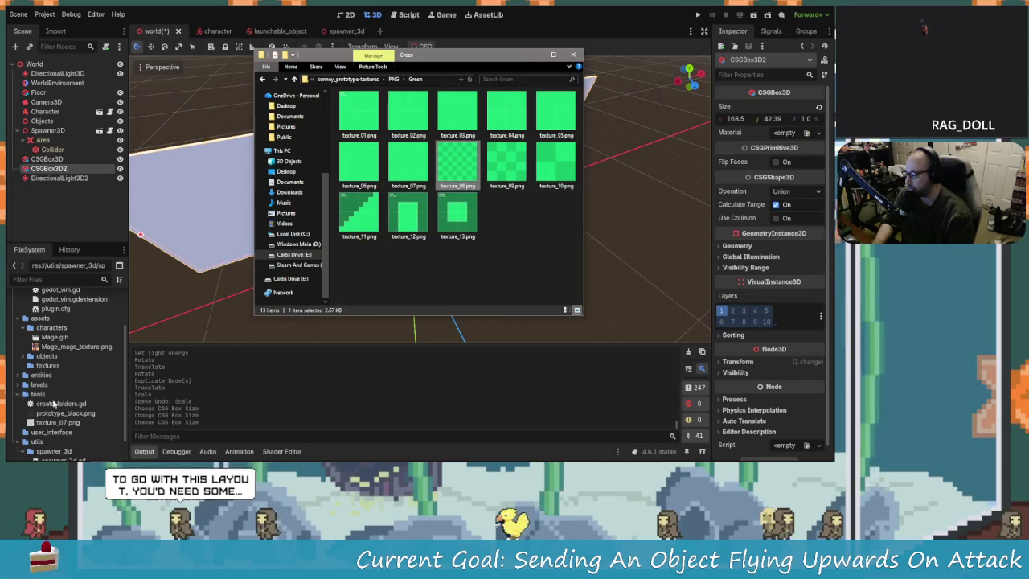
left_click_drag(46, 404, 47, 401)
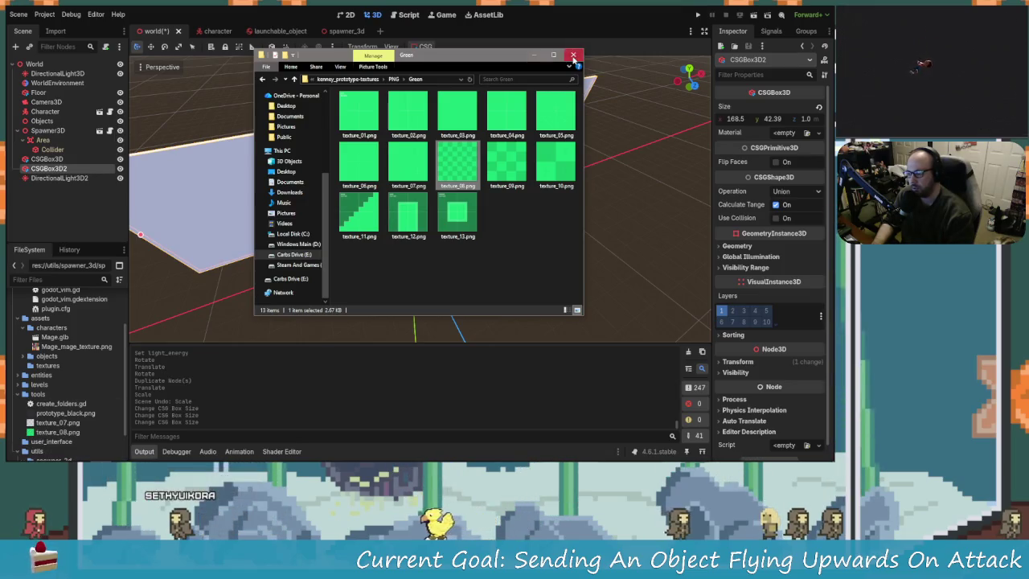
left_click(573, 56)
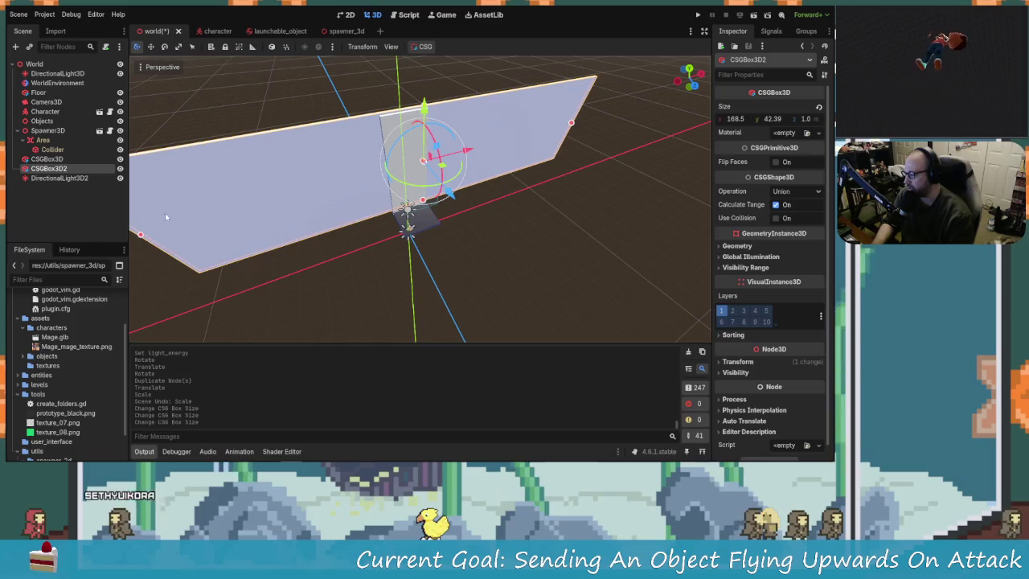
left_click(391, 125)
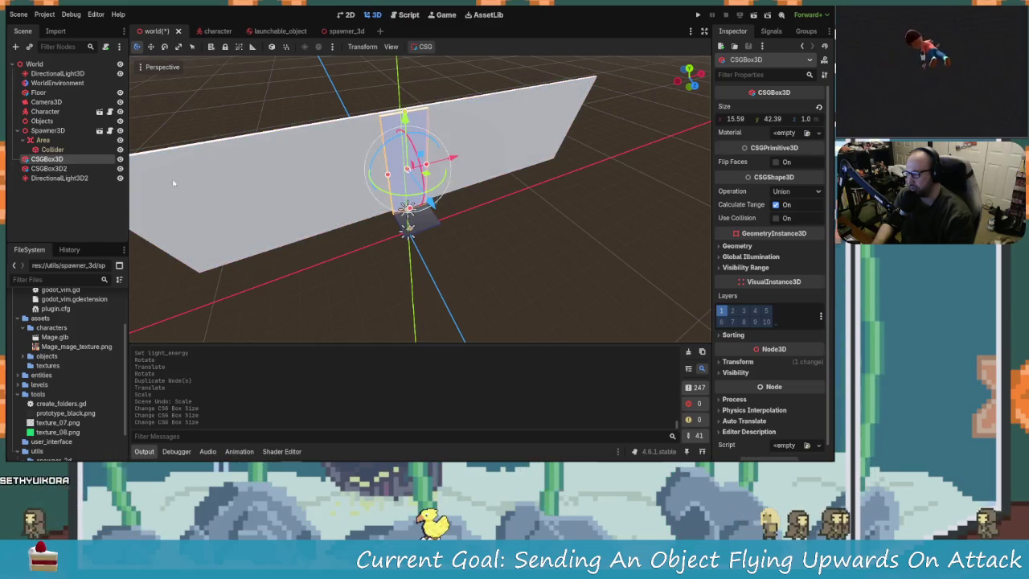
Give the small CSGBox3D a new StandardMaterial3D as its Geometry material override
scroll(740, 281, "down", 1)
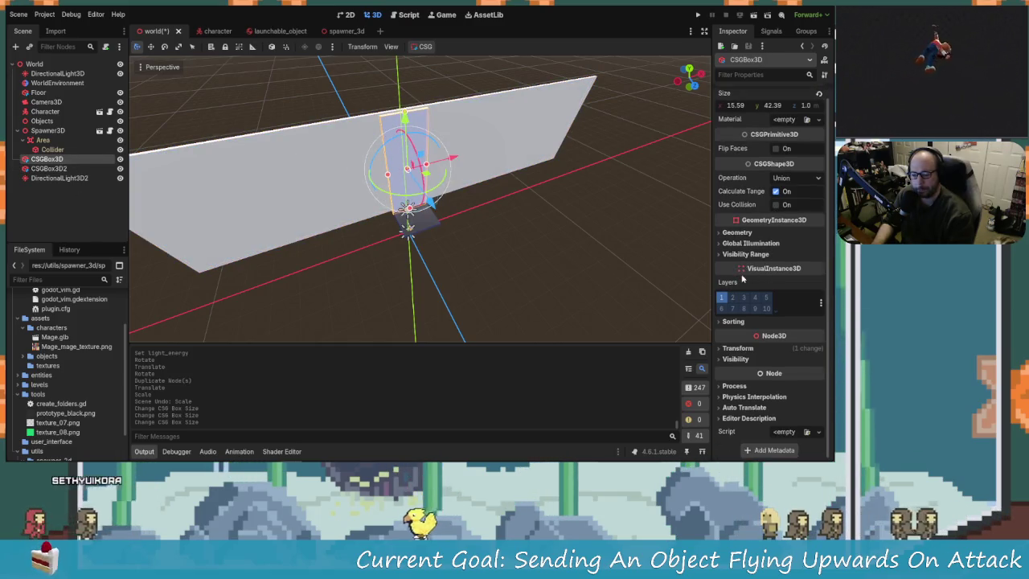
left_click(733, 233)
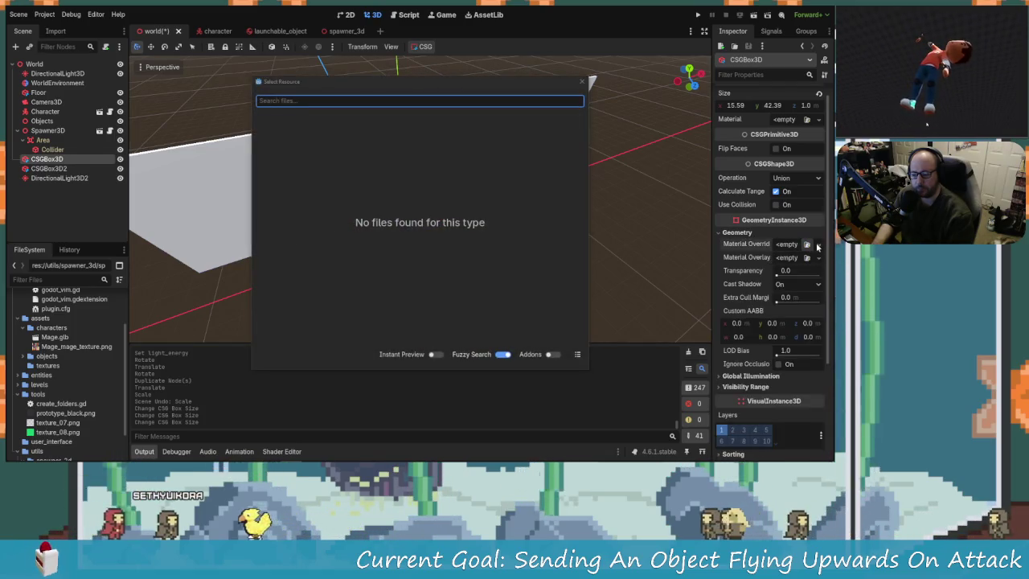
left_click(581, 82)
left_click(818, 244)
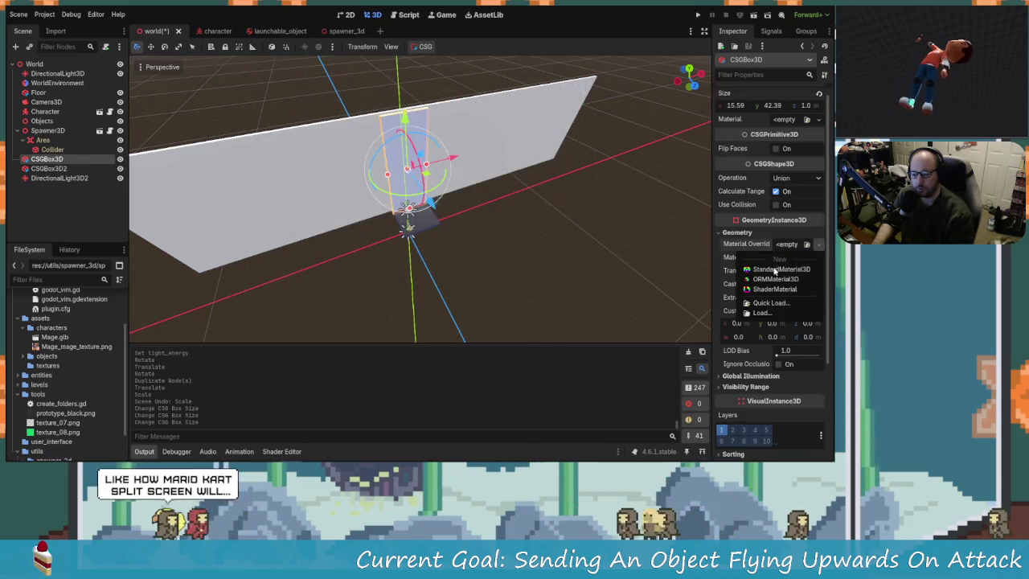
left_click(779, 270)
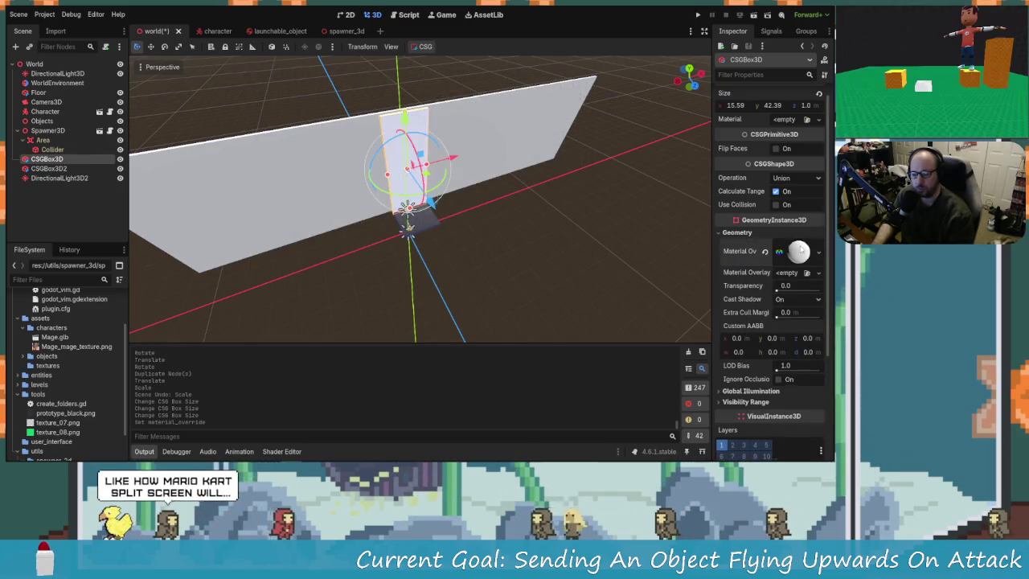
Set the material's albedo texture to texture_07.png and enable UV1 triplanar
scroll(786, 297, "down", 3)
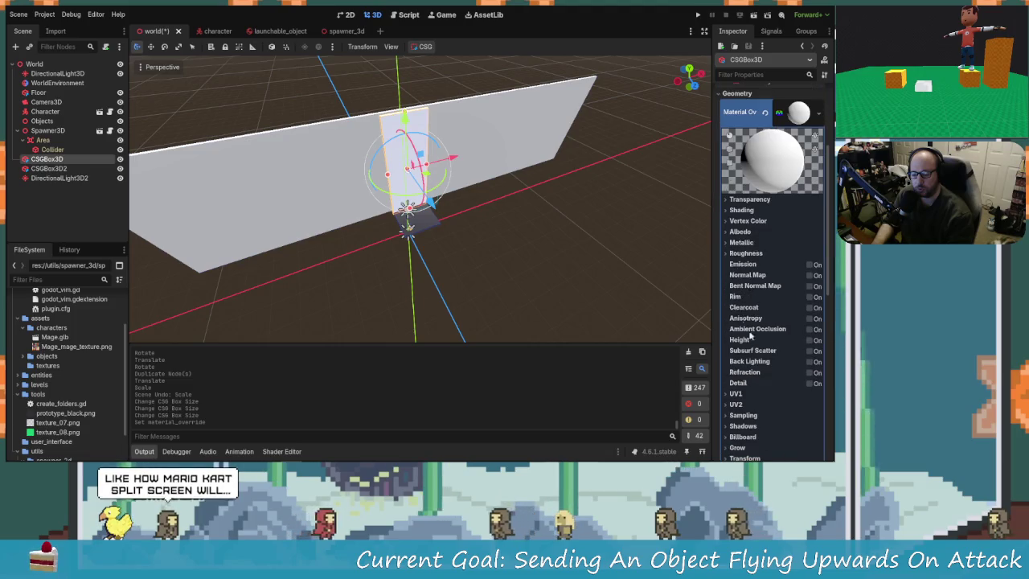
left_click(729, 232)
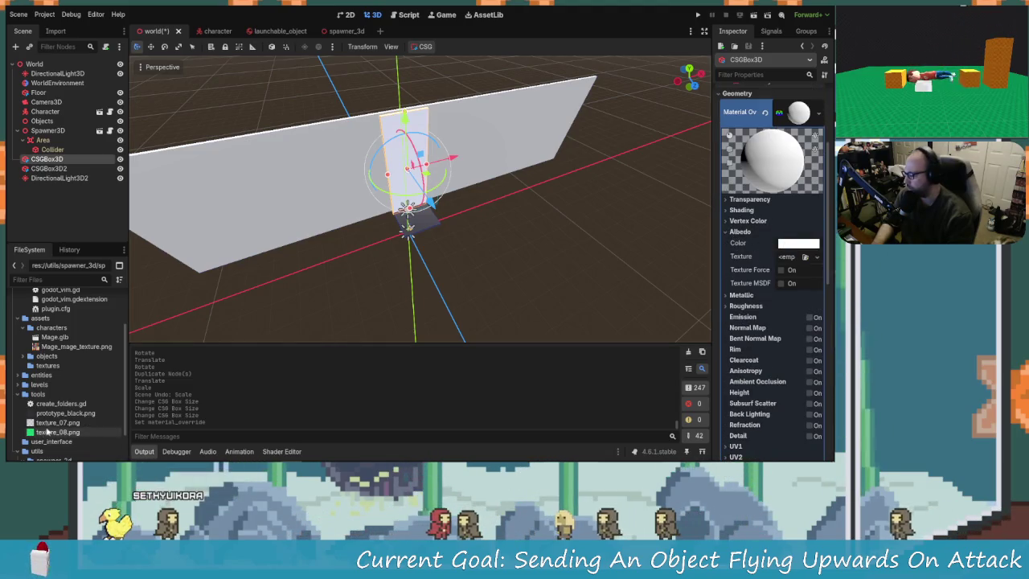
mouse_move(64, 413)
left_mouse_down()
mouse_move(322, 375)
mouse_move(712, 271)
mouse_move(799, 260)
left_mouse_up()
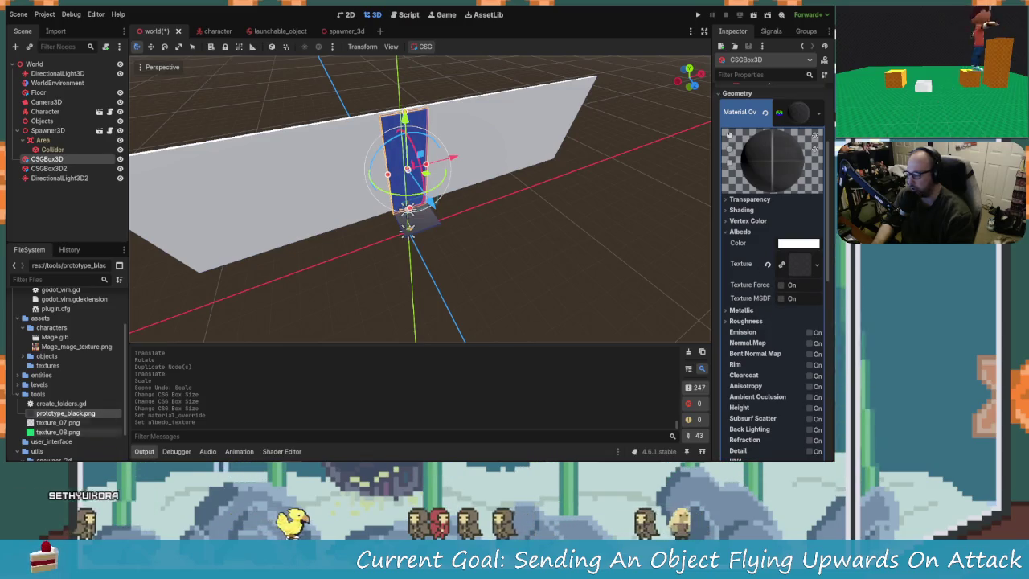
mouse_move(58, 422)
left_mouse_down()
mouse_move(241, 338)
mouse_move(802, 265)
left_mouse_up()
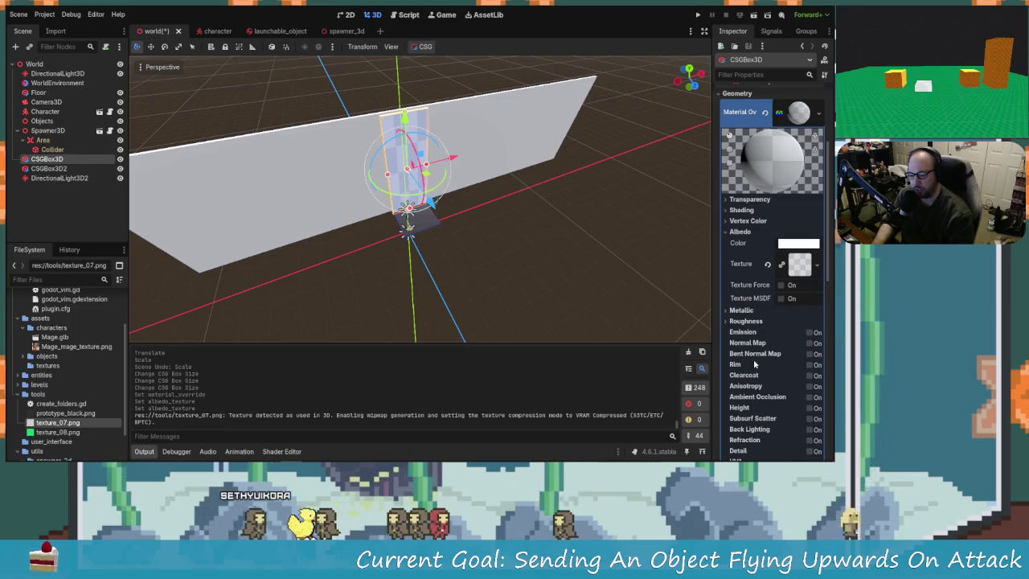
scroll(752, 293, "down", 4)
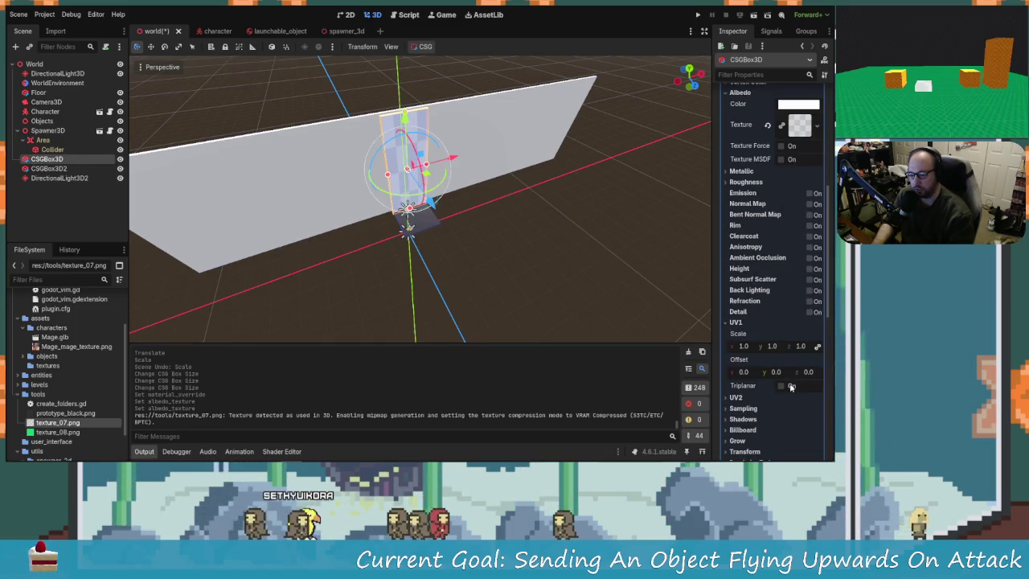
left_click(782, 386)
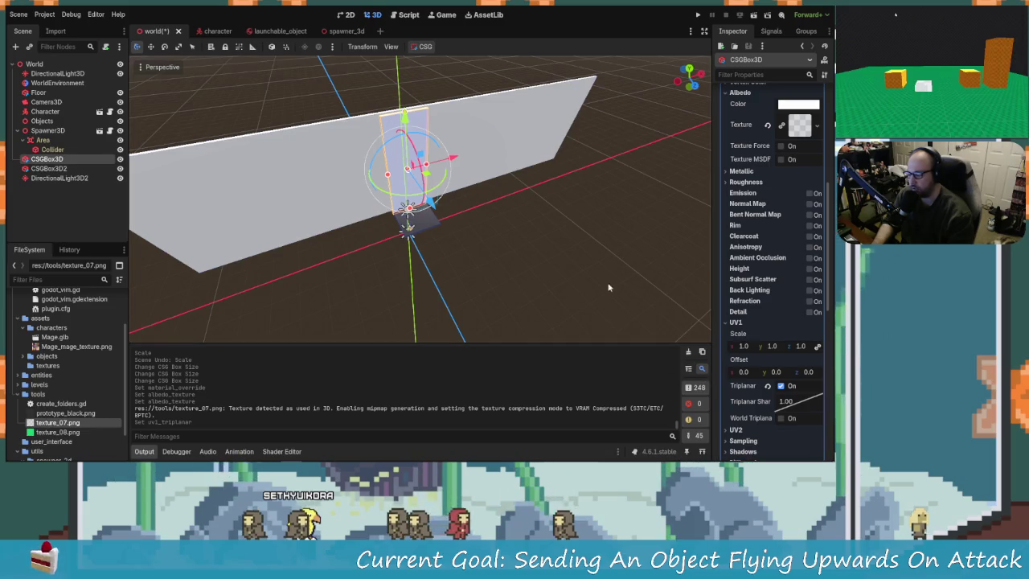
left_click(482, 273)
scroll(344, 203, "up", 5)
mouse_move(271, 198)
left_mouse_down()
mouse_move(354, 170)
mouse_move(294, 211)
mouse_move(298, 195)
mouse_move(432, 190)
mouse_move(322, 201)
mouse_move(289, 233)
left_mouse_up()
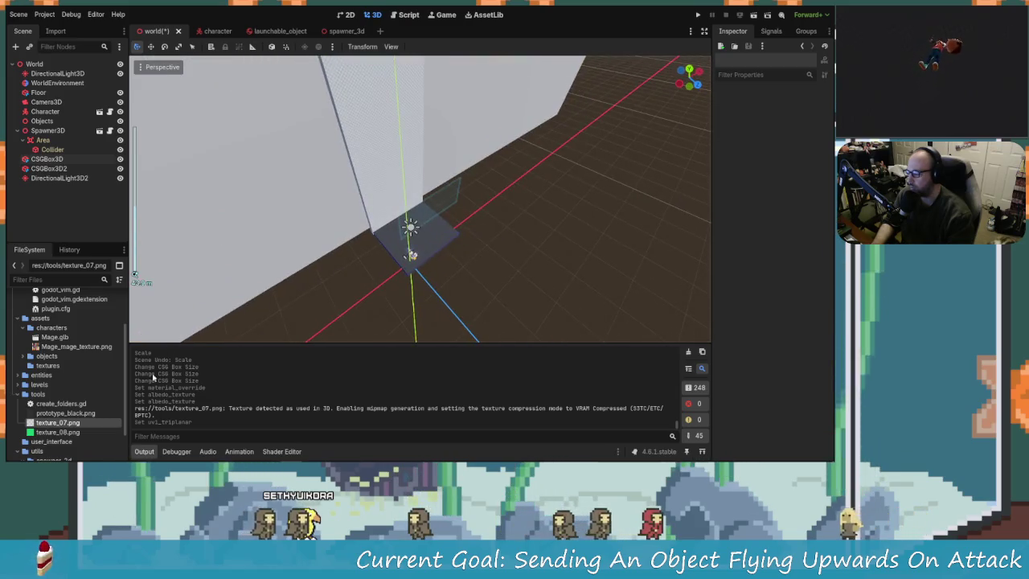
Reselect CSGBox3D and enable UV2 triplanar in its material
left_click(97, 433)
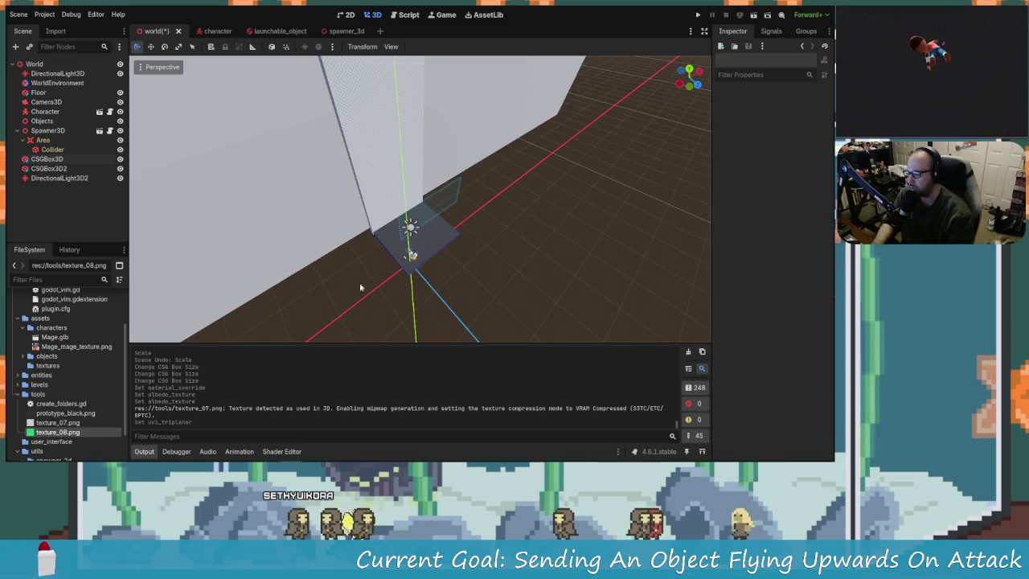
left_click(96, 423)
left_click(81, 158)
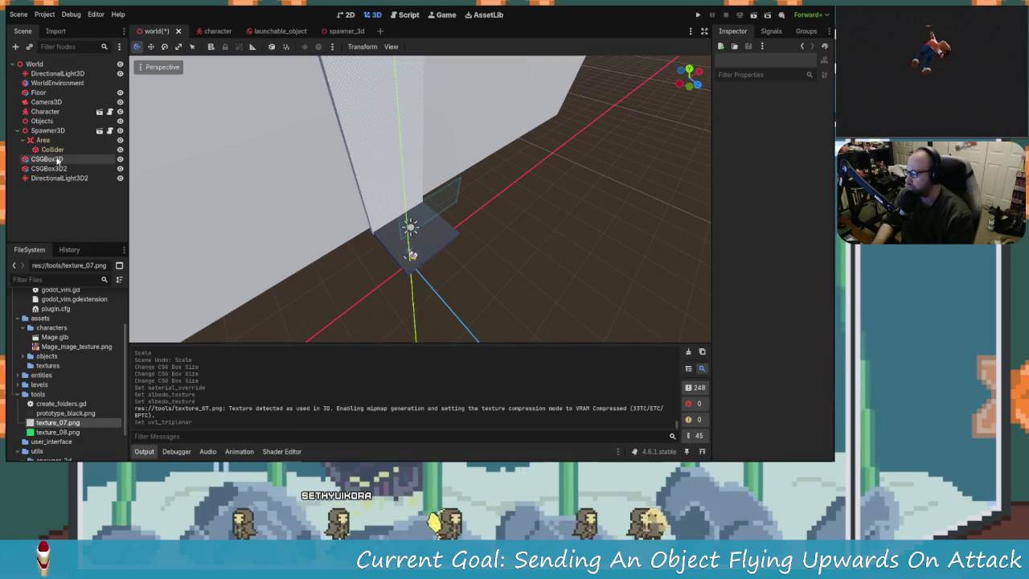
scroll(791, 385, "down", 3)
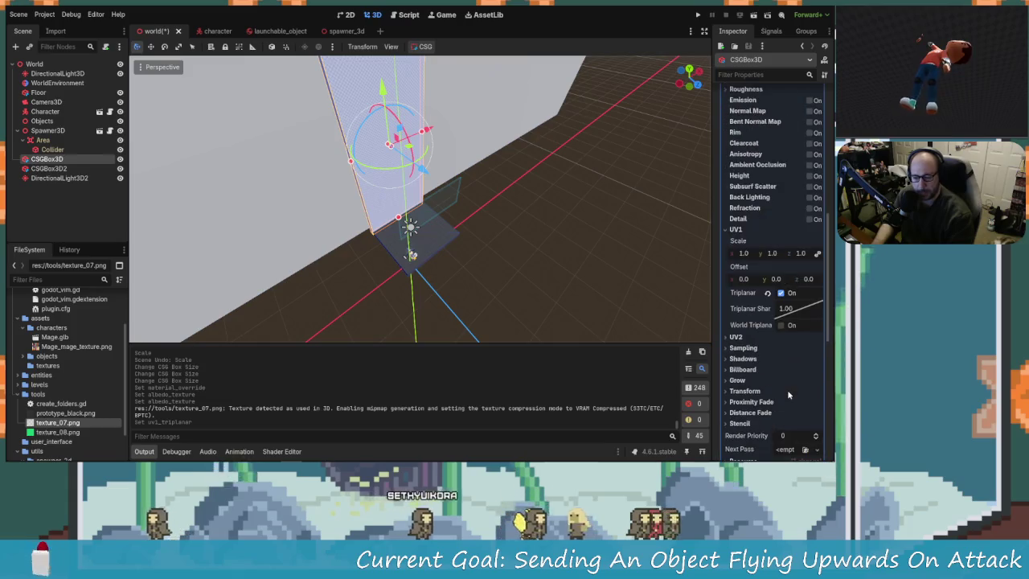
left_click(735, 346)
left_click(735, 336)
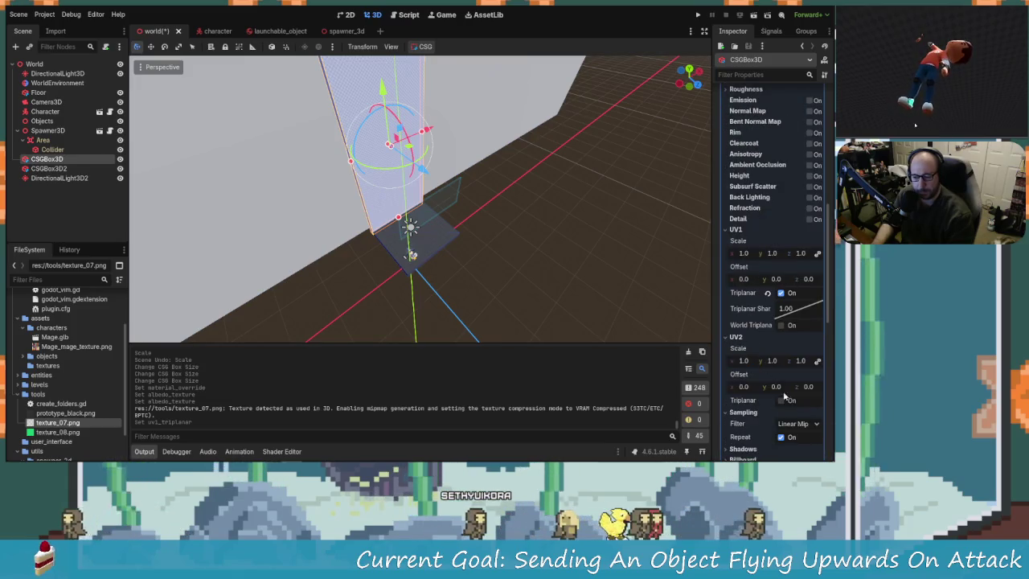
left_click(784, 401)
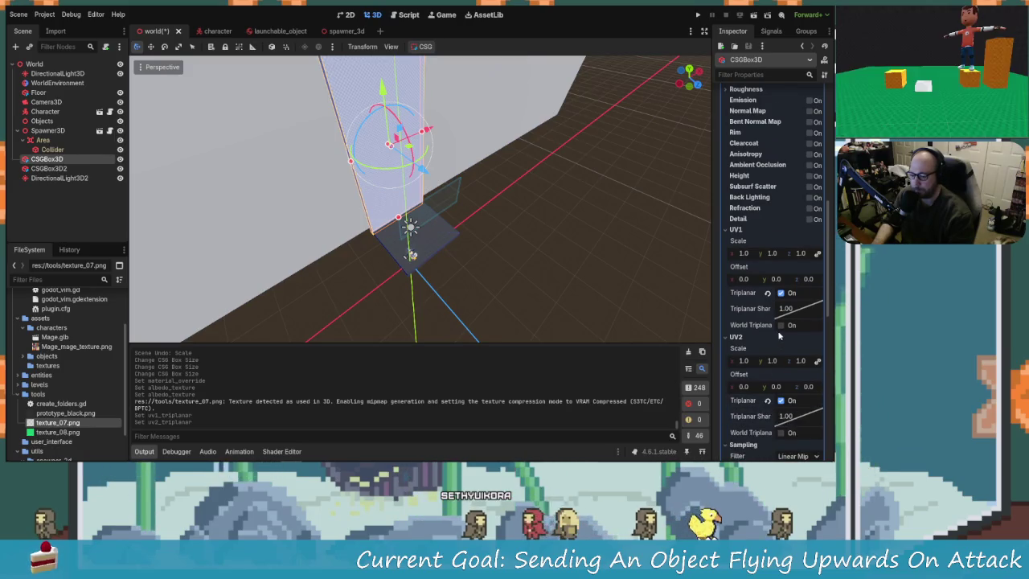
Toggle UV1 triplanar off and on, disable UV2 triplanar, then select texture_08.png
left_click(781, 293)
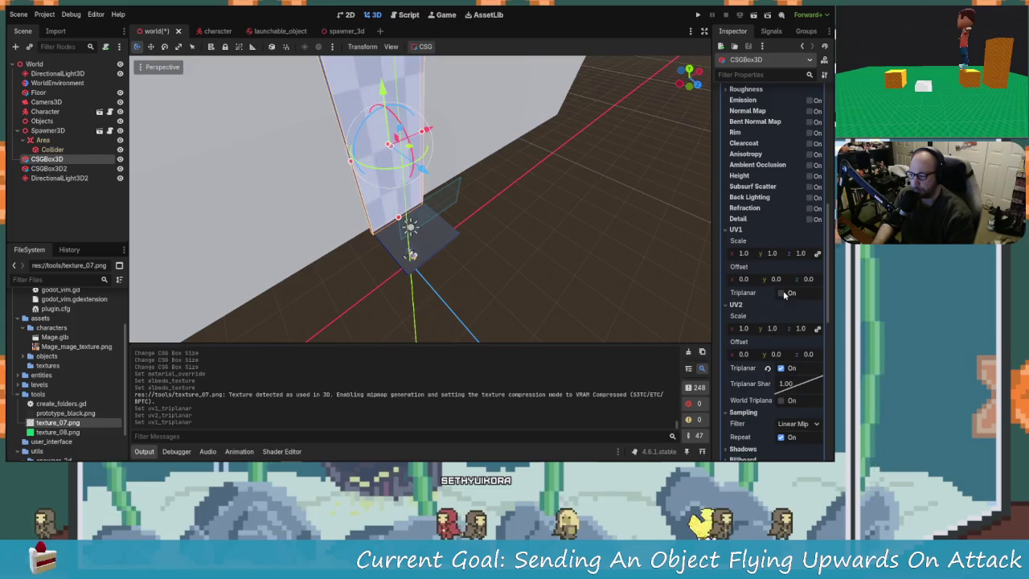
left_click(781, 292)
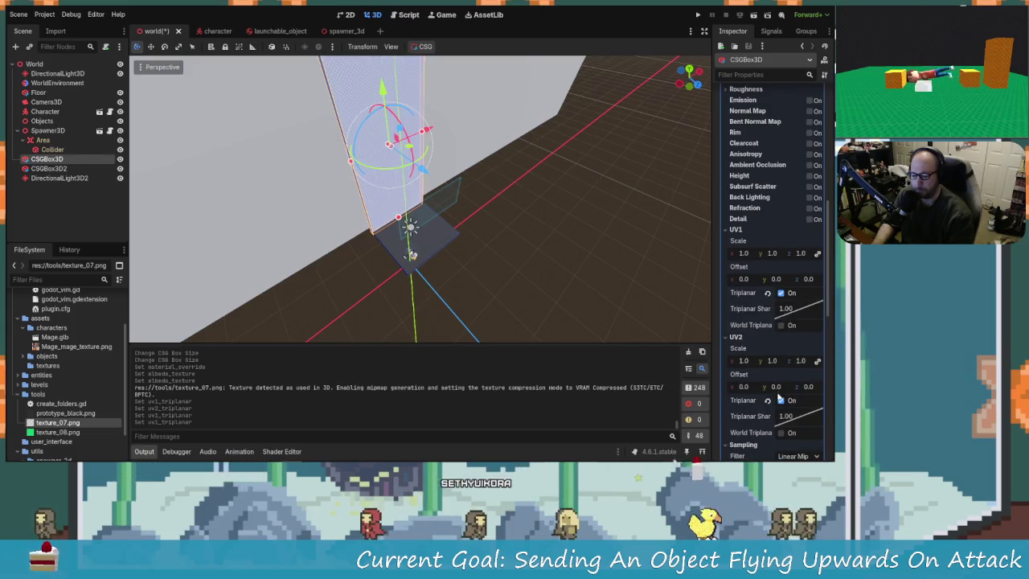
scroll(773, 378, "down", 2)
left_click(780, 354)
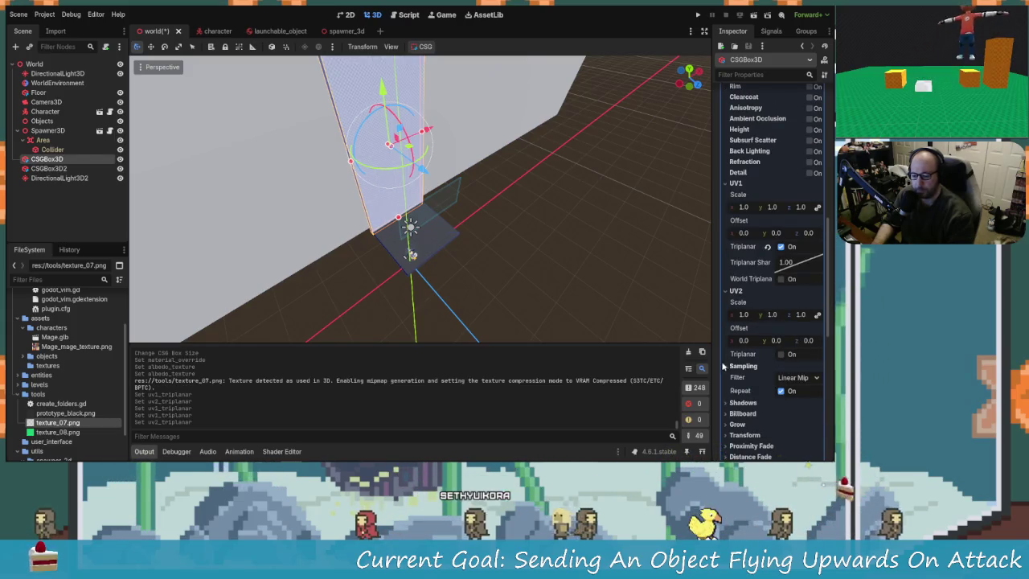
scroll(416, 225, "up", 5)
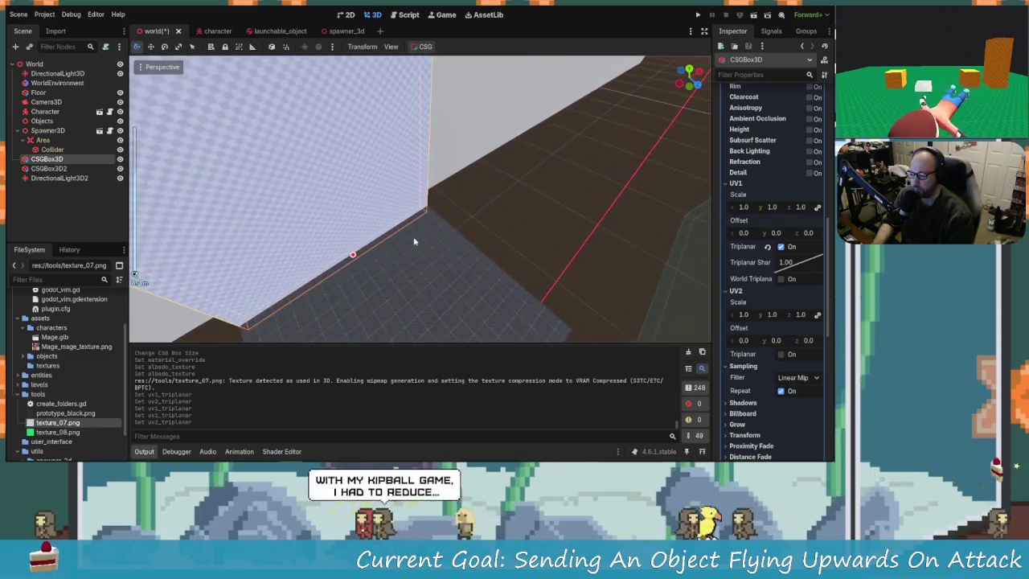
scroll(414, 241, "down", 5)
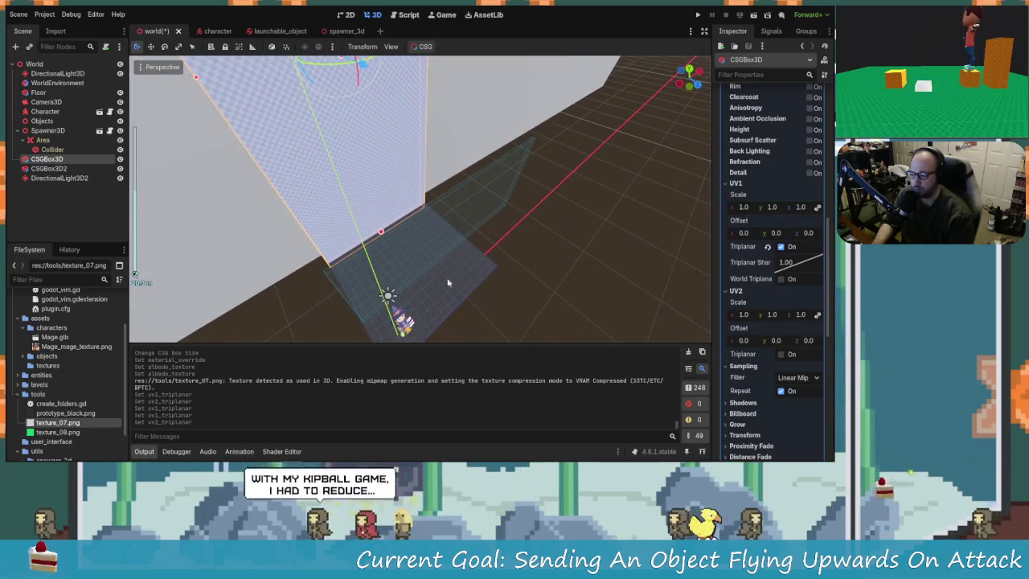
scroll(55, 419, "down", 1)
left_click(63, 411)
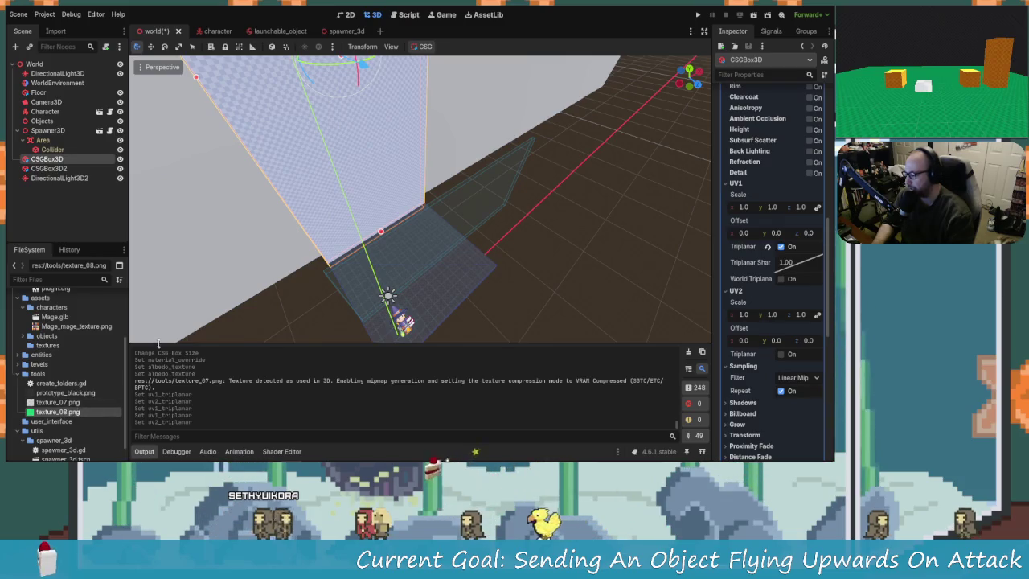
Apply texture_08.png to the Floor's material override, then replace it with prototype_black.png
left_click(50, 168)
left_click(38, 92)
left_click_drag(77, 406, 788, 364)
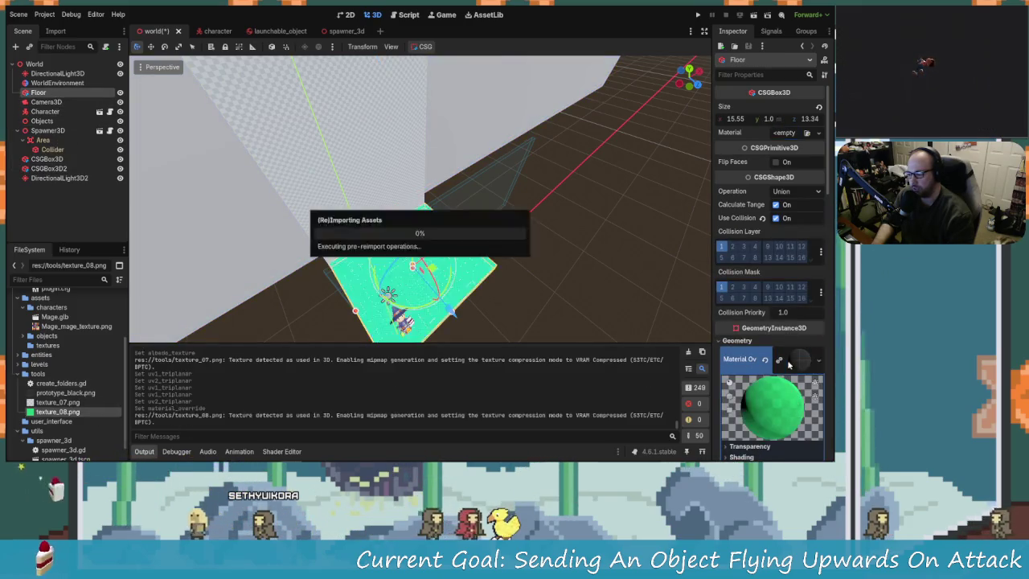
scroll(462, 221, "up", 3)
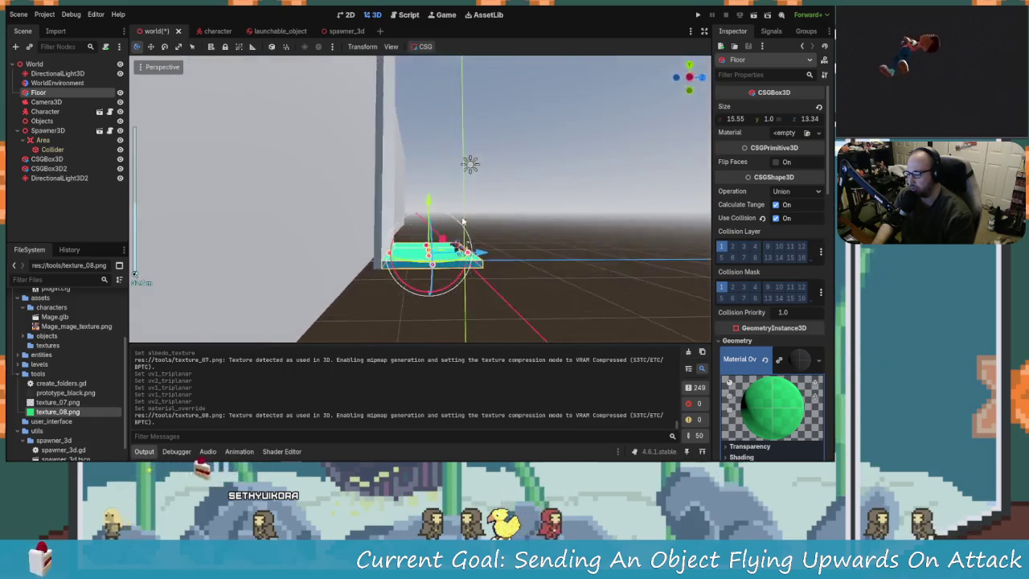
mouse_move(462, 221)
left_mouse_down()
mouse_move(477, 268)
mouse_move(450, 273)
left_mouse_up()
left_click(66, 393)
mouse_move(65, 393)
left_mouse_down()
mouse_move(257, 346)
mouse_move(507, 323)
left_mouse_up()
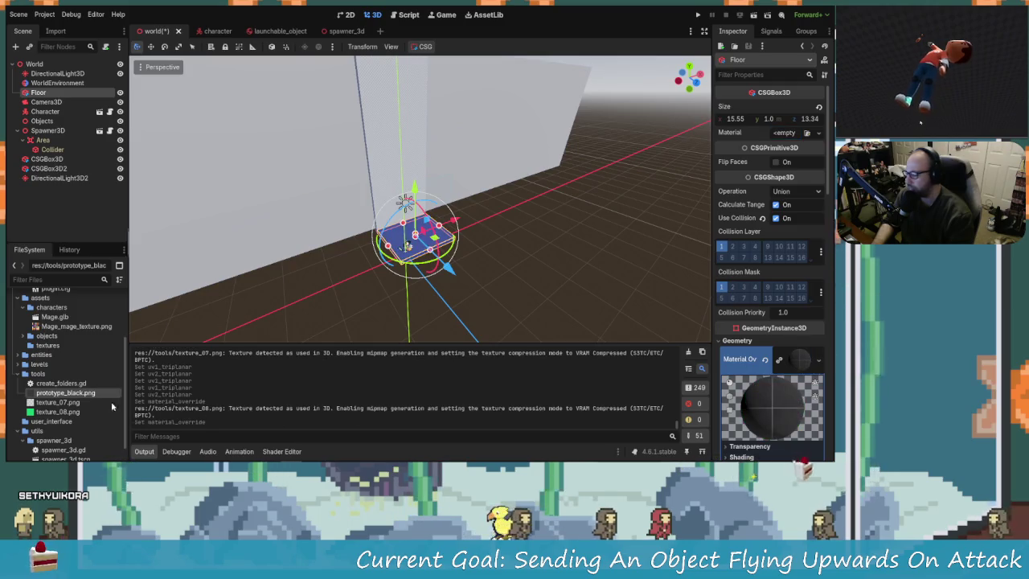
left_click(60, 178)
Give the CSGBox3D2 wall a new StandardMaterial3D material override
left_click(48, 167)
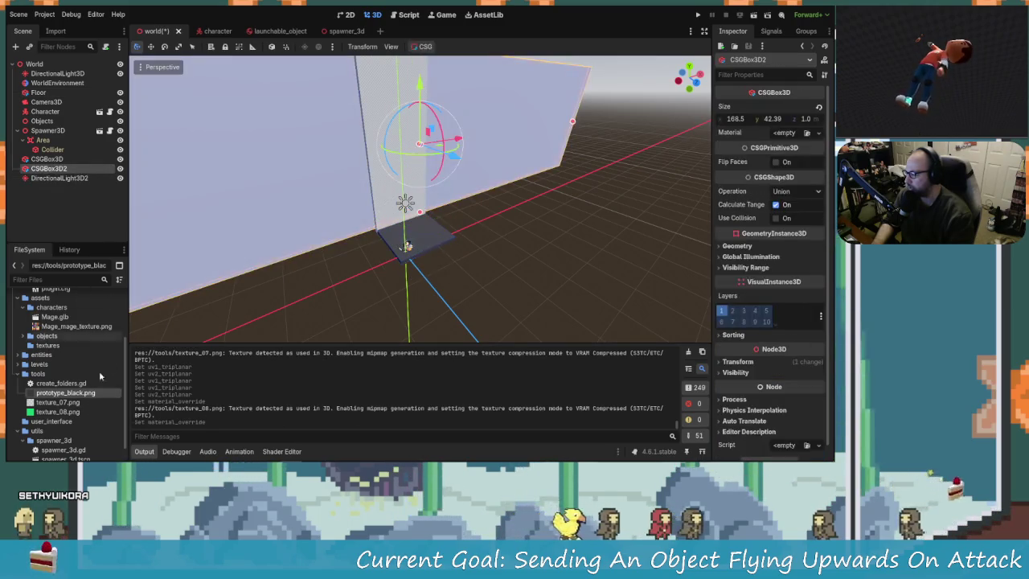
left_click_drag(65, 394, 662, 372)
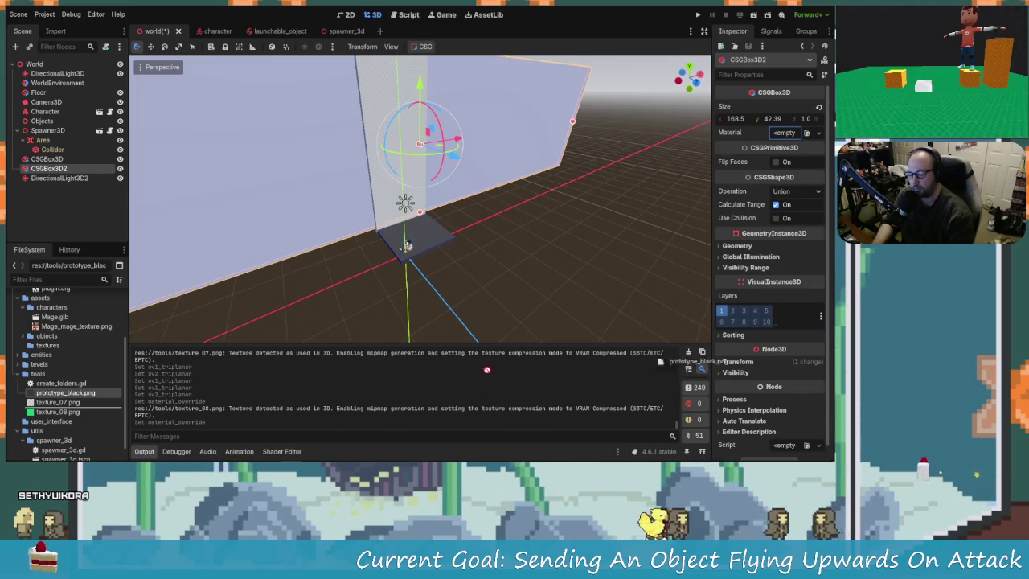
left_click(735, 246)
scroll(788, 342, "down", 2)
left_click(818, 211)
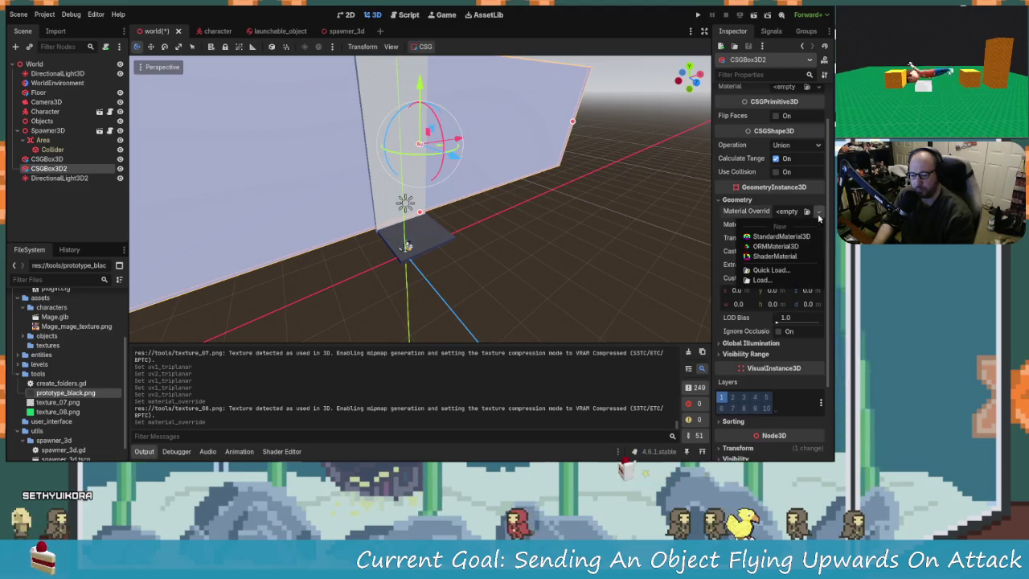
left_click(776, 257)
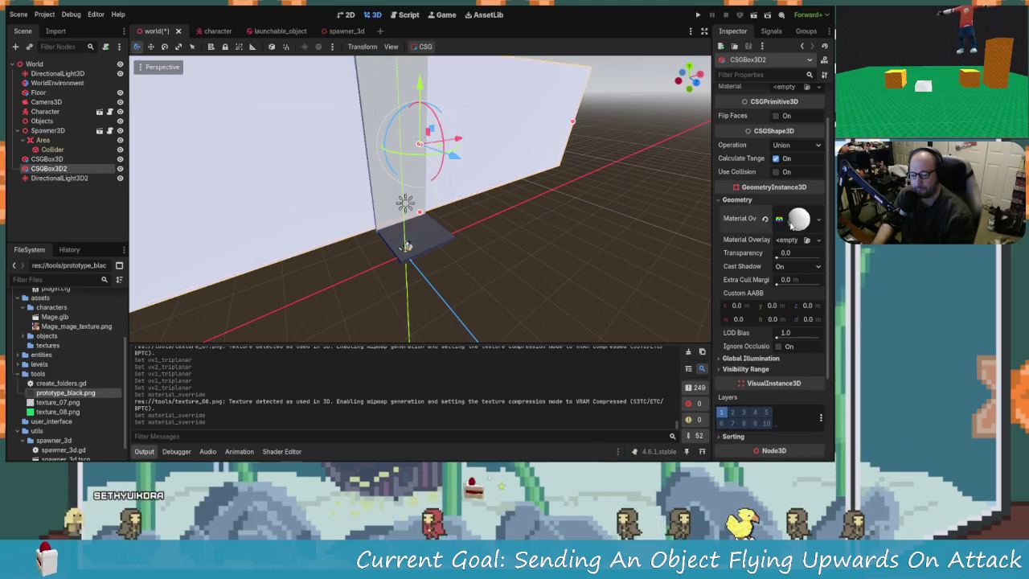
Set the wall material's albedo to prototype_black.png with UV1 triplanar on
left_click(798, 217)
scroll(747, 241, "down", 5)
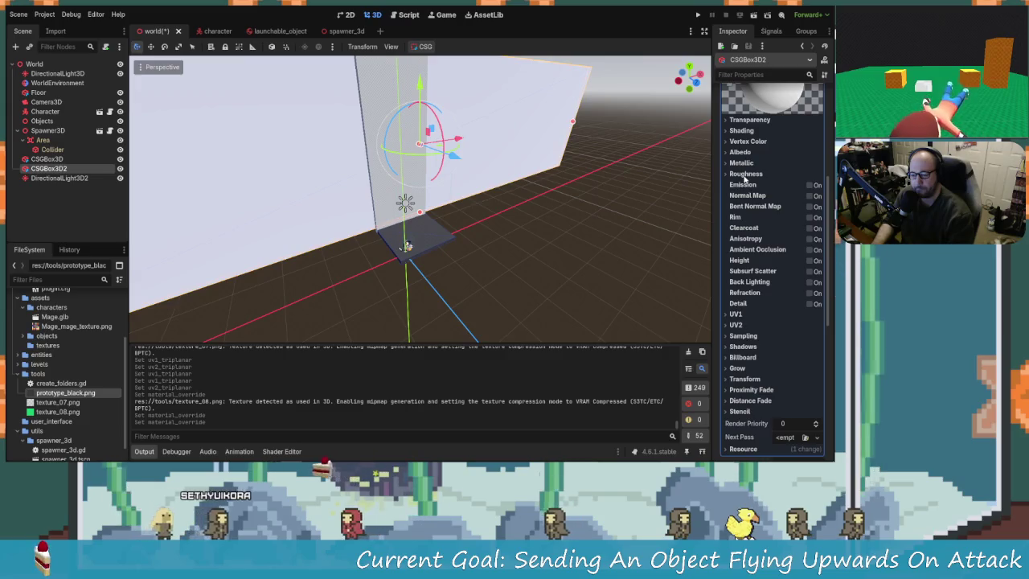
left_click(739, 151)
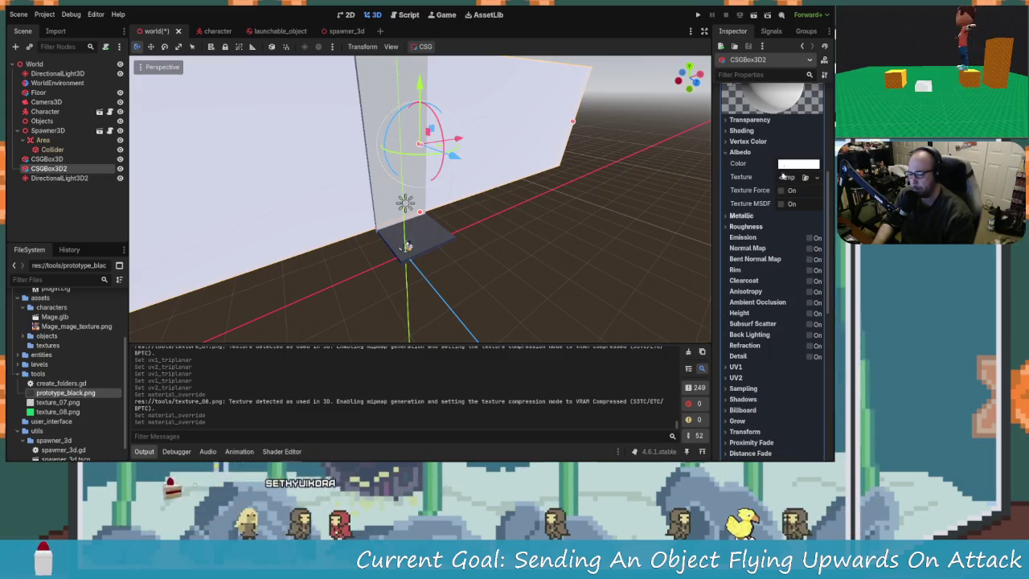
mouse_move(65, 392)
left_mouse_down()
mouse_move(720, 261)
mouse_move(777, 177)
left_mouse_up()
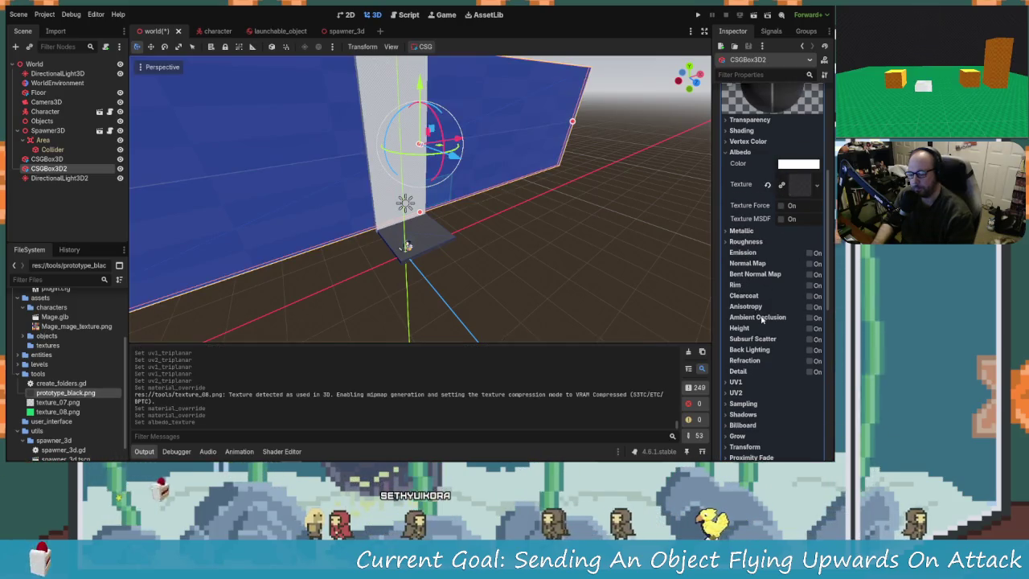
scroll(761, 318, "down", 3)
left_click(734, 289)
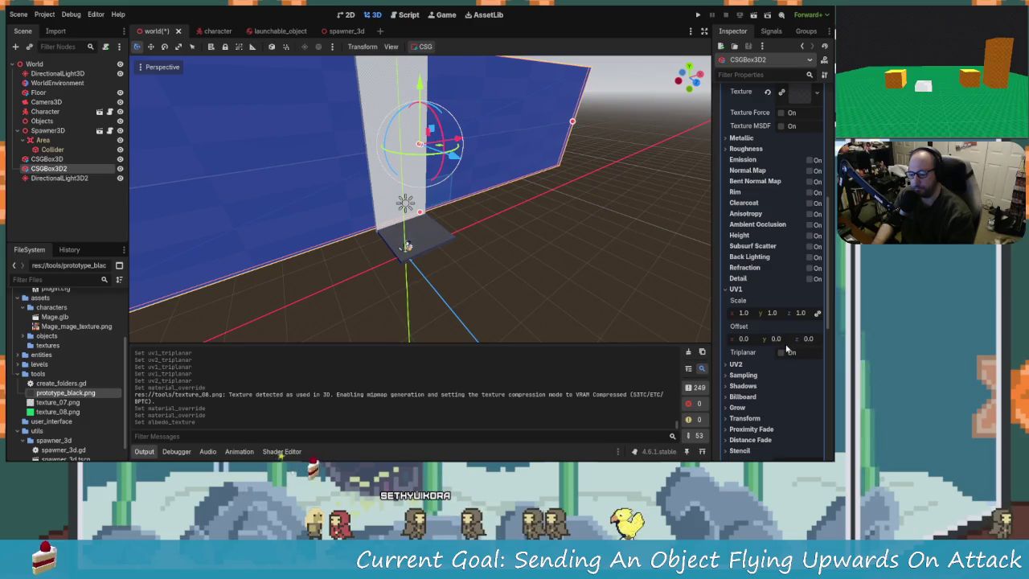
left_click(780, 352)
mouse_move(472, 300)
left_mouse_down()
mouse_move(260, 193)
mouse_move(406, 253)
left_mouse_up()
left_click(374, 258)
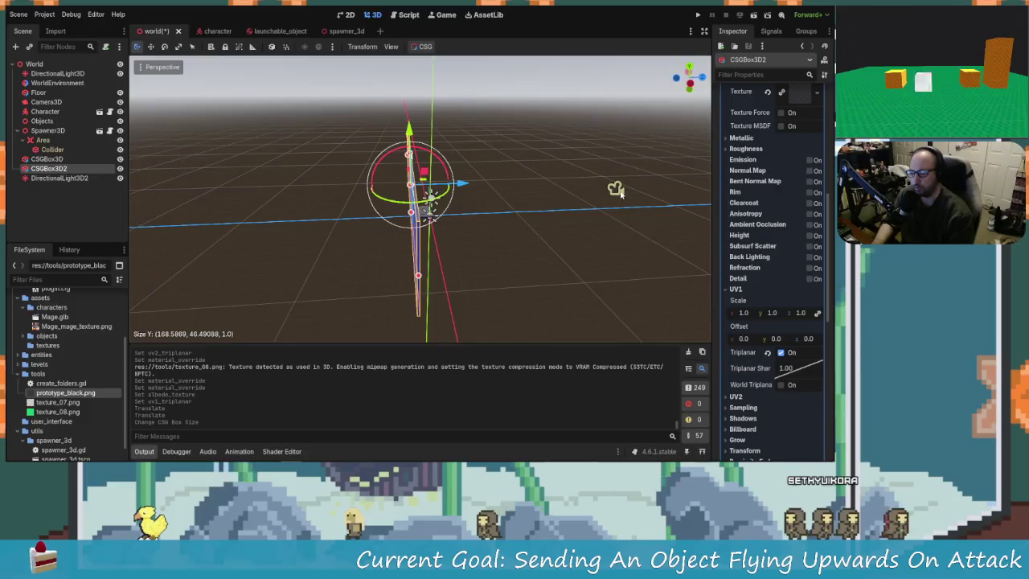
Frame Camera3D and raise it by 0.818
left_click(615, 188)
key("f")
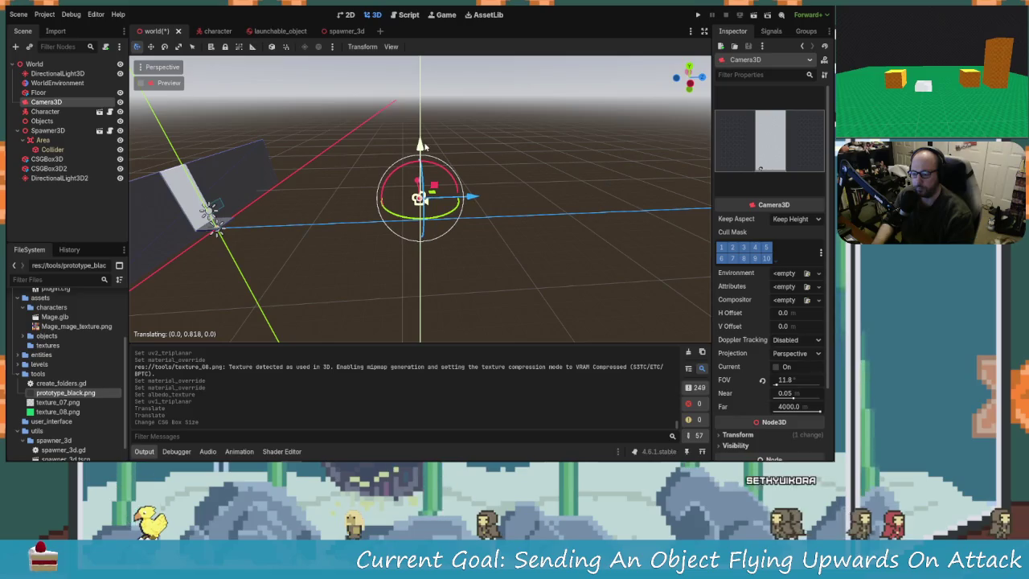
left_click_drag(423, 146, 424, 146)
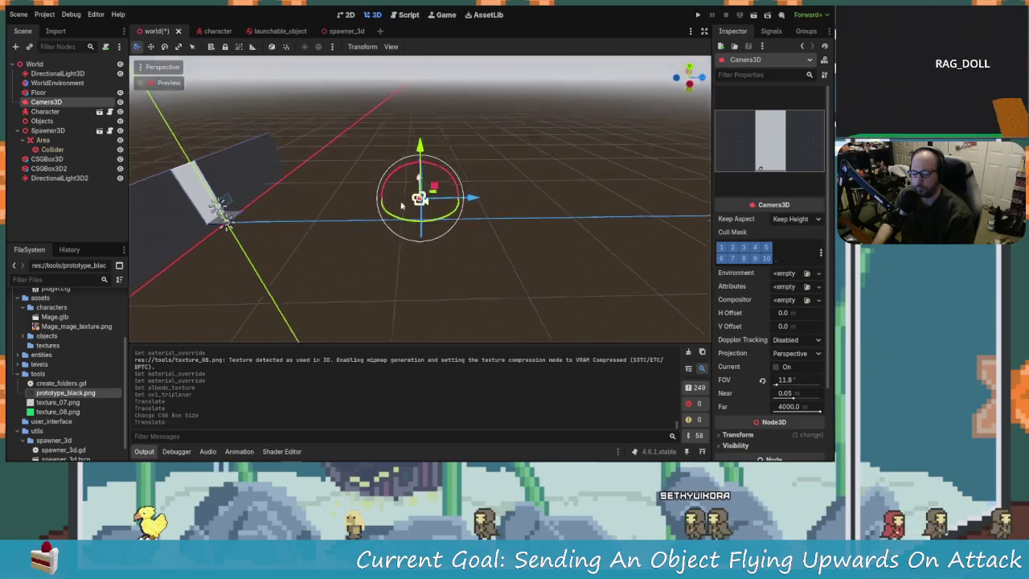
scroll(592, 130, "up", 3)
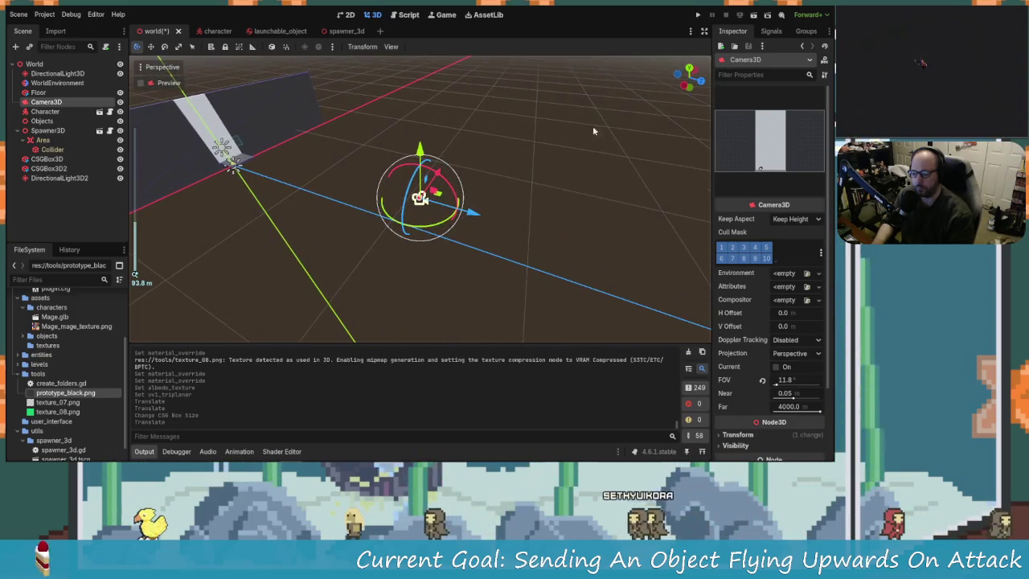
Run the game, walk the mage left and right to launch spawned objects, then stop
left_click(696, 14)
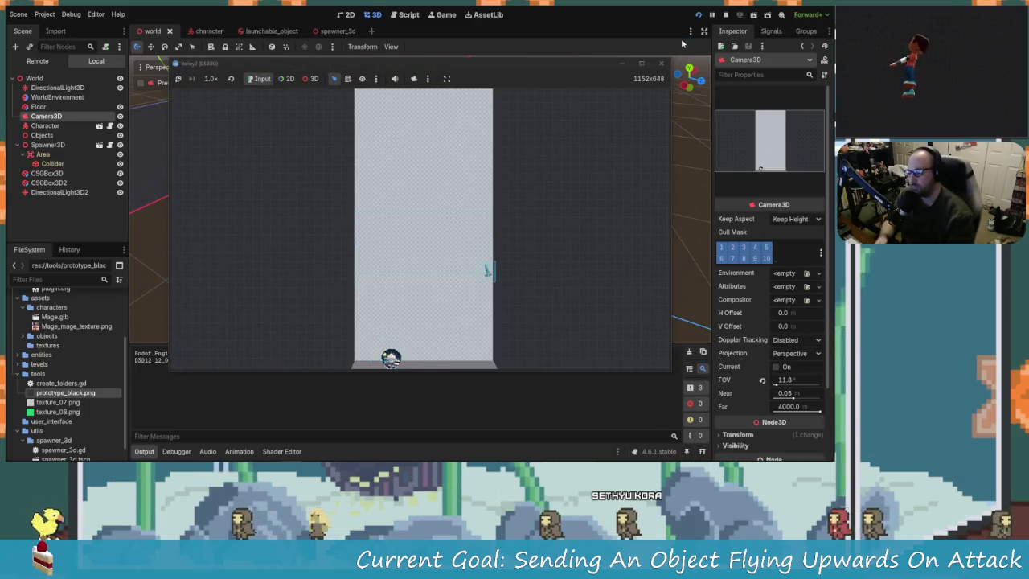
key("d")
key("a")
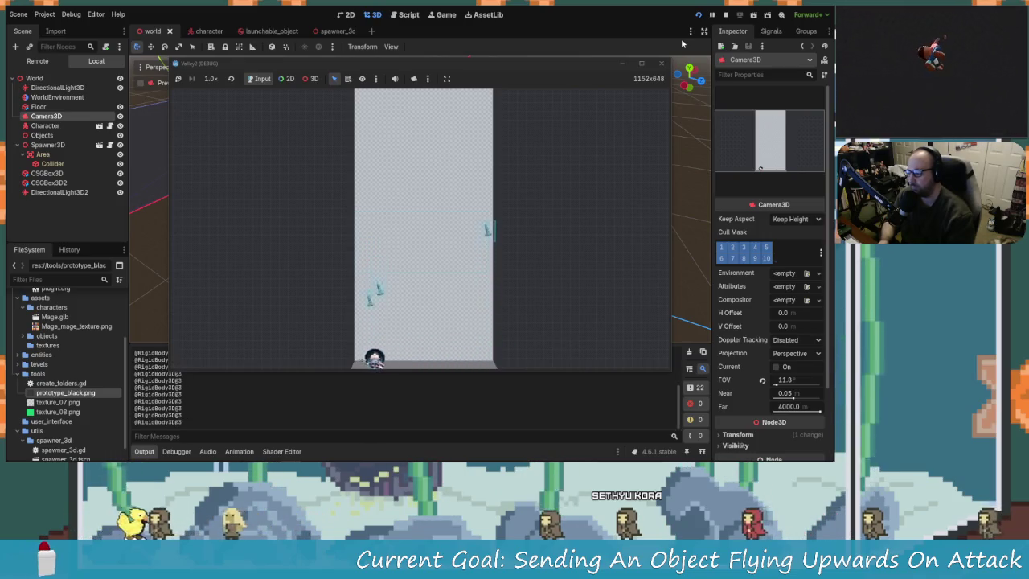
key("d")
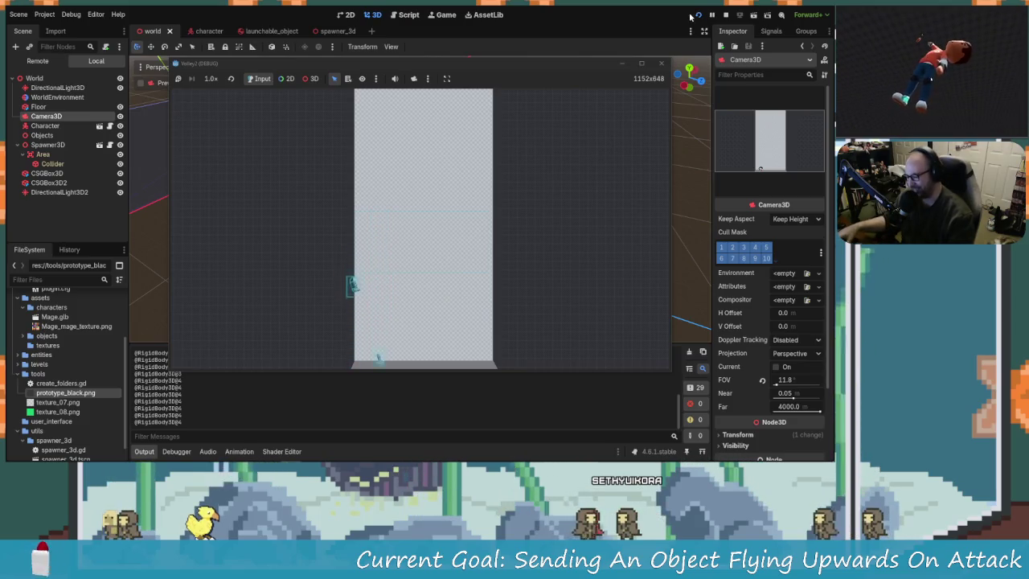
left_click(661, 63)
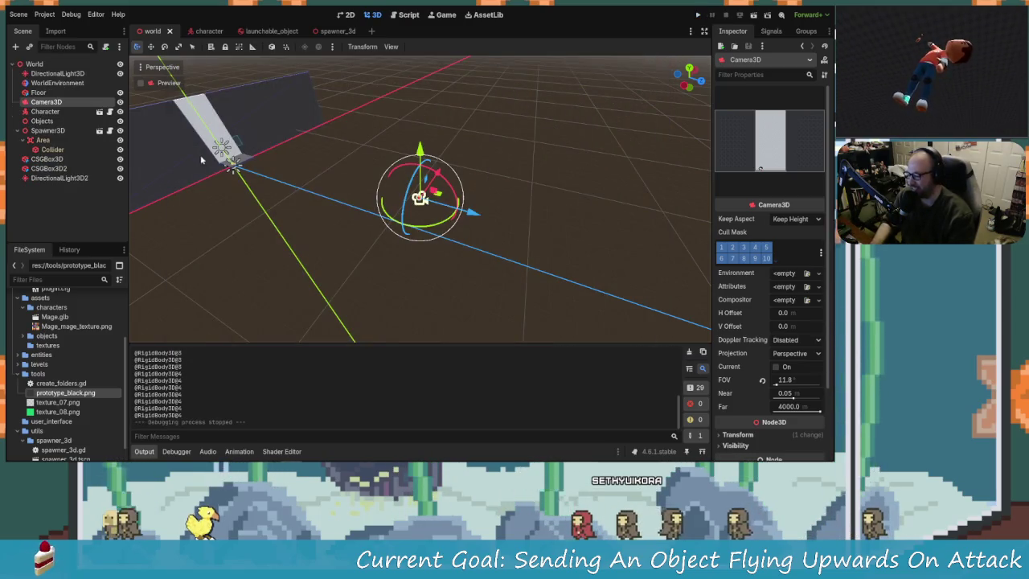
Nudge Camera3D up another 0.32 and save the world scene
mouse_move(424, 175)
left_mouse_down()
mouse_move(426, 122)
mouse_move(441, 131)
mouse_move(278, 196)
mouse_move(481, 182)
left_mouse_up()
left_click_drag(420, 129, 420, 128)
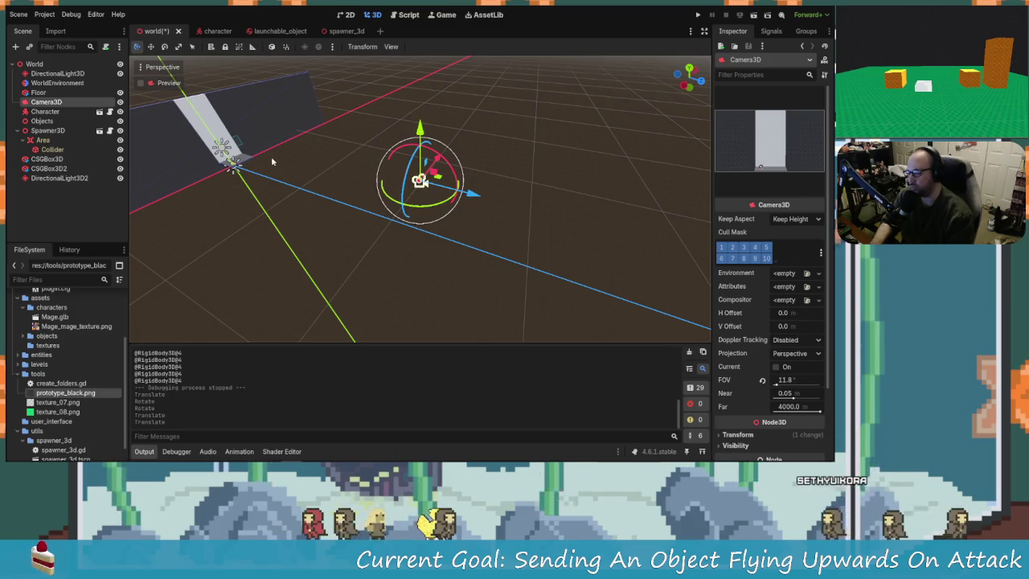
left_click(379, 211)
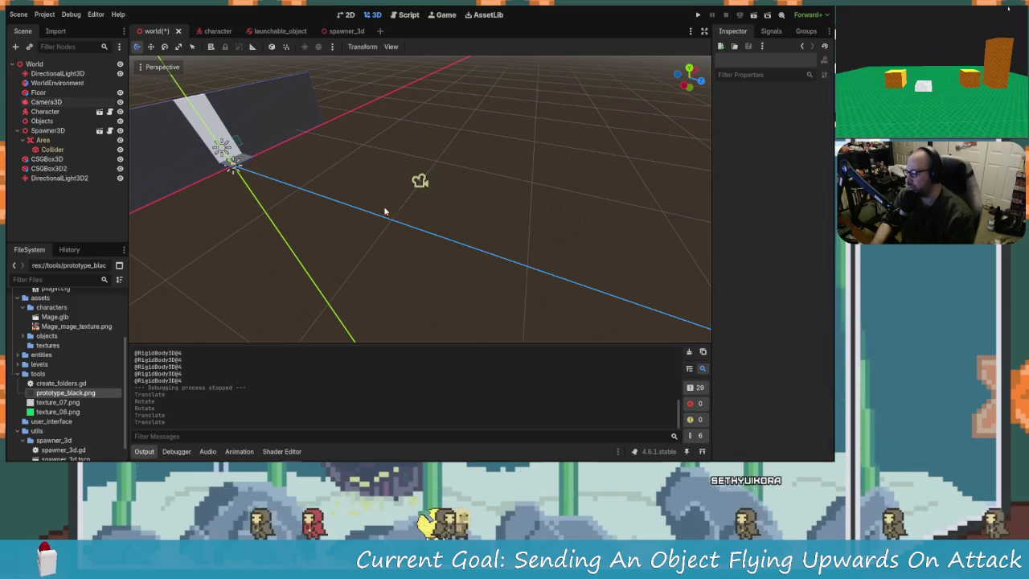
key("ctrl+s")
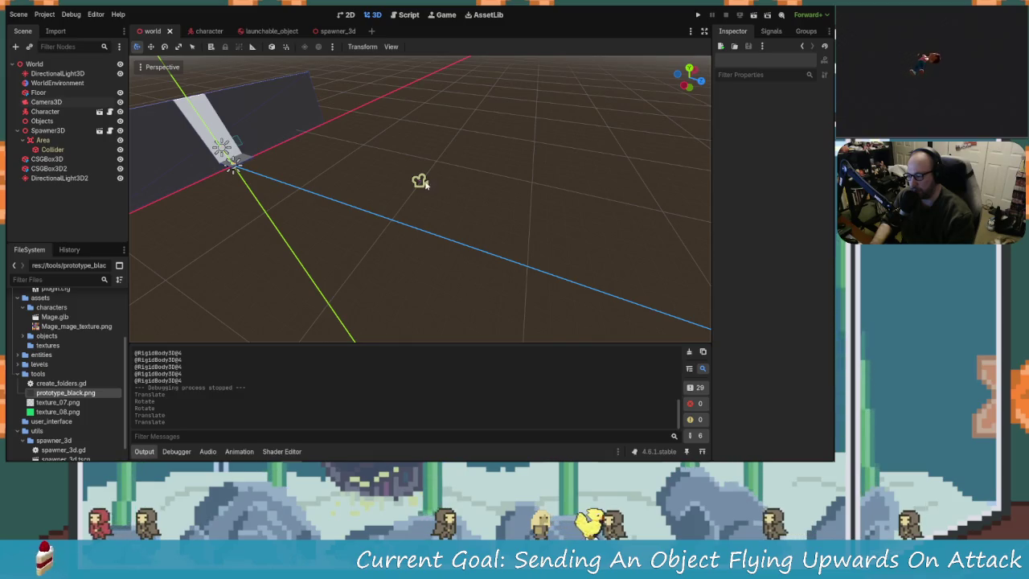
left_click(420, 181)
left_click(482, 214)
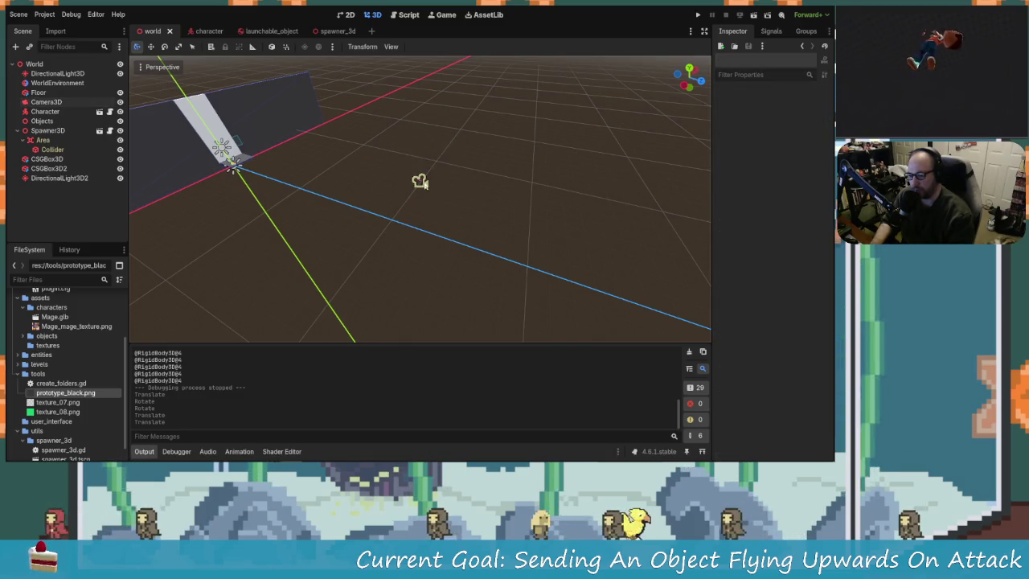
Run the project again for a play-test, then return to the editor's character scene
left_click(71, 14)
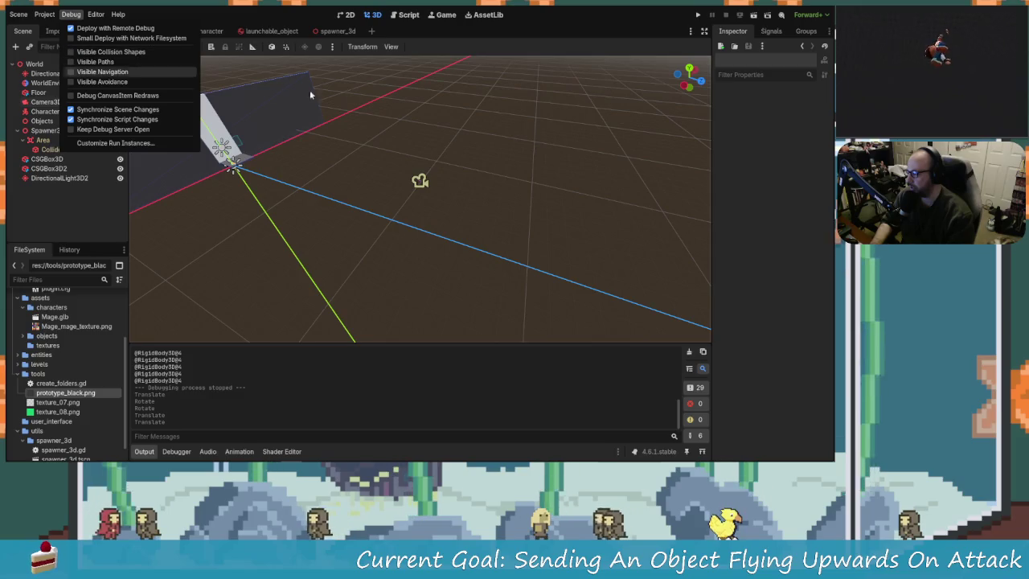
left_click(699, 21)
left_click(699, 21)
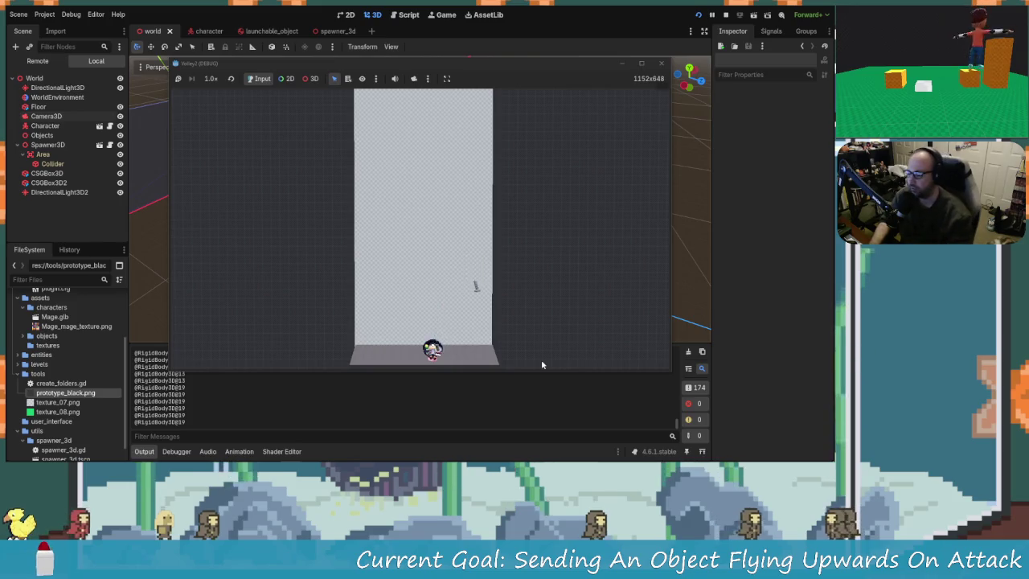
key("alt+Tab")
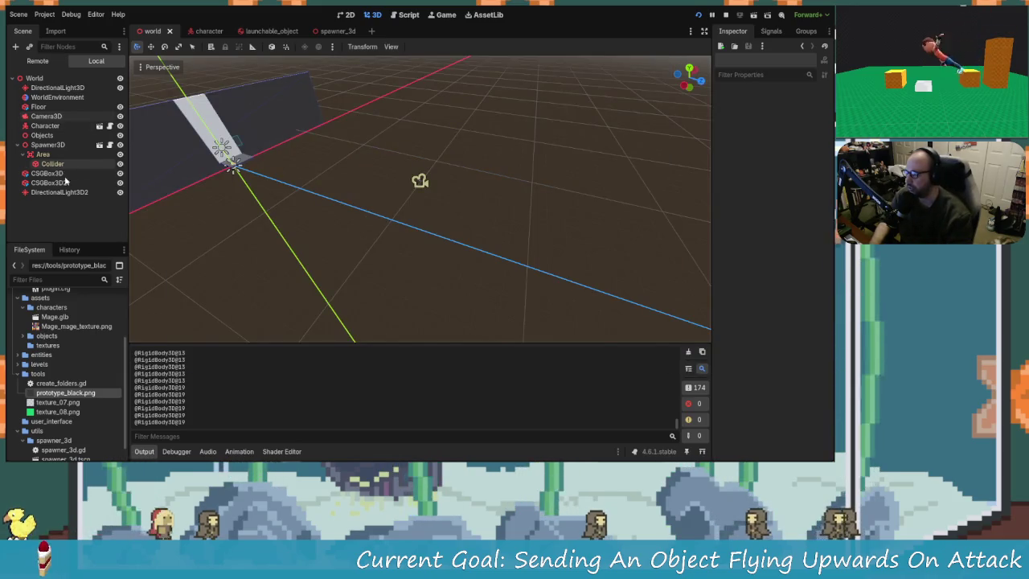
left_click(51, 126)
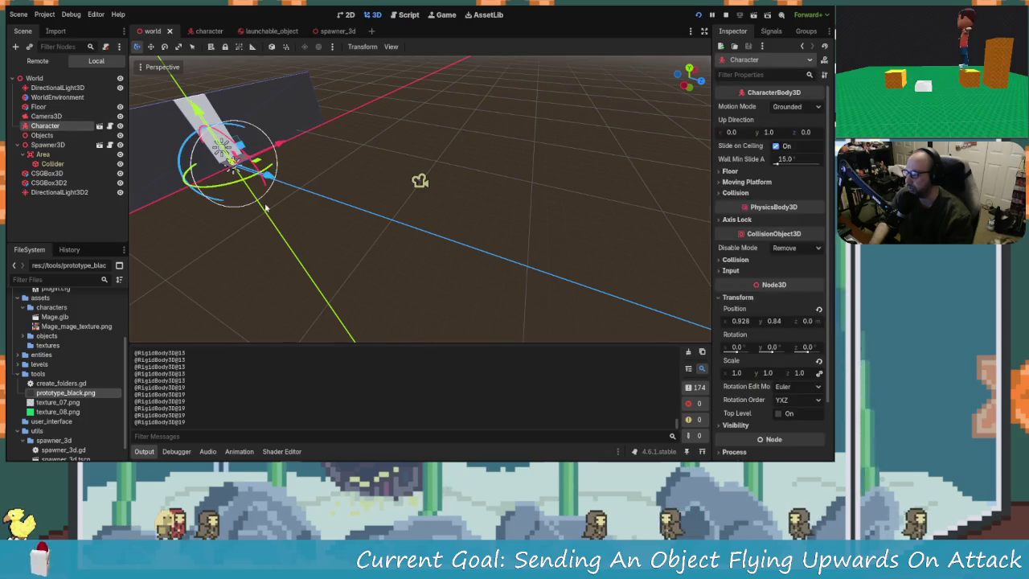
Rotate CollisionShape3D and Rig 55° upright, select Hitbox, and save the character scene
left_click(197, 31)
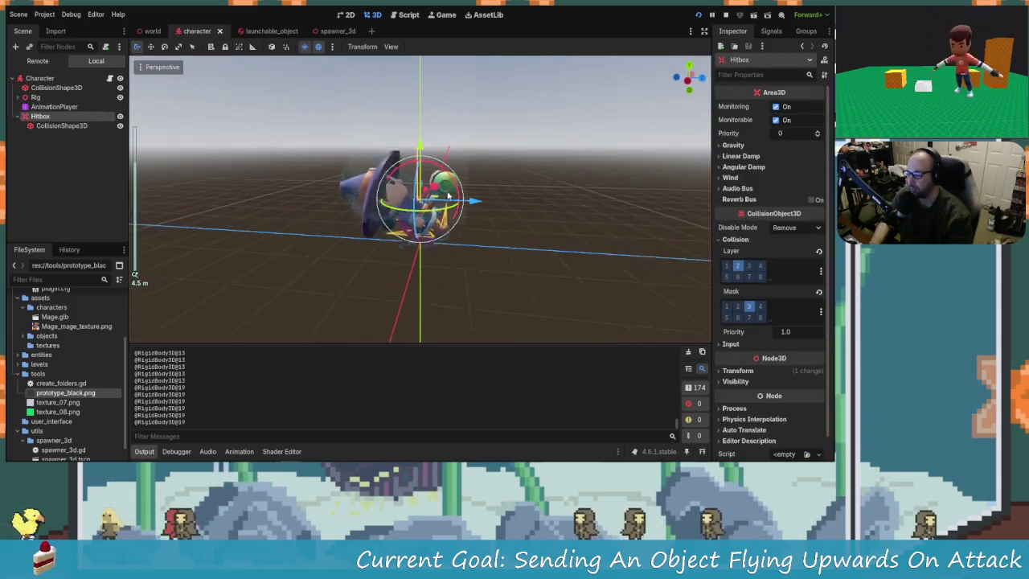
left_click(42, 78)
left_click(53, 87)
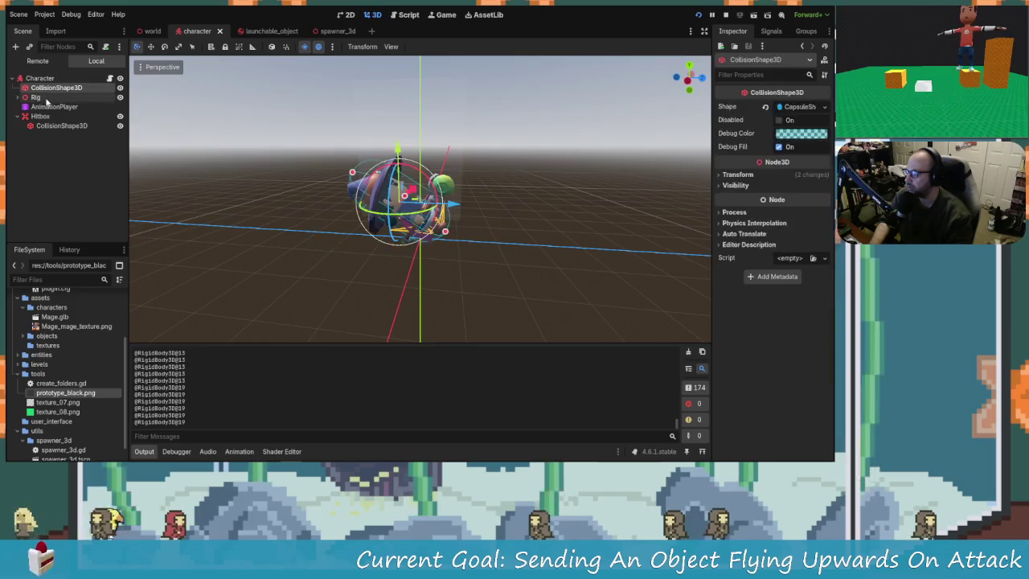
left_click(48, 97, "ctrl")
mouse_move(405, 181)
left_mouse_down()
mouse_move(499, 203)
mouse_move(482, 205)
left_mouse_up()
left_click(468, 200)
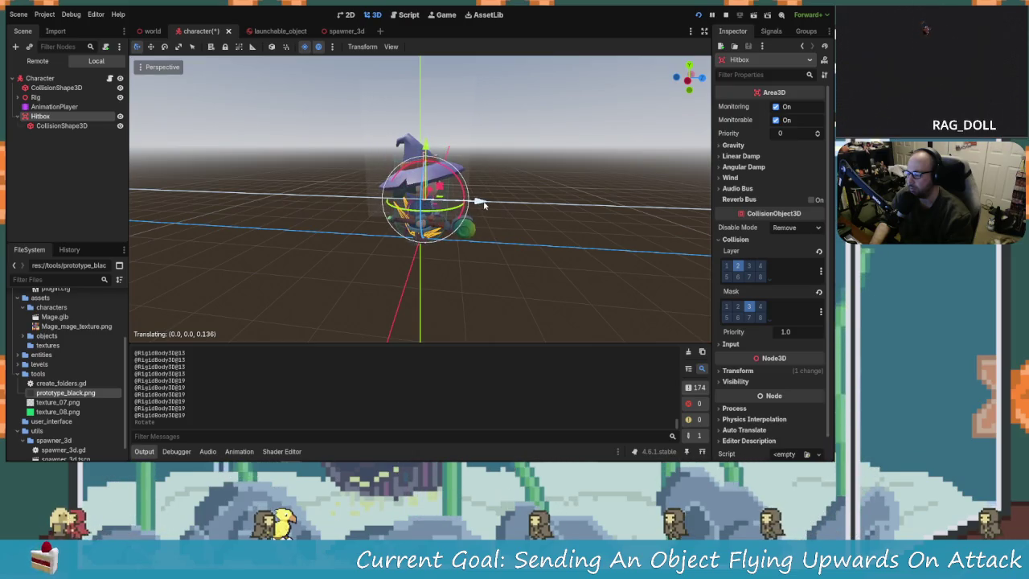
mouse_move(447, 171)
left_mouse_down()
mouse_move(311, 156)
mouse_move(351, 209)
mouse_move(431, 152)
mouse_move(421, 146)
mouse_move(421, 164)
mouse_move(402, 152)
mouse_move(433, 160)
mouse_move(477, 149)
left_mouse_up()
key("ctrl+s")
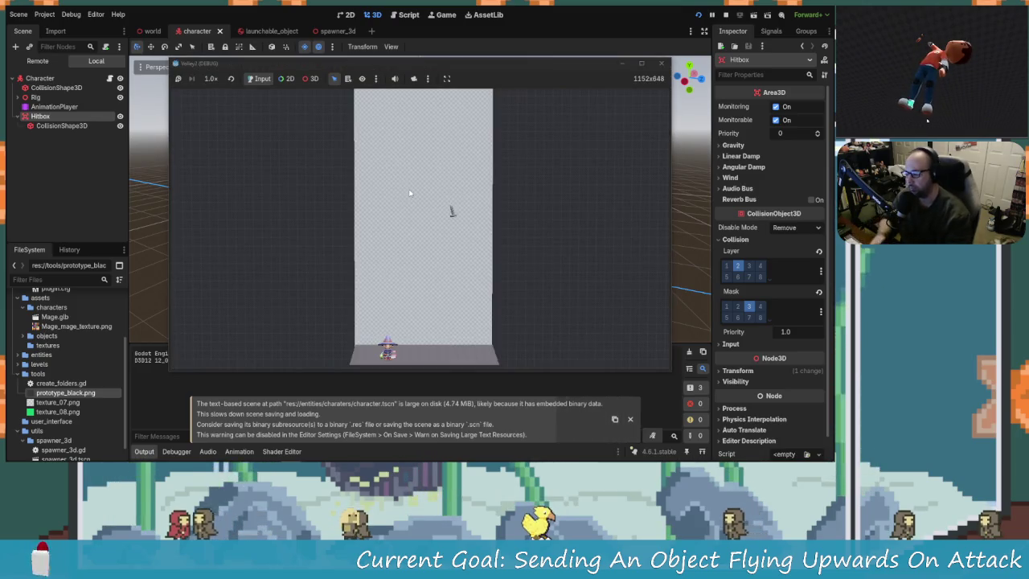
Walk the mage left and right with A and D, launching spawned objects upward
key("d")
key("a")
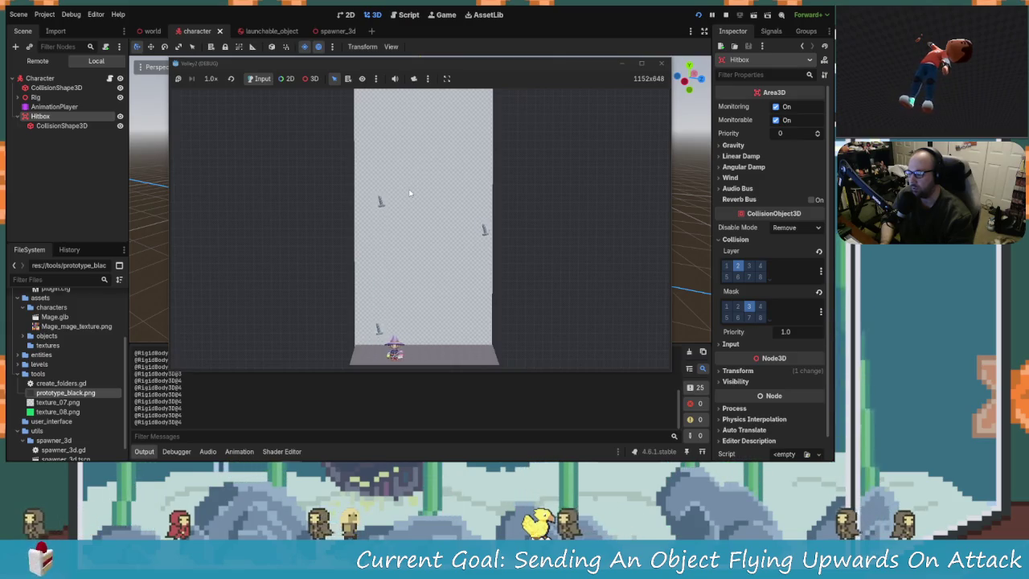
key("a")
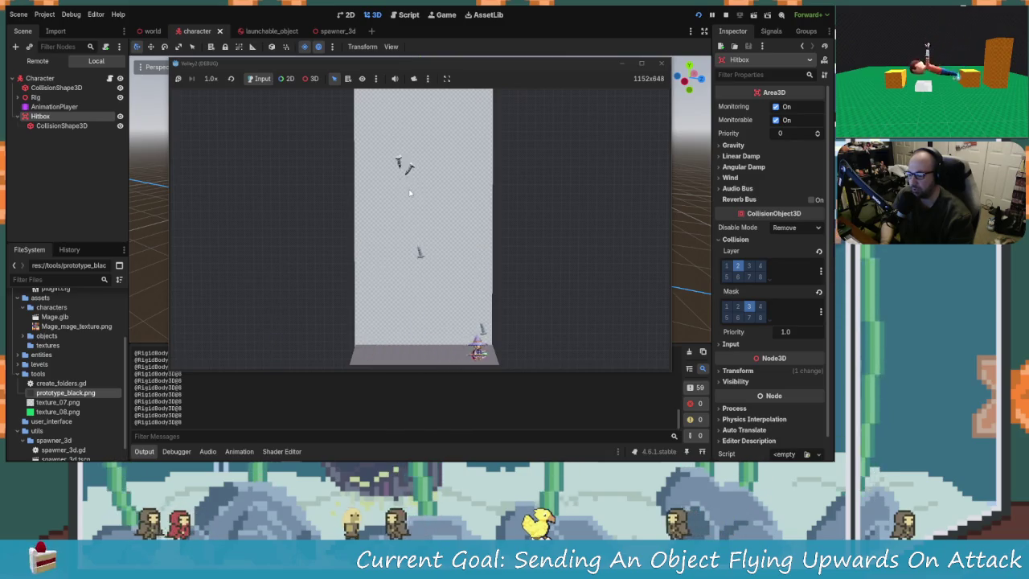
key("a")
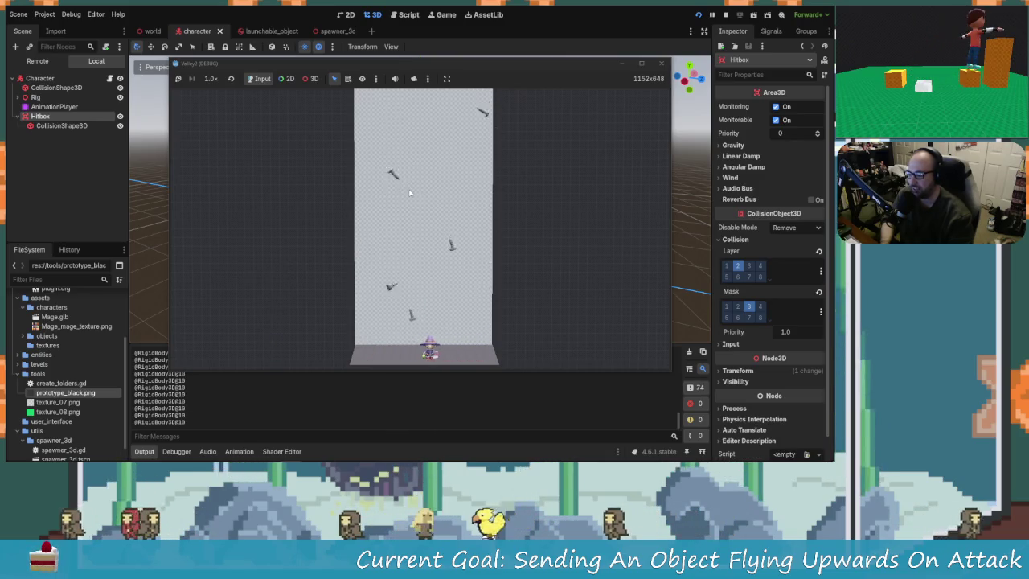
key("a")
key("d")
key("a")
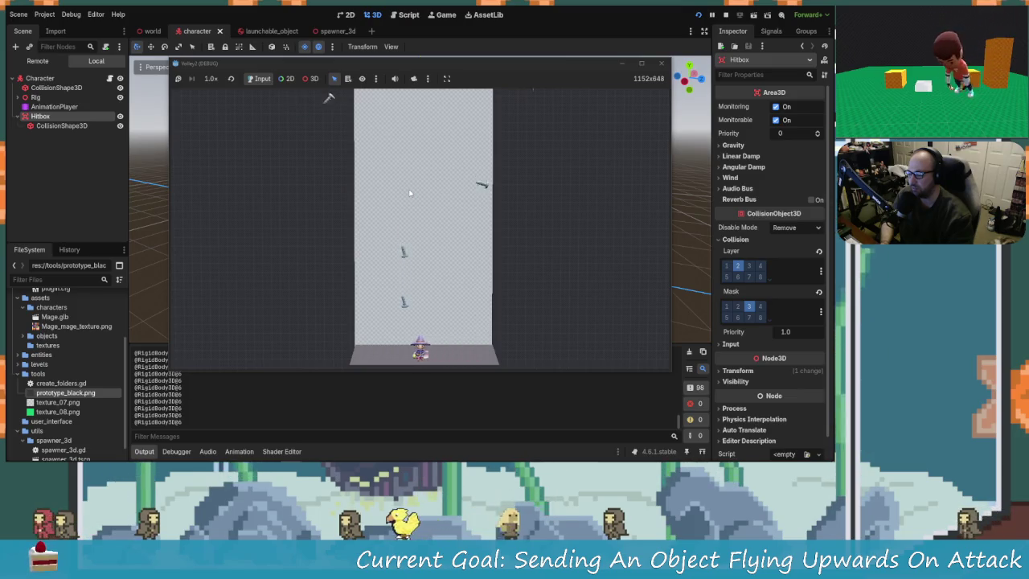
key("a")
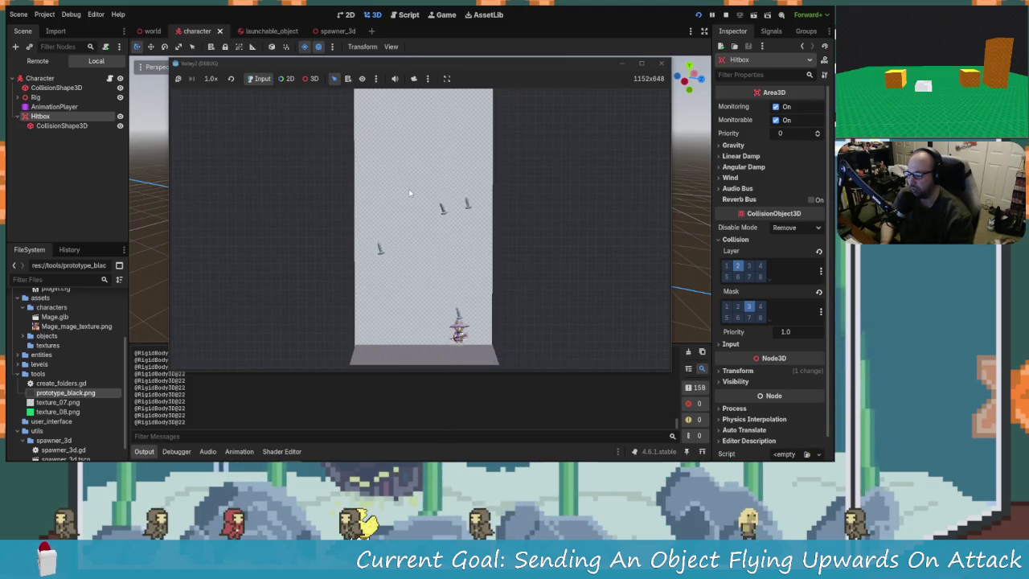
key("a")
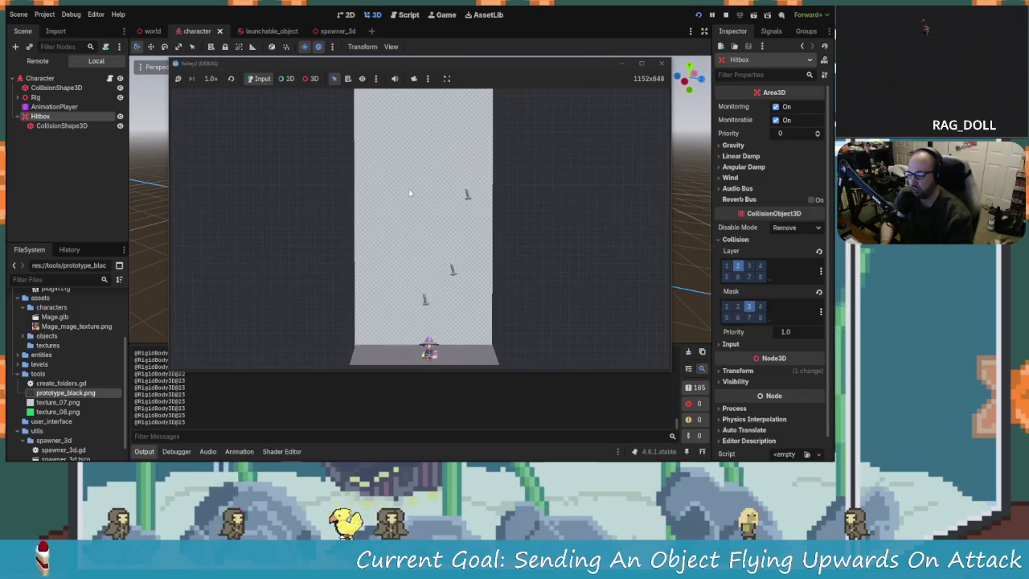
key("d")
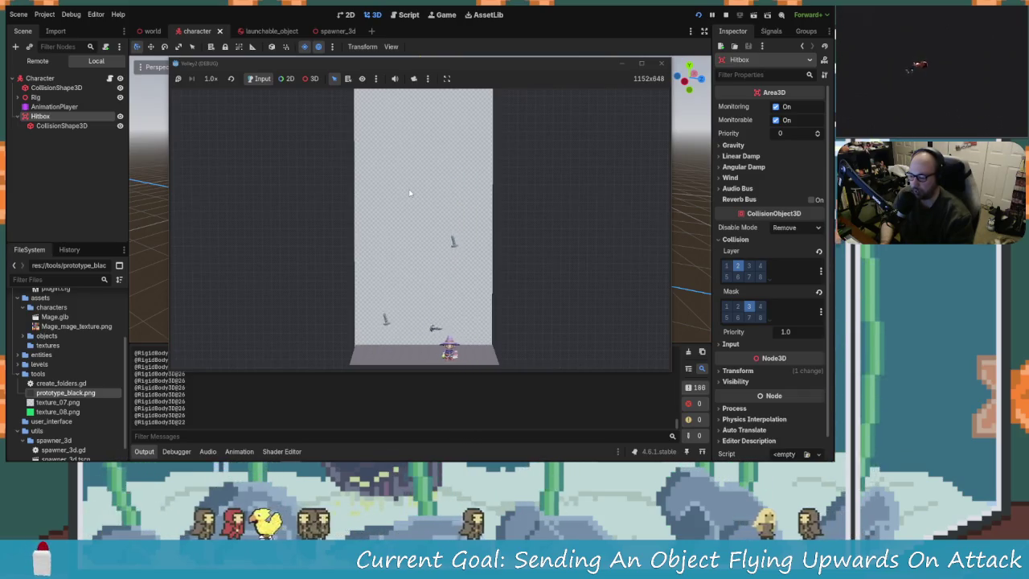
key("a")
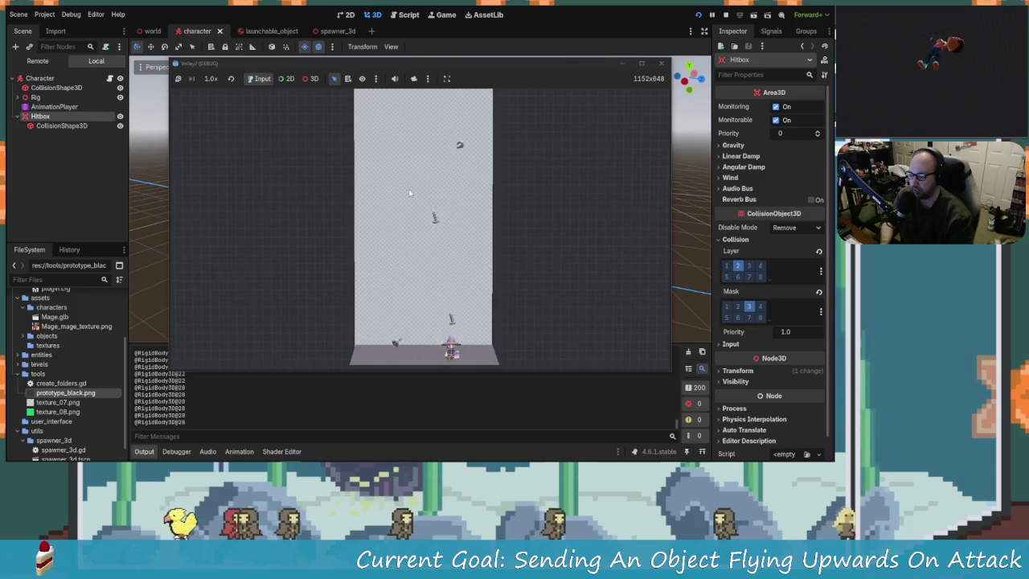
key("a")
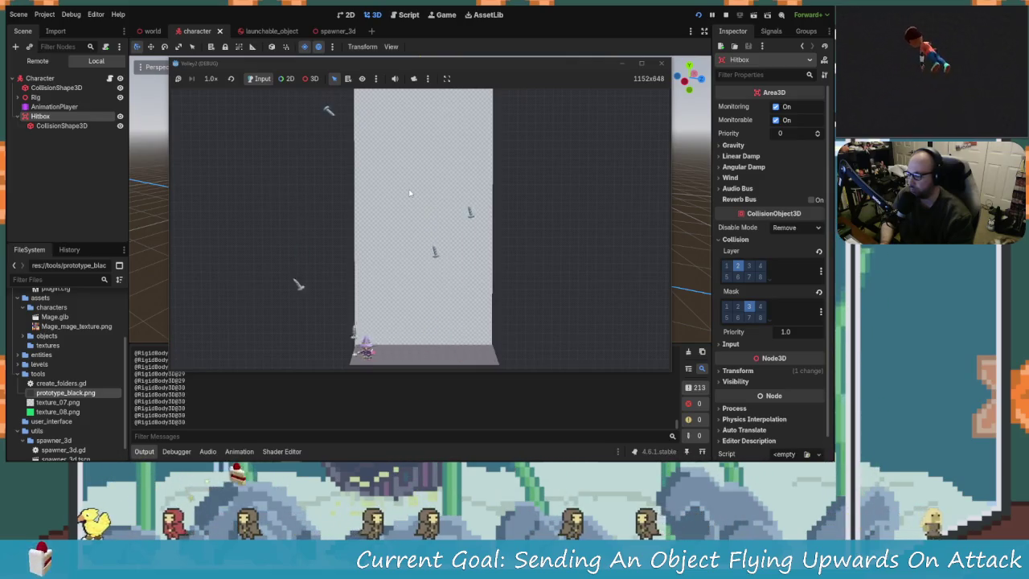
key("d")
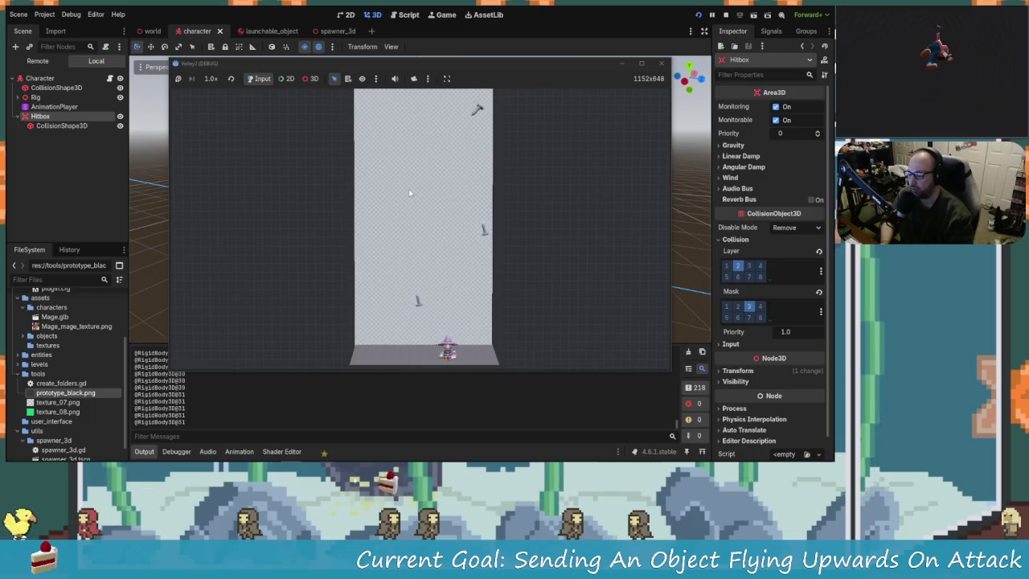
Keep moving the mage back and forth to launch more objects, then close the game window
key("d")
key("a")
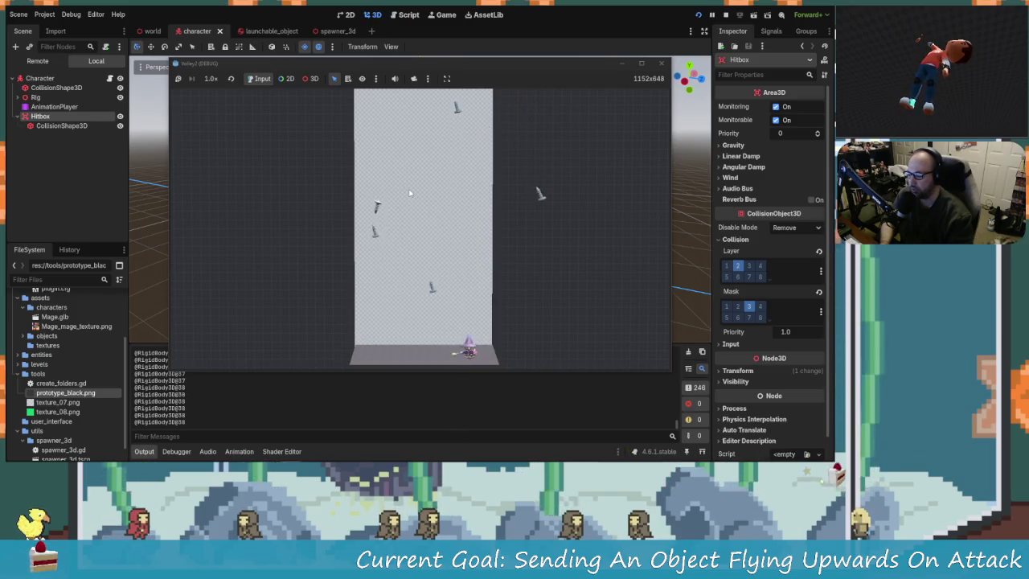
key("d")
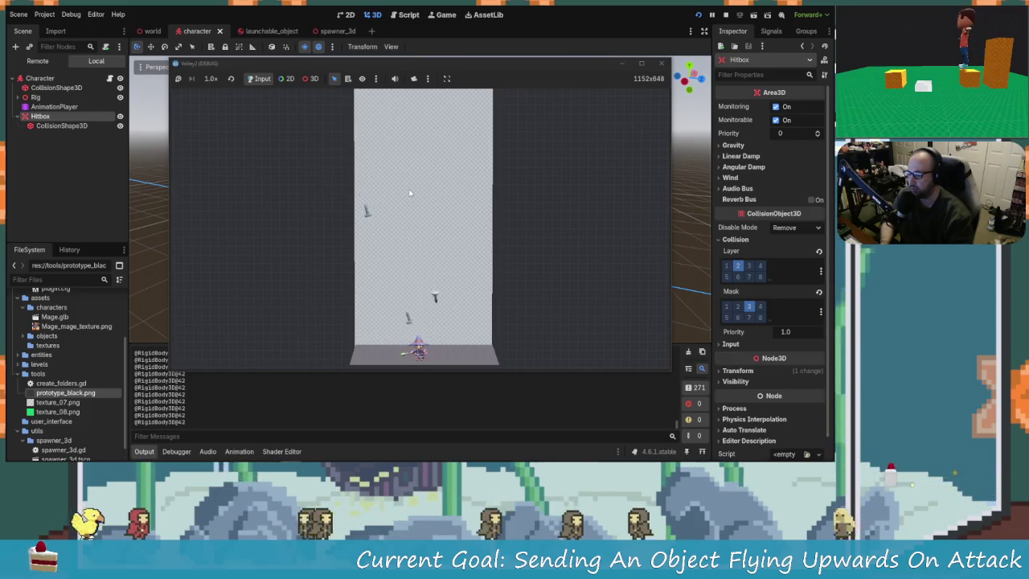
key("a")
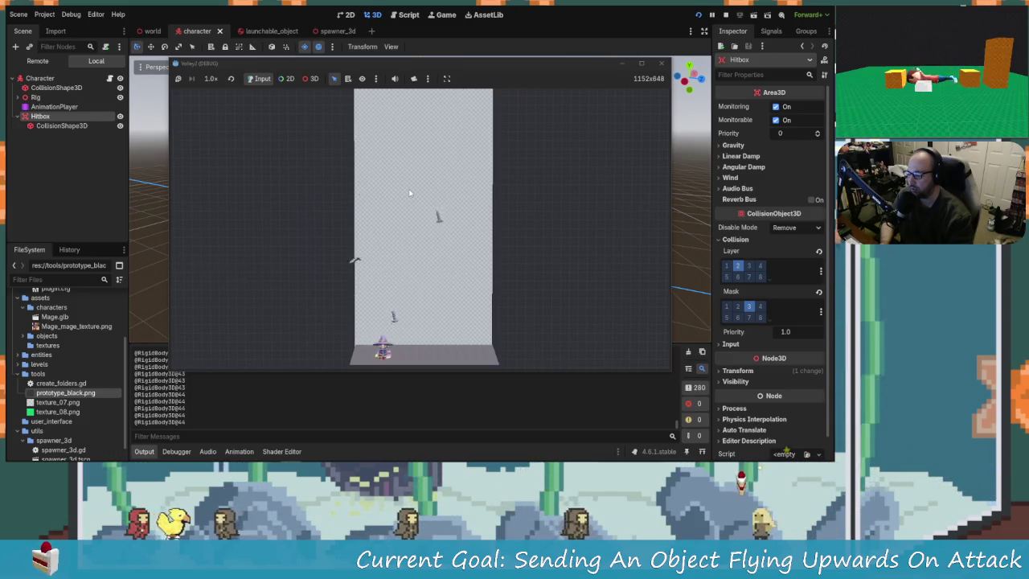
key("d")
key("a")
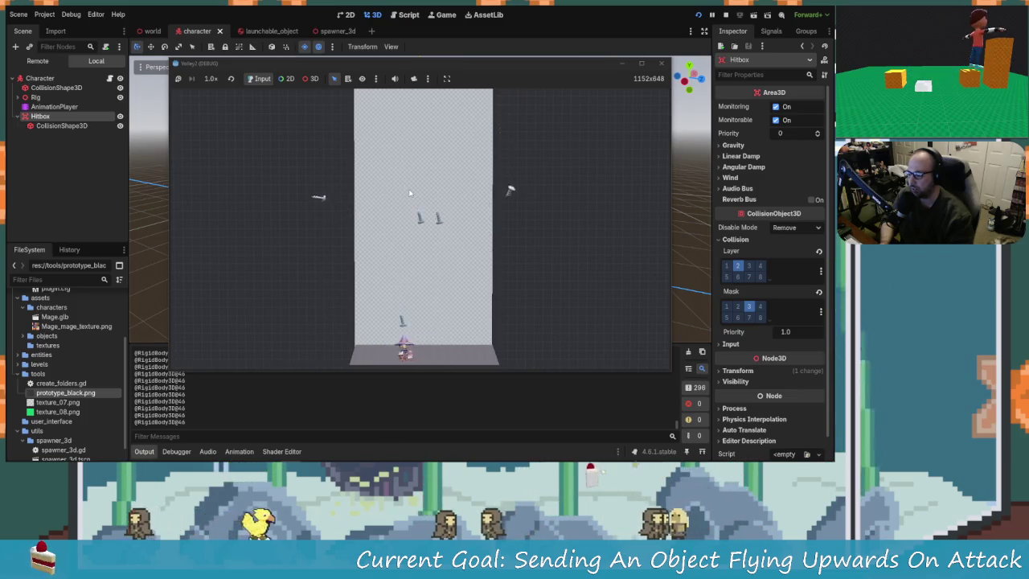
key("d")
key("a")
key("d")
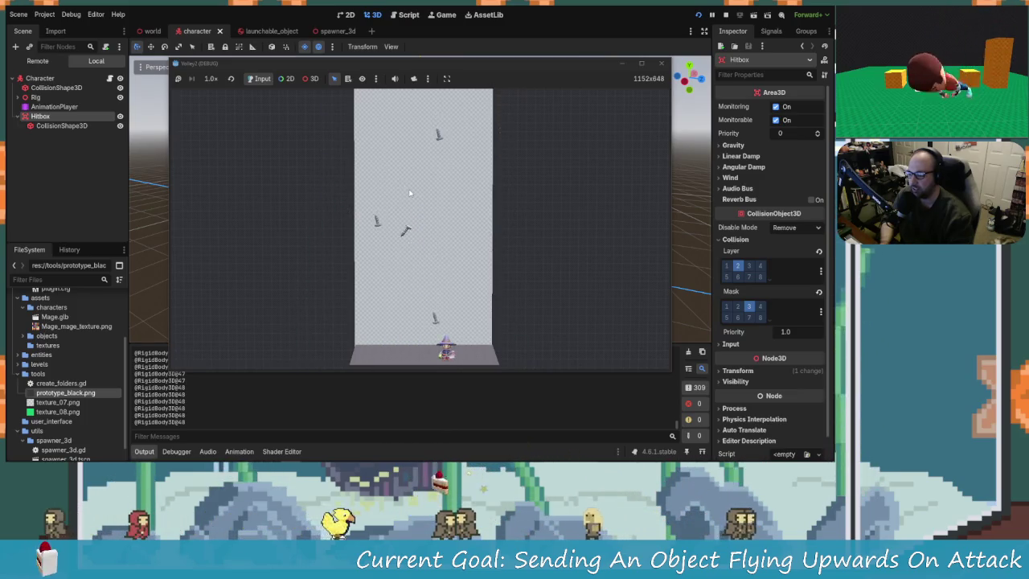
key("a")
key("d")
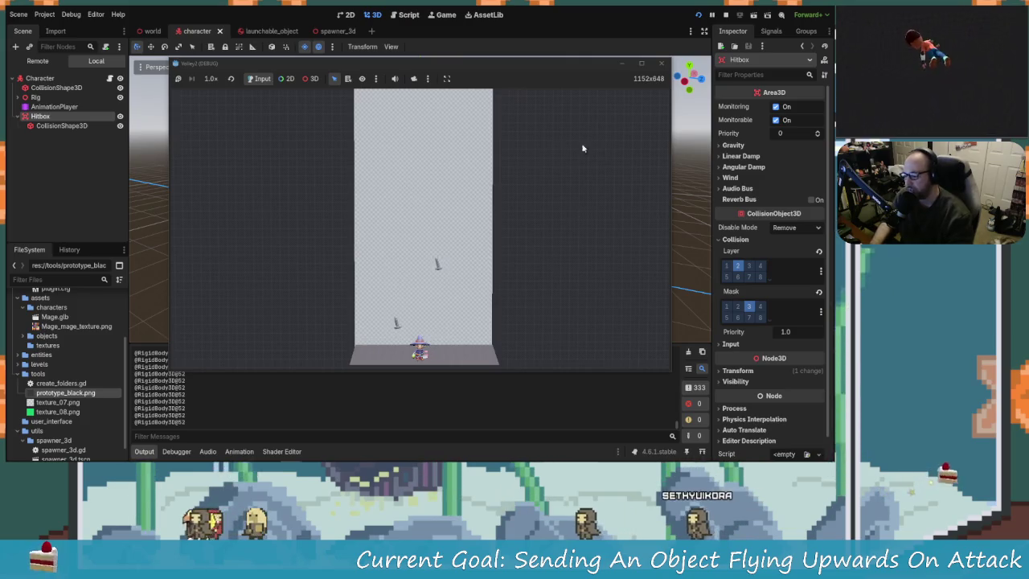
left_click(660, 63)
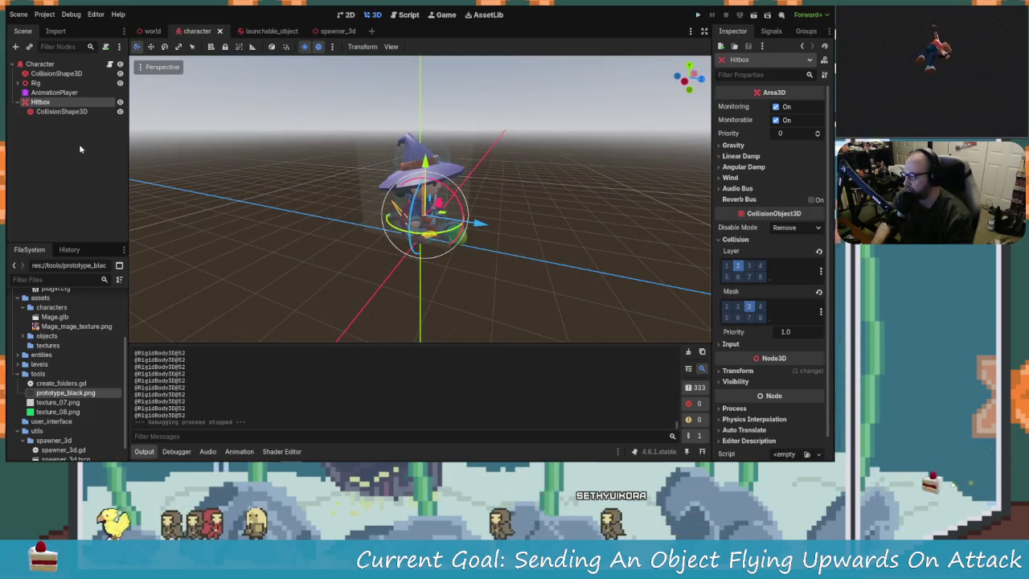
Save the character scene and select the AnimationPlayer, dismissing the large-scene warning
key("ctrl+s")
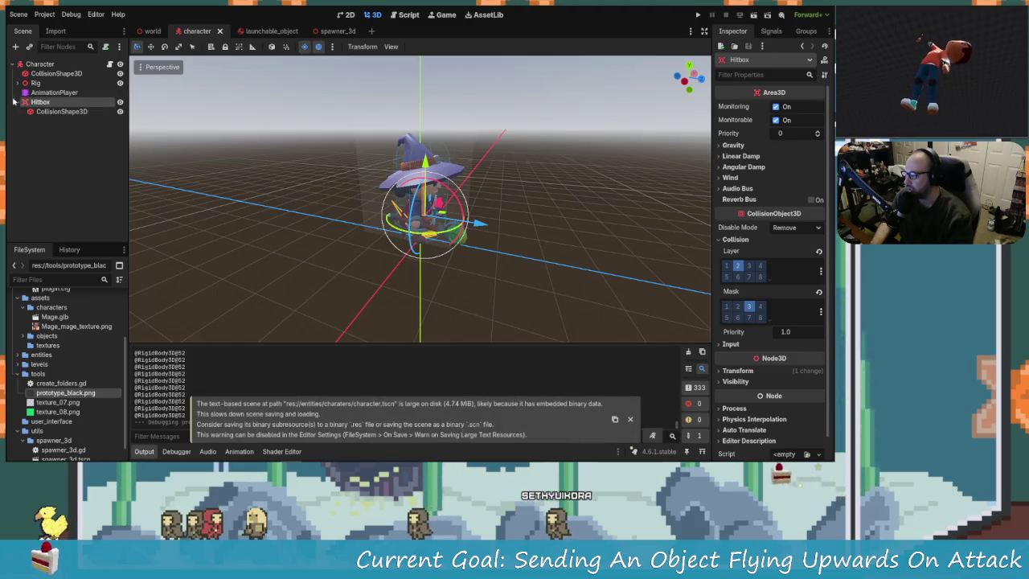
left_click(50, 93)
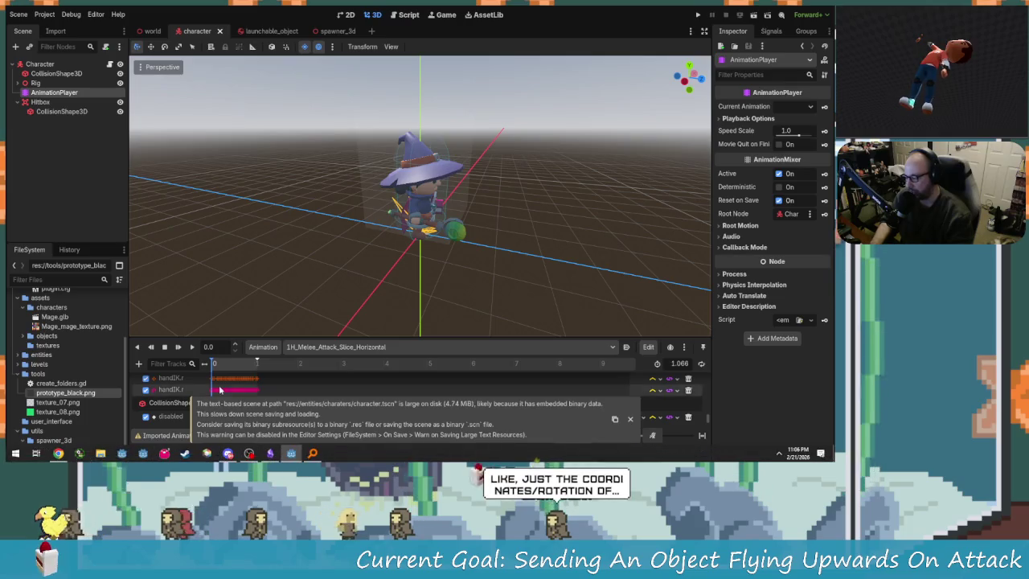
left_click(631, 422)
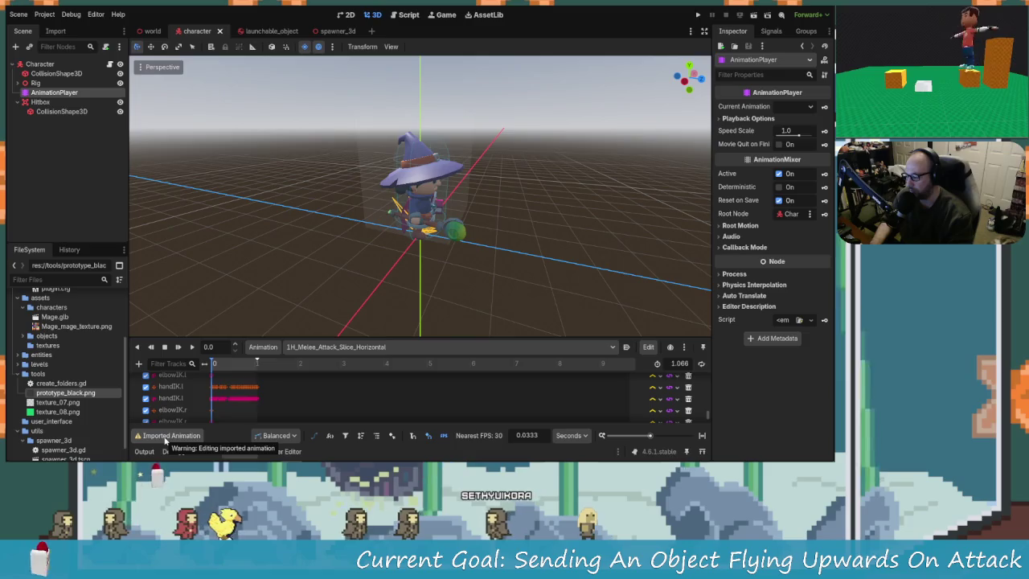
Scrub the 1H_Melee_Attack_Slice_Horizontal animation from 0.06 s through to its end
scroll(299, 406, "down", 1)
scroll(265, 405, "down", 5)
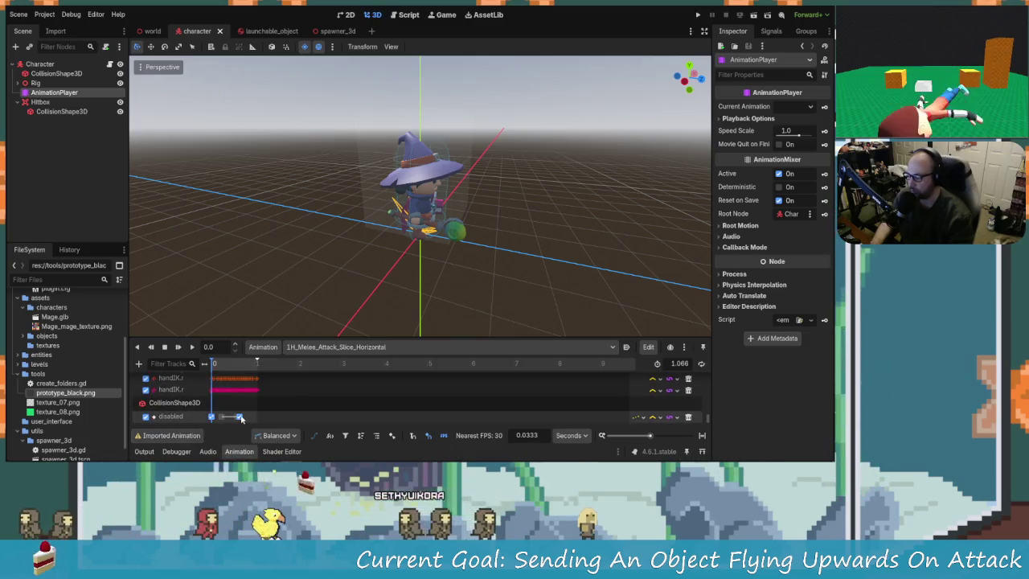
scroll(231, 398, "down", 5)
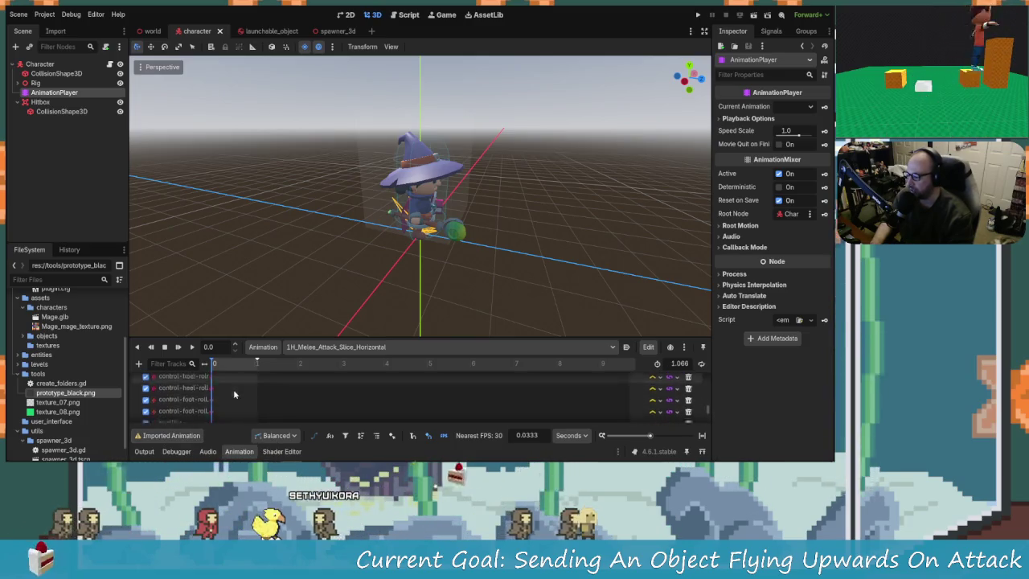
scroll(236, 399, "up", 10)
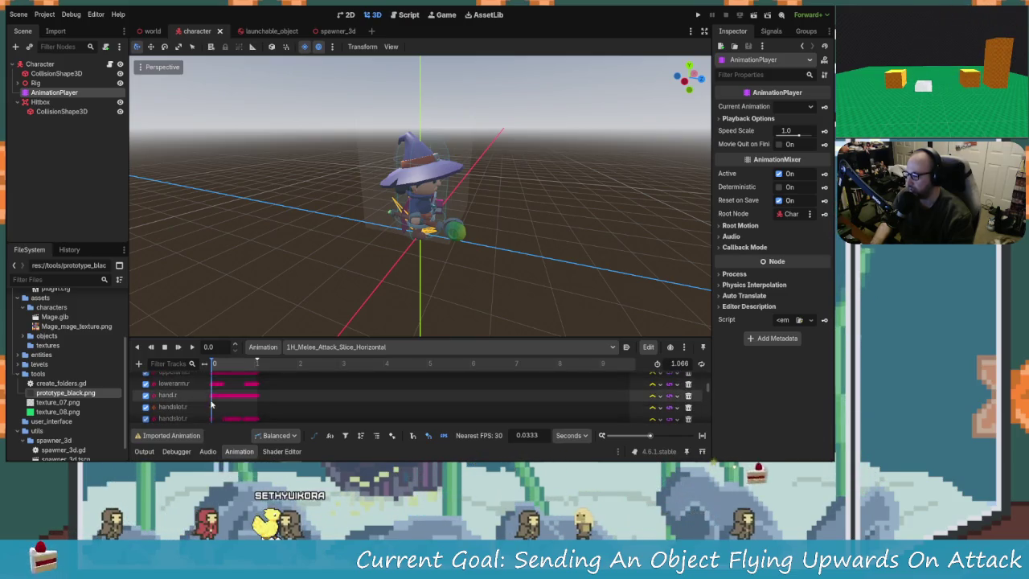
scroll(250, 406, "up", 2)
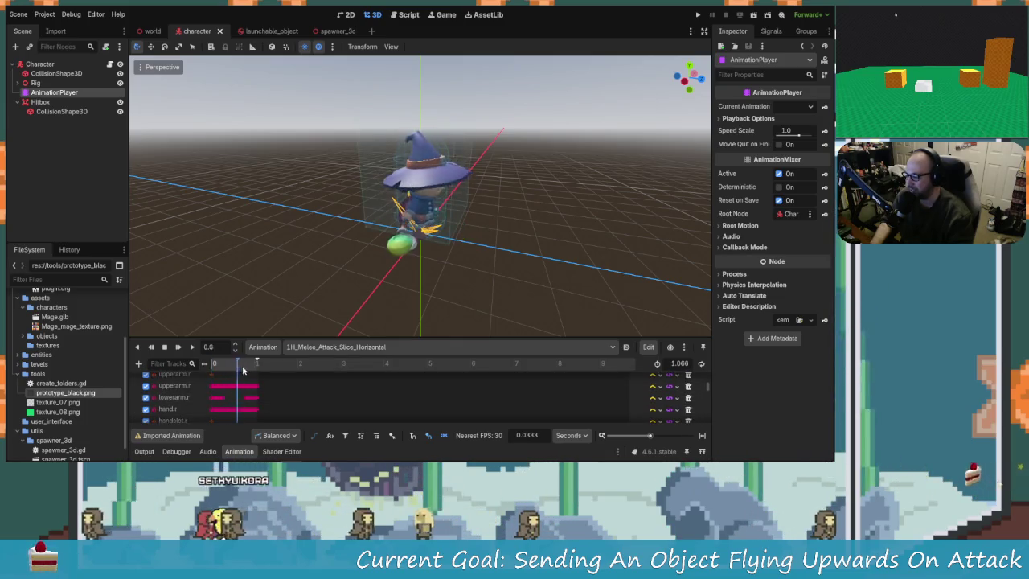
left_click(214, 384)
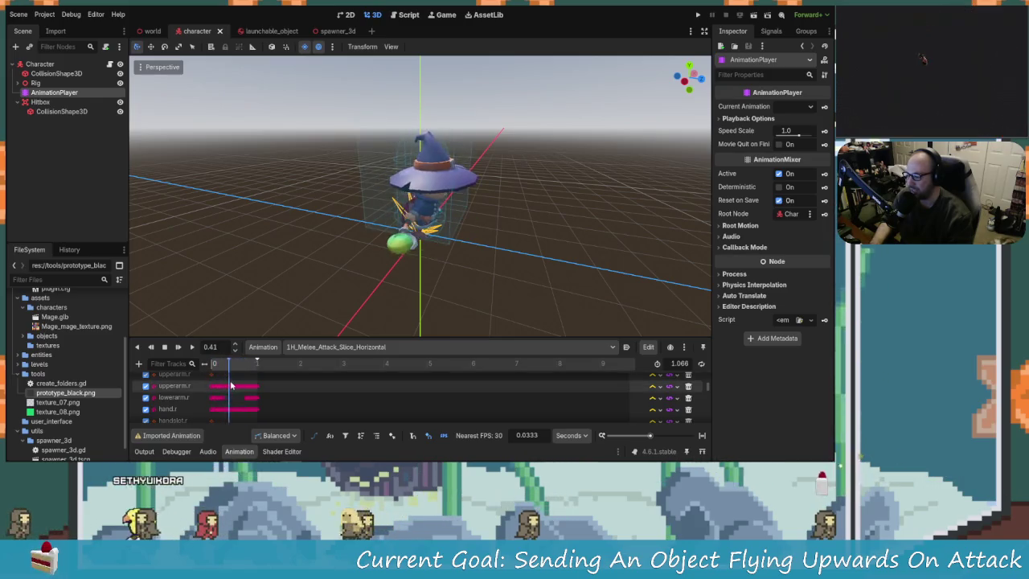
left_click(212, 387)
mouse_move(211, 387)
left_mouse_down()
mouse_move(261, 392)
mouse_move(200, 396)
left_mouse_up()
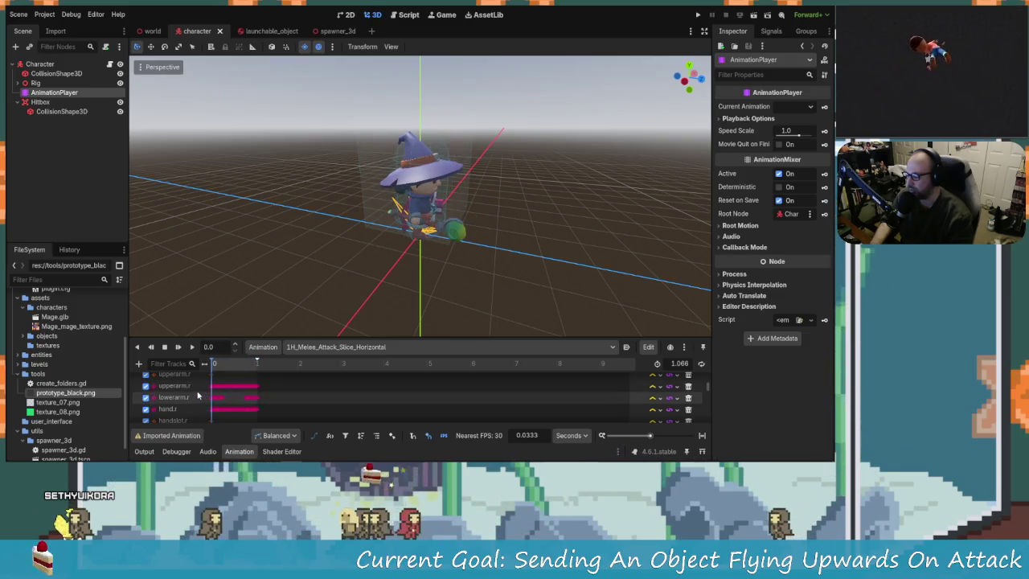
Select the upperarm.l track's time-0 key, cancelling the accidental track rename
scroll(198, 395, "up", 4)
scroll(197, 395, "up", 3)
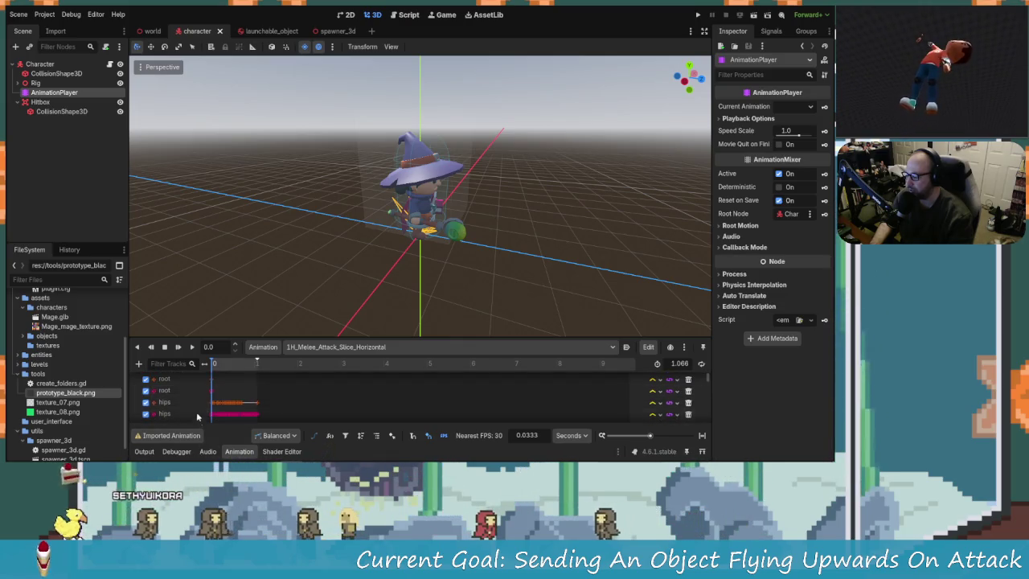
scroll(196, 411, "down", 3)
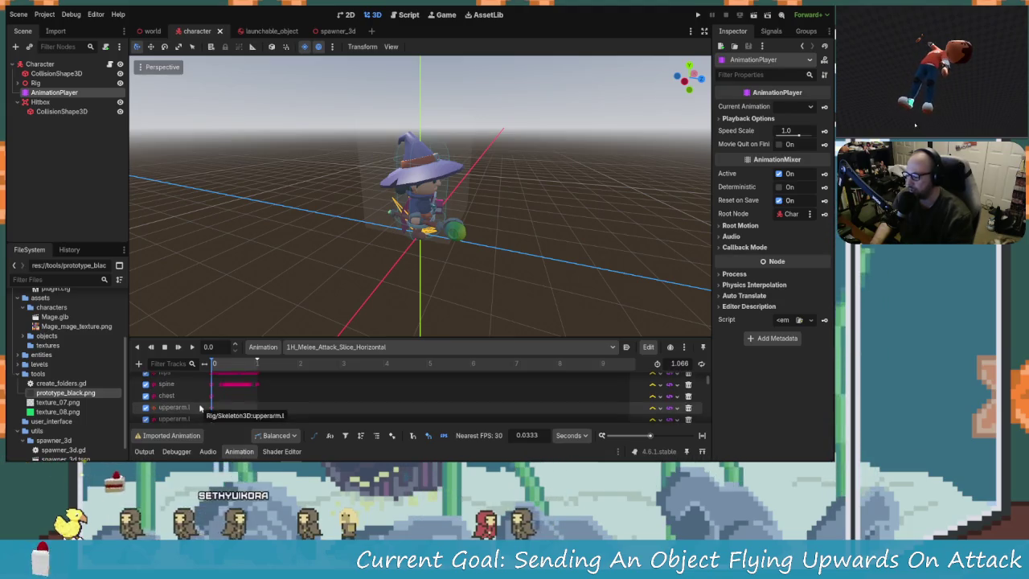
scroll(198, 407, "down", 2)
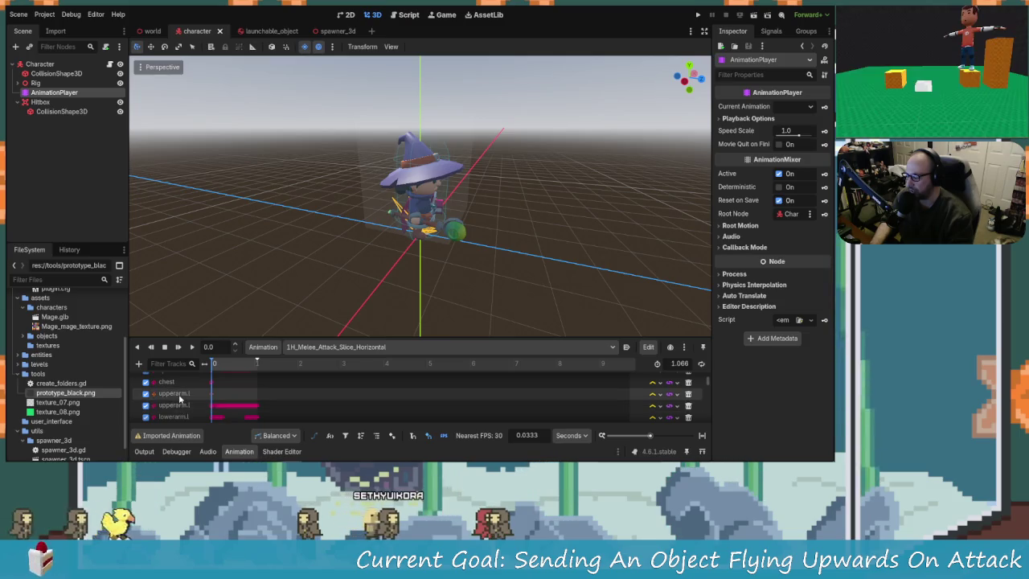
double_click(175, 393)
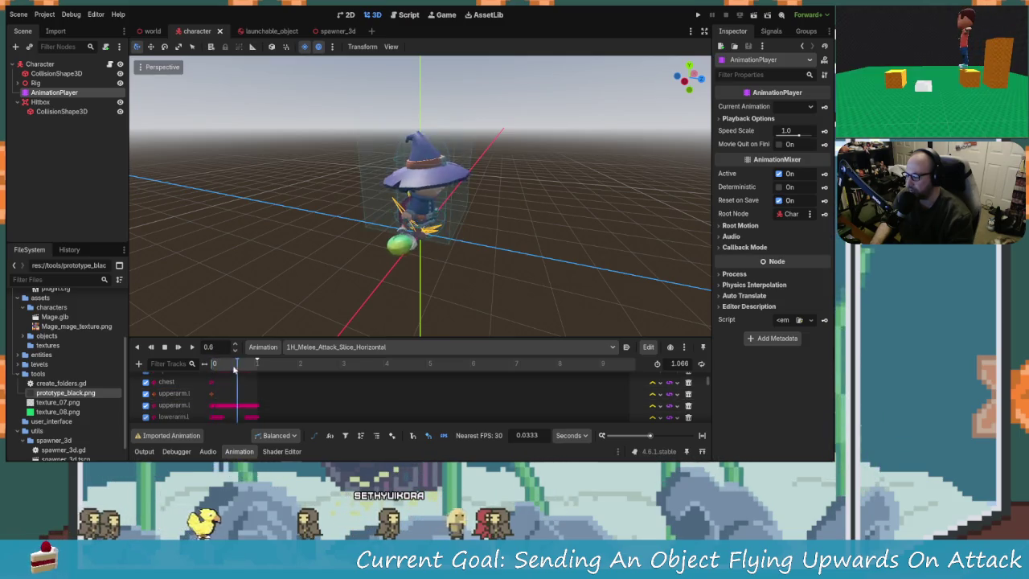
double_click(185, 393)
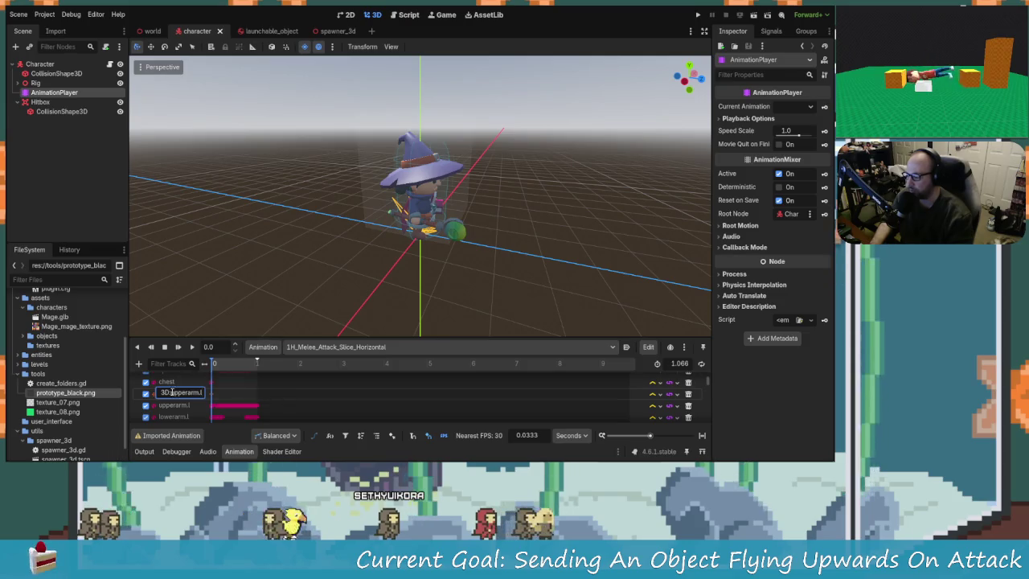
key("Escape")
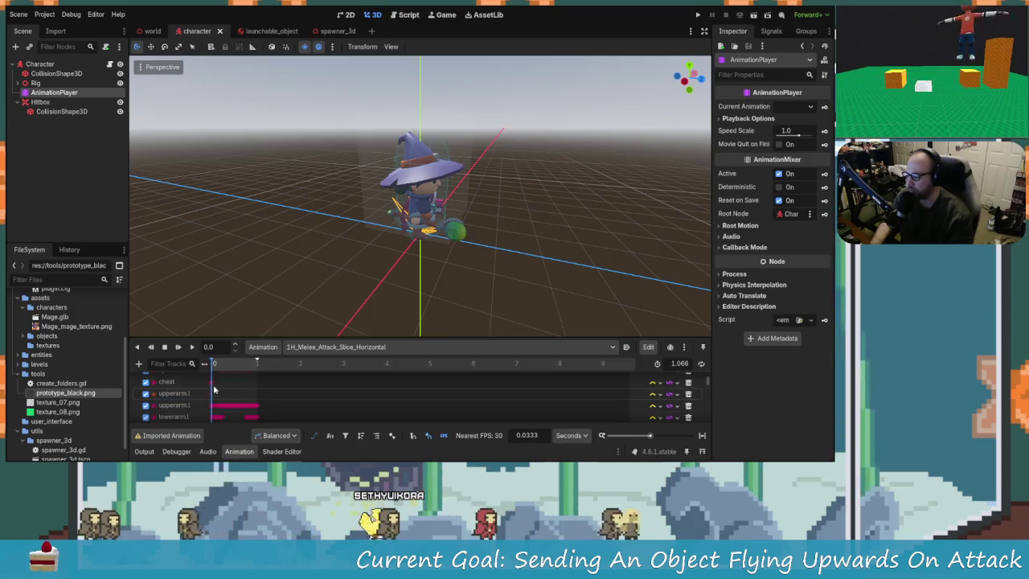
left_click(212, 393)
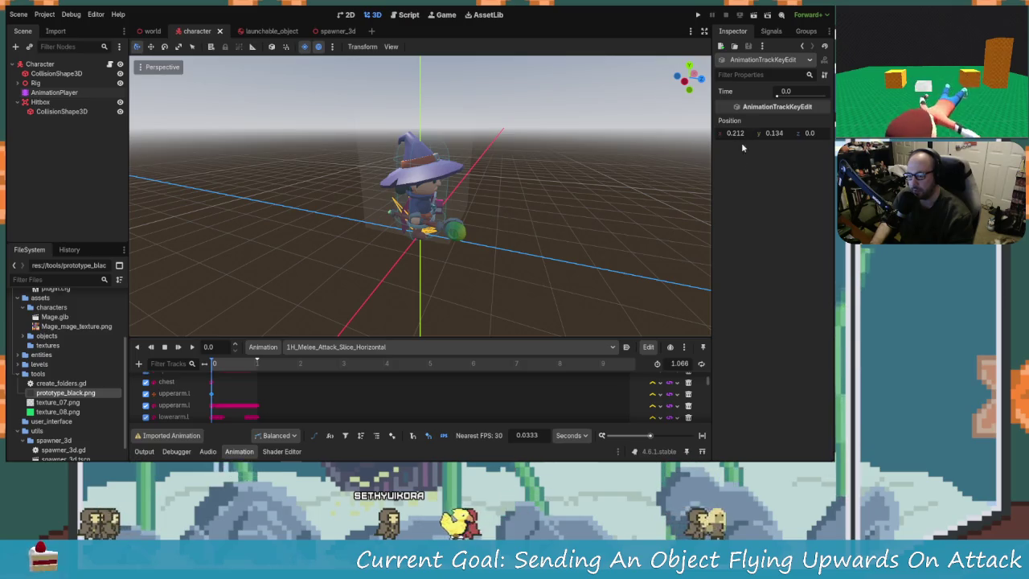
Set the upperarm.l key's Position x to -4.108
left_click_drag(733, 136, 720, 136)
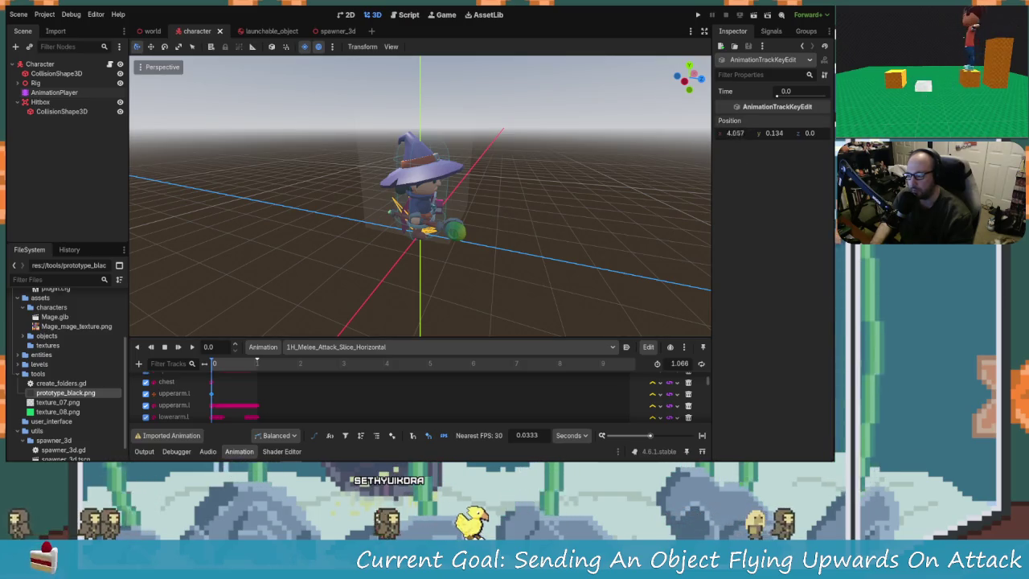
scroll(509, 194, "up", 10)
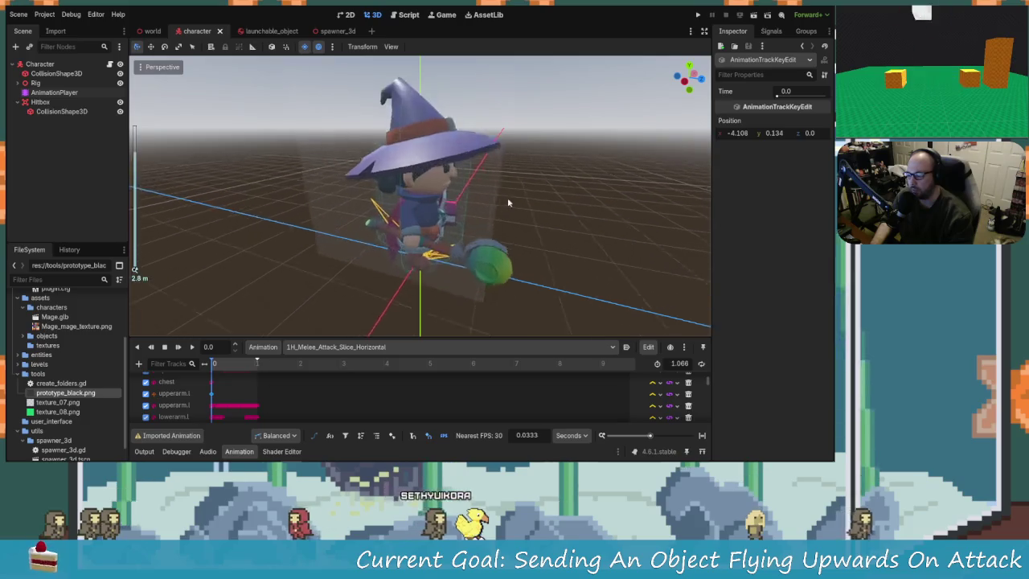
scroll(475, 242, "down", 5)
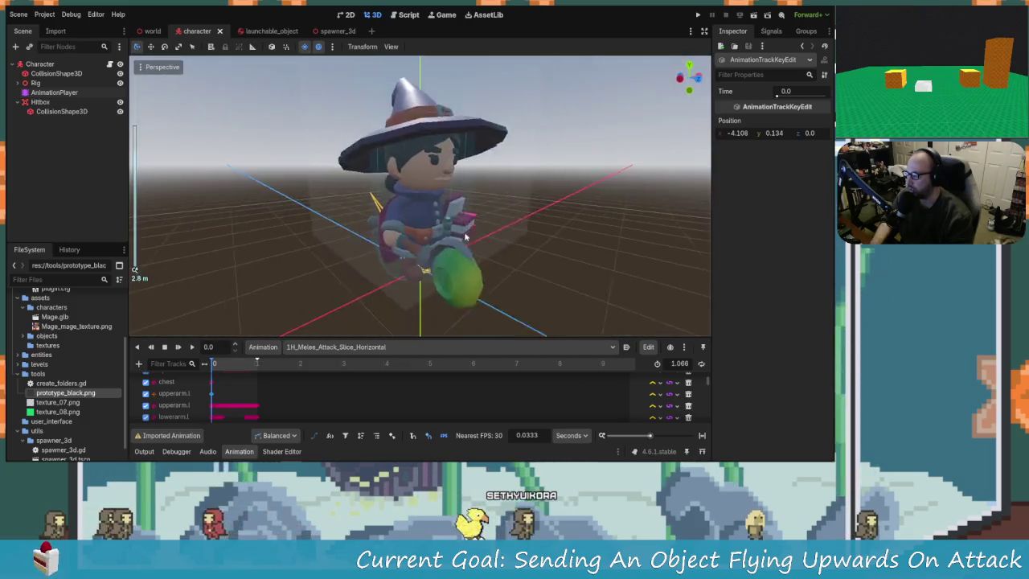
Expand the Rig in the Scene dock to list its Skeleton3D attachments and meshes
left_click(17, 85)
scroll(55, 183, "down", 3)
scroll(55, 183, "up", 3)
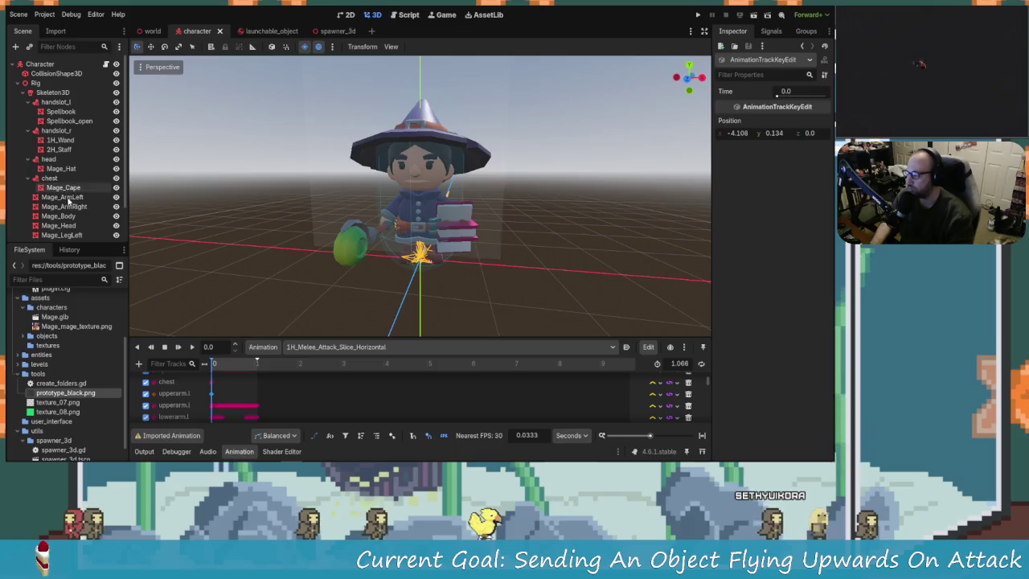
scroll(58, 177, "down", 2)
scroll(60, 168, "up", 2)
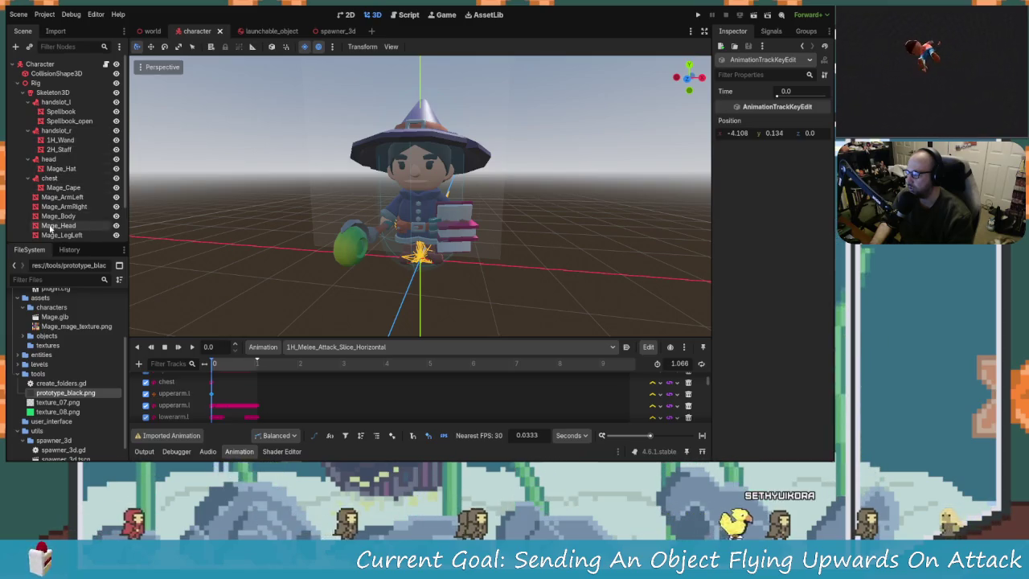
scroll(75, 196, "down", 2)
Rotate the Mage_ArmRight mesh slightly as a trial
left_click(74, 165)
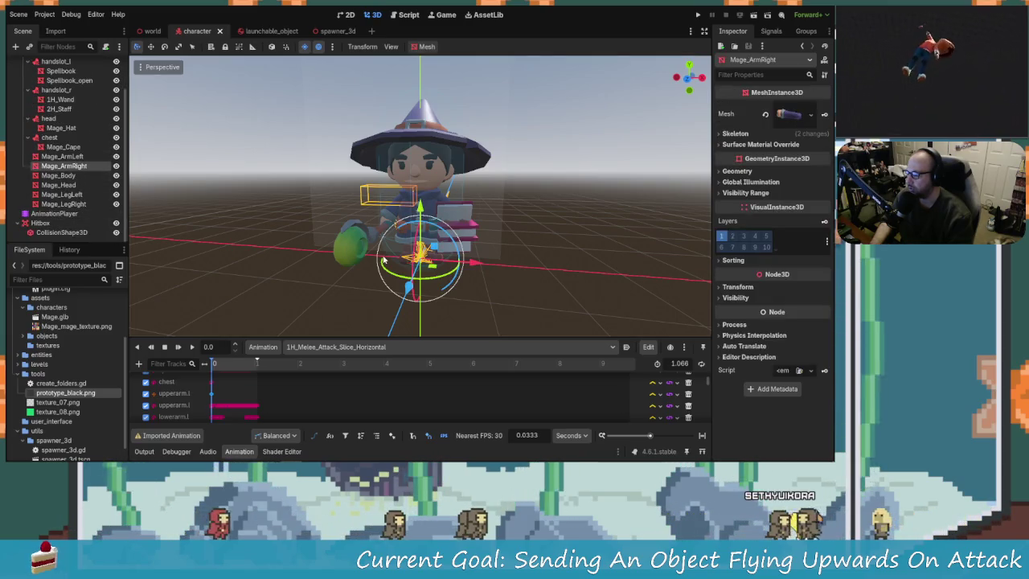
left_click_drag(441, 233, 435, 245)
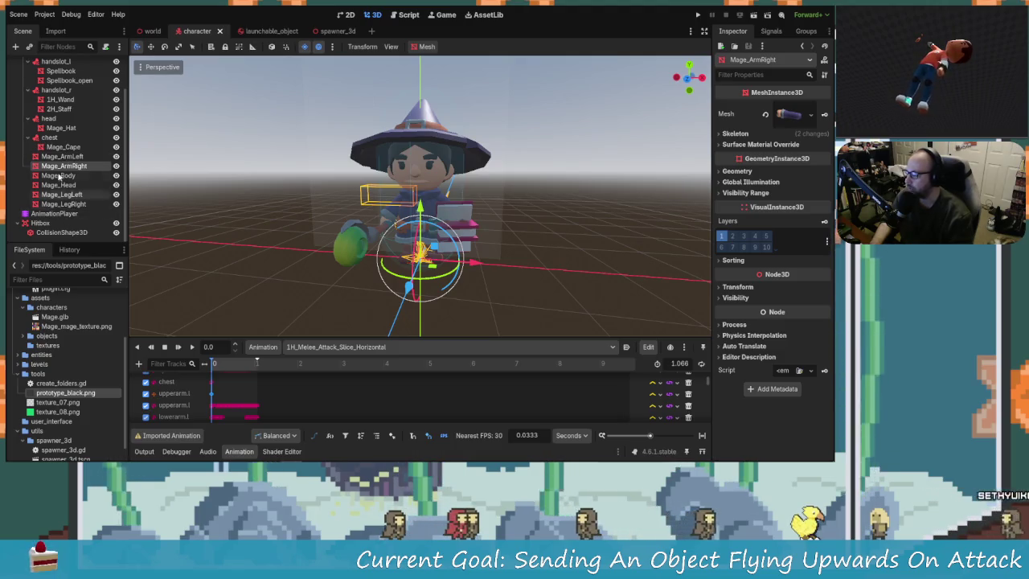
scroll(69, 219, "up", 1)
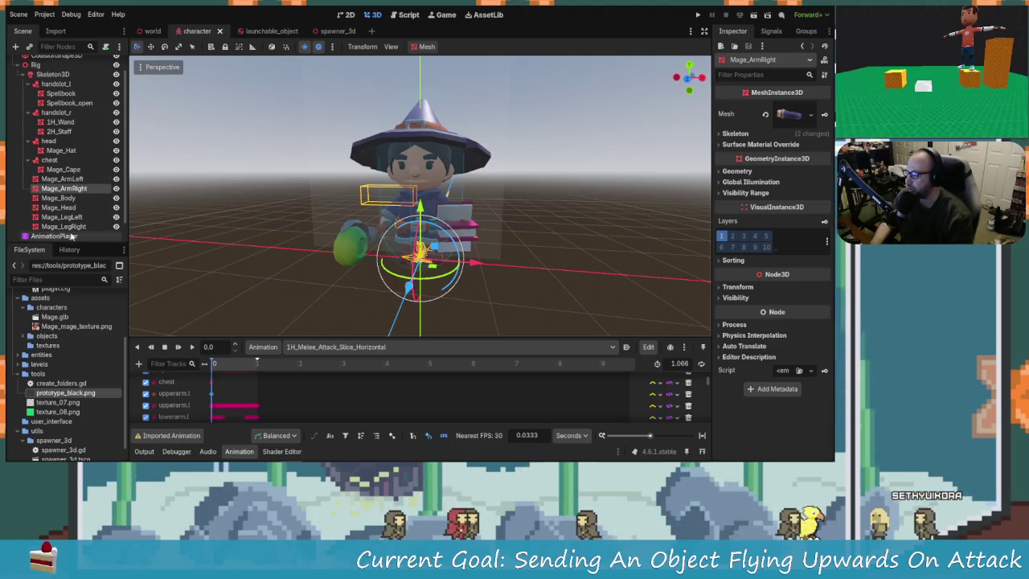
scroll(71, 236, "up", 1)
Select the 2H_Staff and scrub the attack back to its raised-staff start pose
left_click(68, 140)
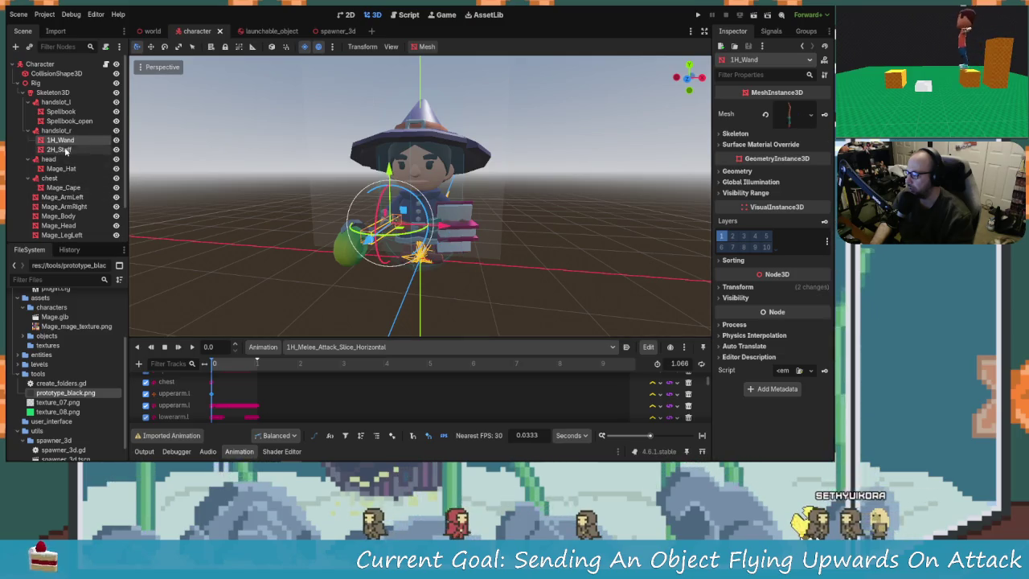
left_click(60, 150)
left_click_drag(345, 225, 407, 225)
scroll(407, 225, "up", 5)
scroll(479, 266, "down", 2)
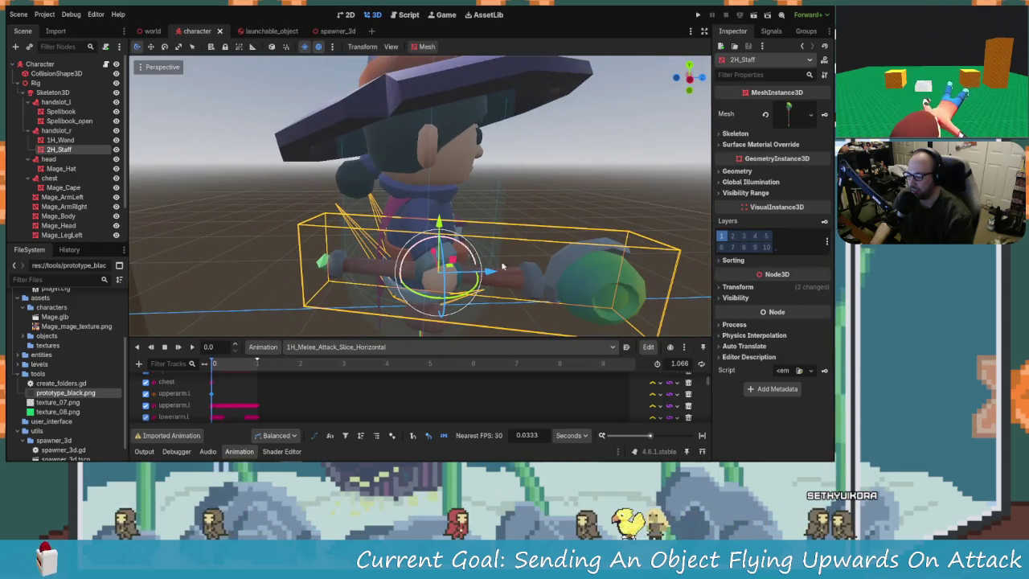
scroll(501, 283, "down", 5)
mouse_move(501, 283)
left_mouse_down()
mouse_move(450, 208)
mouse_move(361, 212)
mouse_move(347, 223)
mouse_move(438, 221)
mouse_move(466, 172)
mouse_move(529, 166)
mouse_move(531, 193)
mouse_move(458, 194)
mouse_move(404, 149)
mouse_move(276, 384)
left_mouse_up()
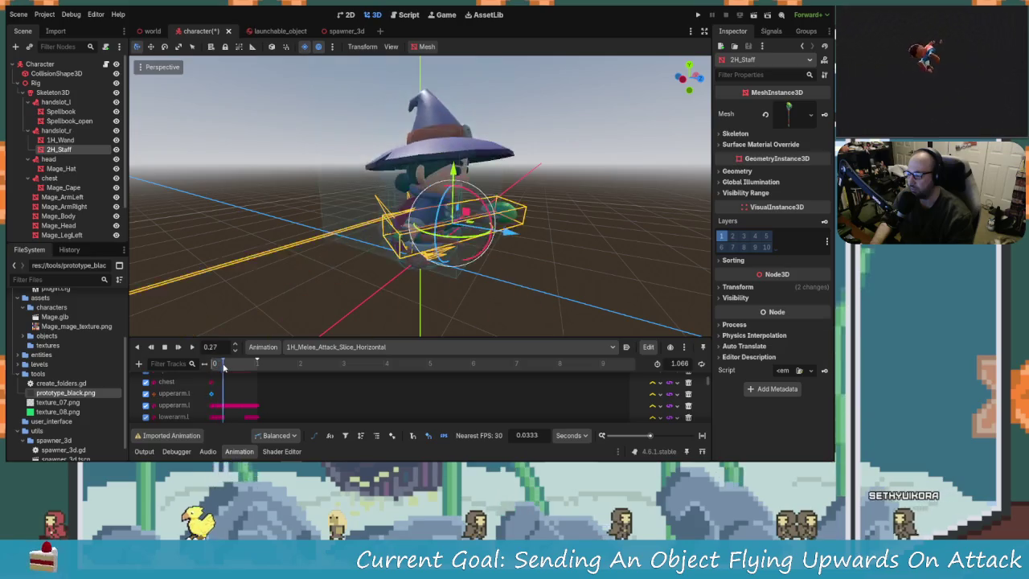
mouse_move(226, 367)
left_mouse_down()
mouse_move(203, 372)
mouse_move(225, 382)
left_mouse_up()
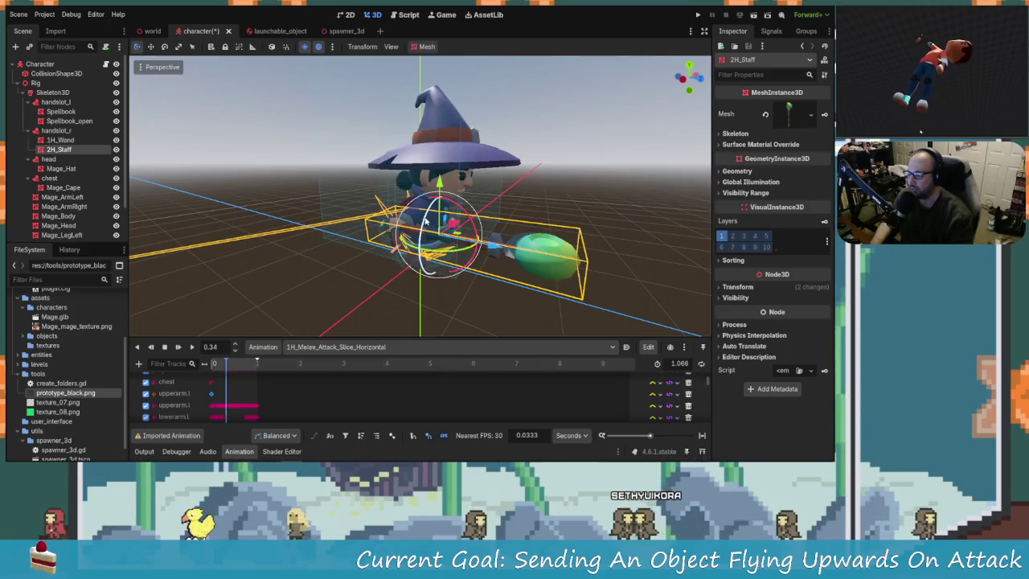
Rotate the 2H_Staff and nudge it on Z, preview the swing, then save
mouse_move(423, 225)
left_mouse_down()
mouse_move(434, 242)
mouse_move(451, 211)
mouse_move(432, 193)
mouse_move(450, 198)
mouse_move(485, 240)
left_mouse_up()
left_click_drag(522, 165, 523, 164)
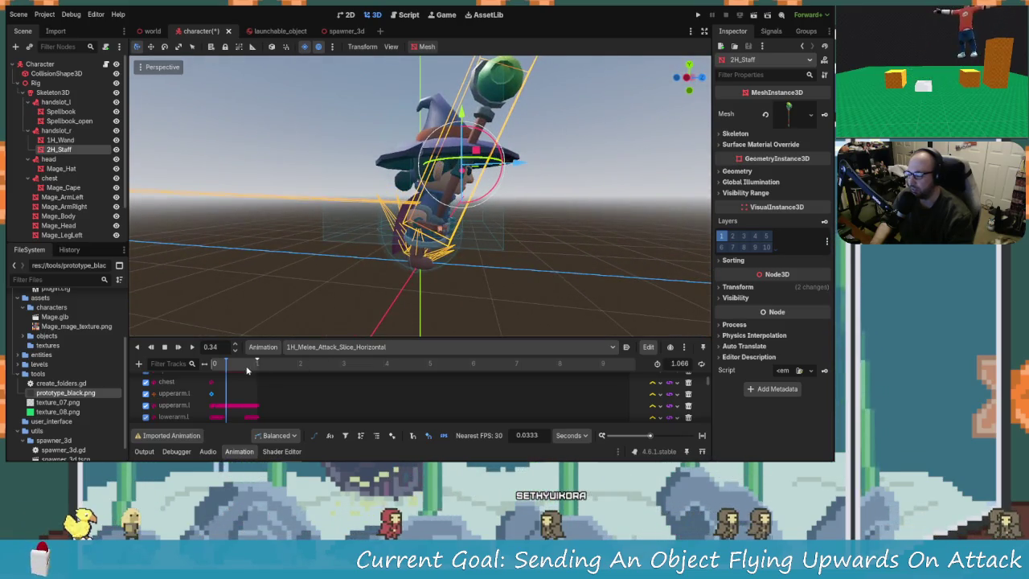
left_click(211, 364)
mouse_move(211, 366)
left_mouse_down()
mouse_move(258, 360)
mouse_move(216, 352)
mouse_move(256, 350)
mouse_move(222, 348)
left_mouse_up()
scroll(430, 255, "down", 3)
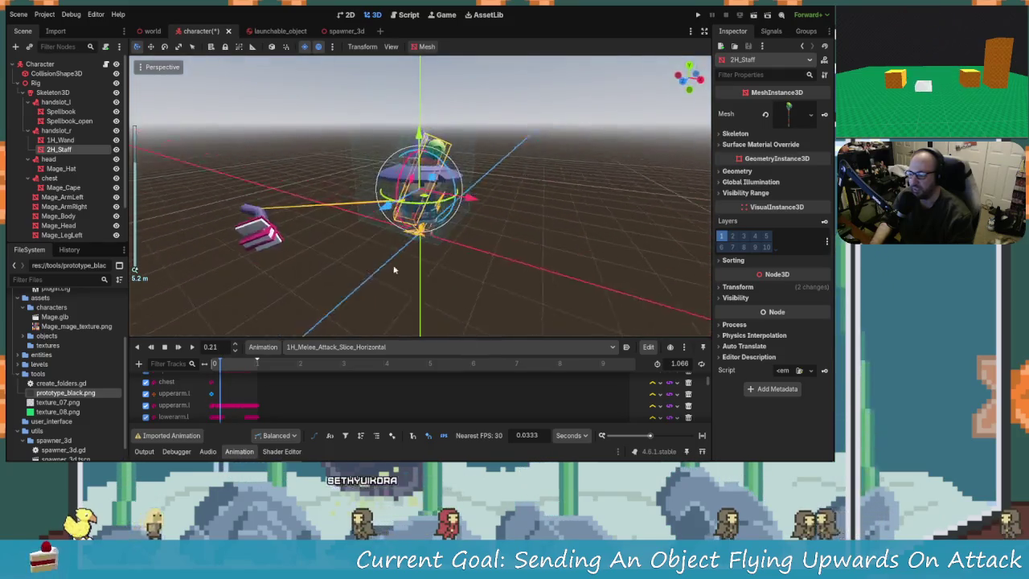
mouse_move(227, 367)
left_mouse_down()
mouse_move(248, 368)
mouse_move(209, 369)
left_mouse_up()
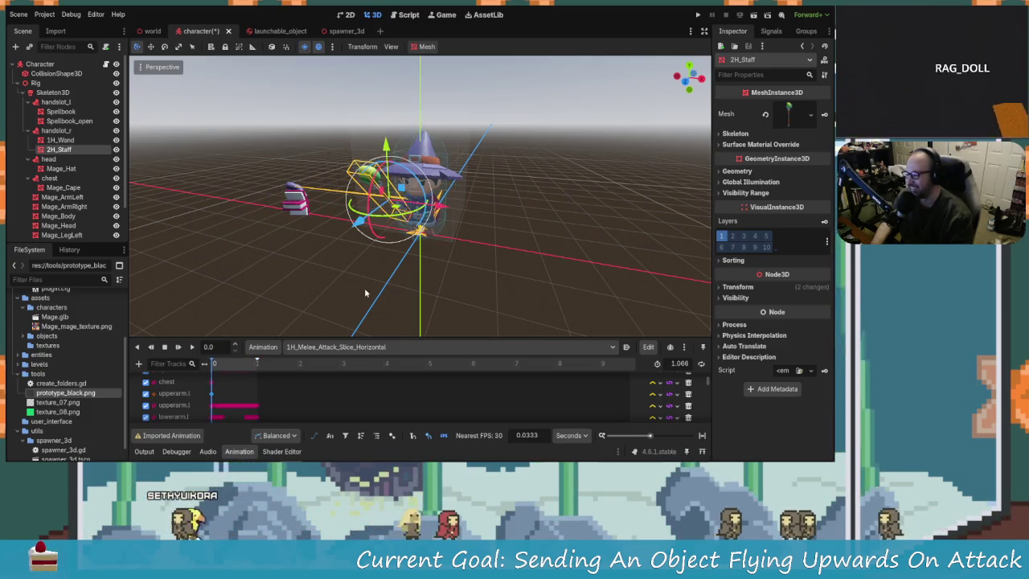
key("ctrl+s")
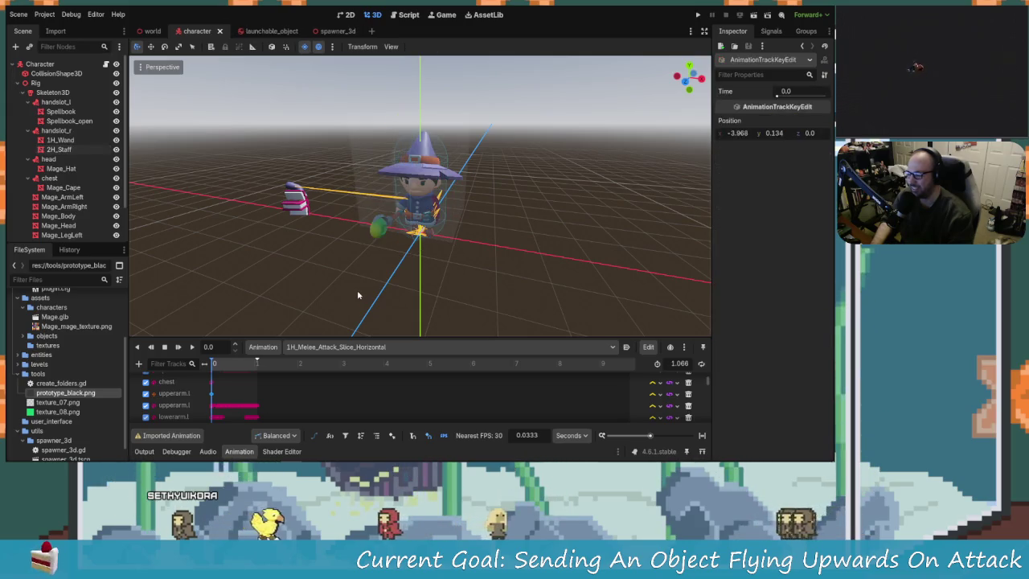
Orbit to centre the wizard, selecting then deselecting the Spellbook_open mesh
left_click_drag(309, 238, 376, 268)
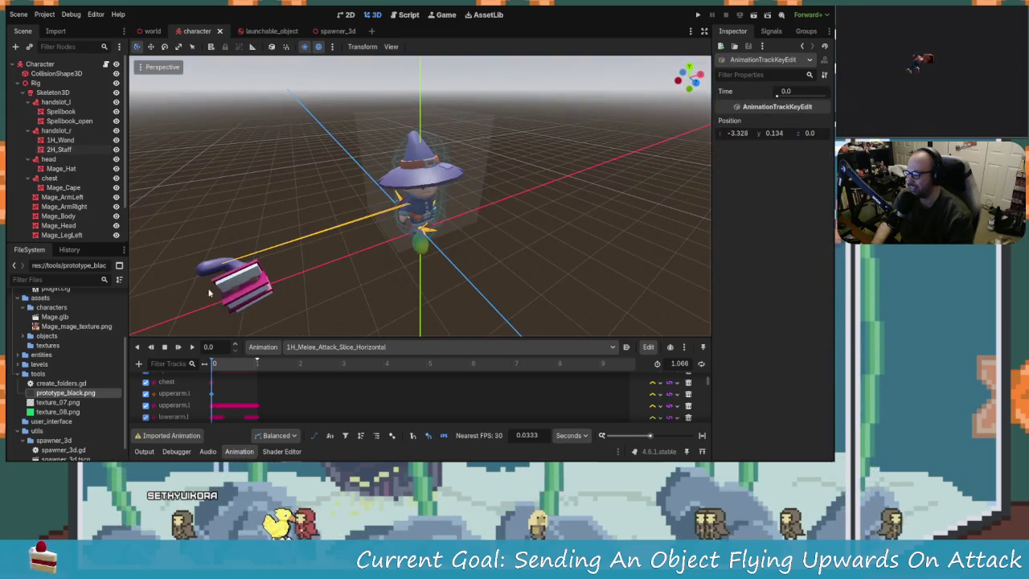
scroll(292, 300, "down", 3)
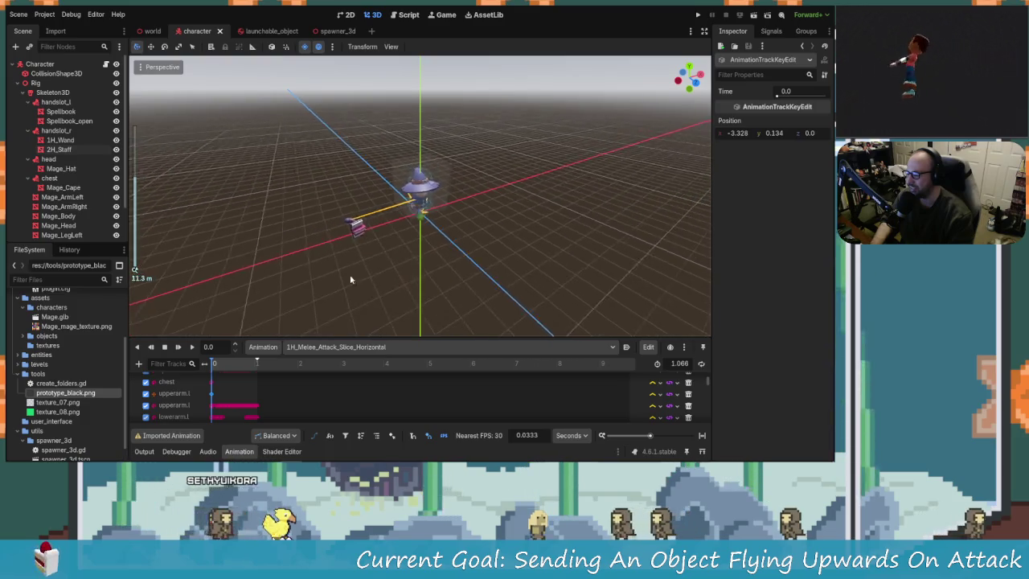
left_click(450, 239)
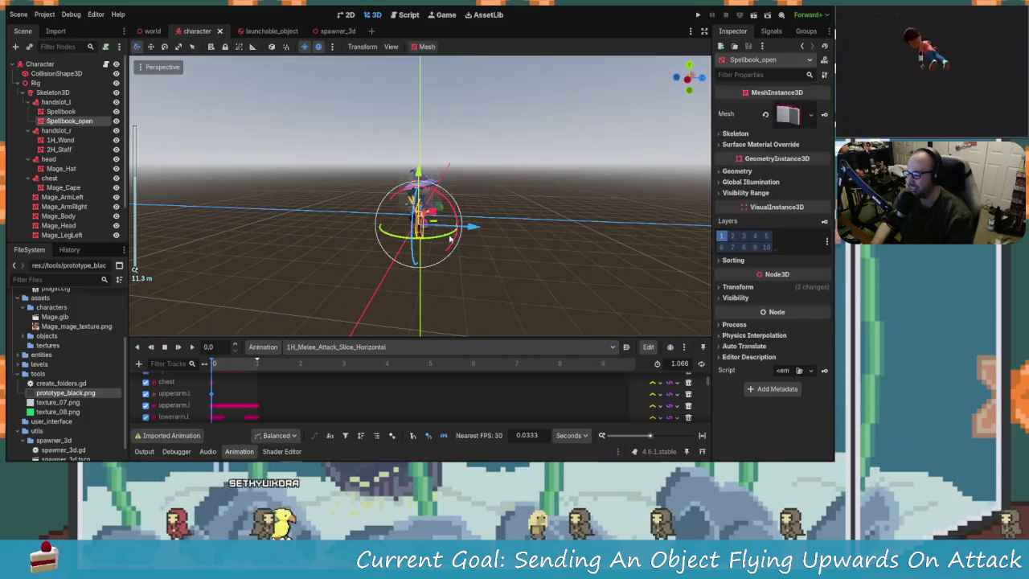
left_click_drag(450, 239, 264, 265)
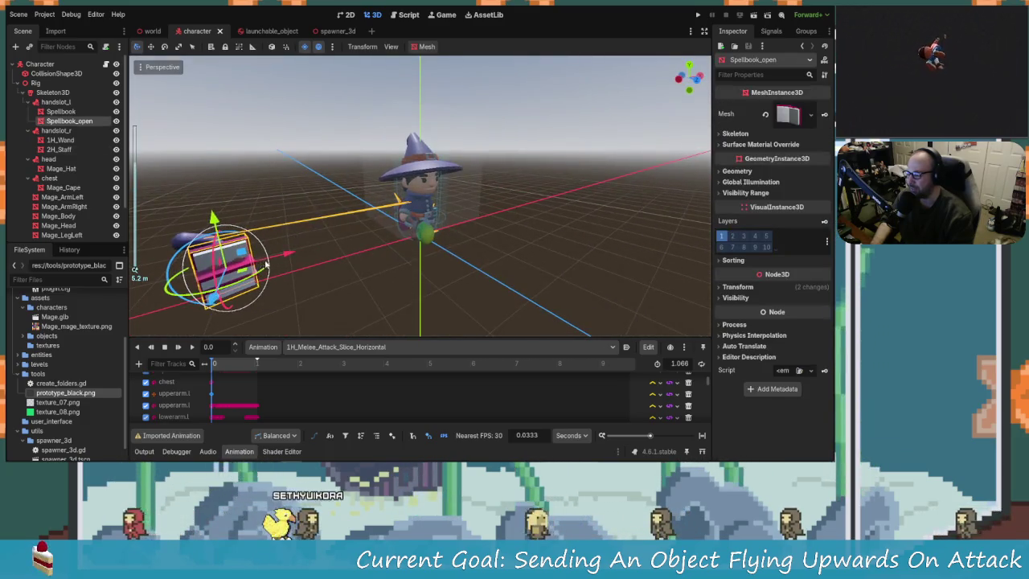
left_click(176, 240)
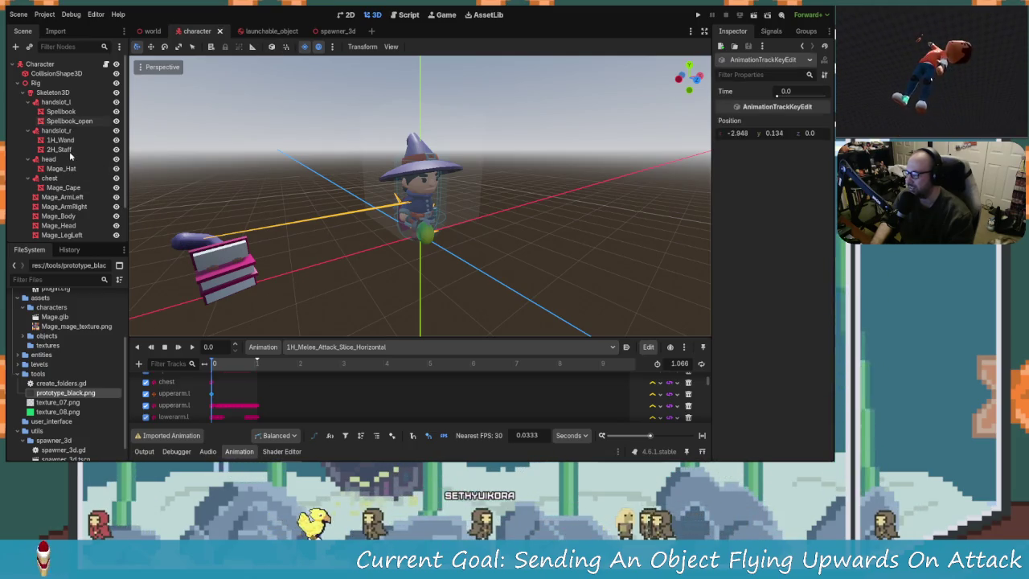
Inspect the Spellbook_open, handslot_l, Rig, Skeleton3D, handslot_r, head and chest nodes
left_click(68, 120)
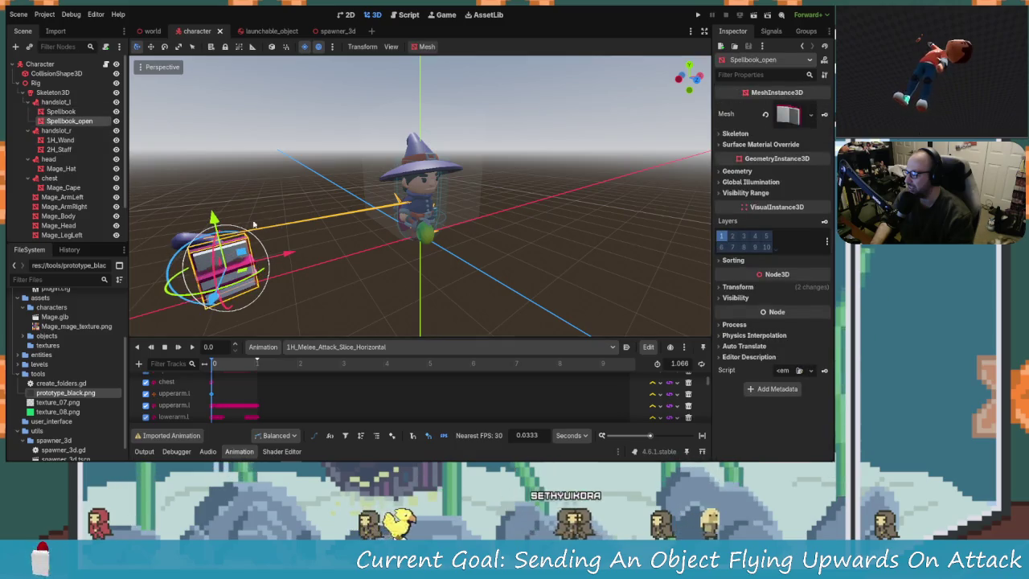
left_click(61, 103)
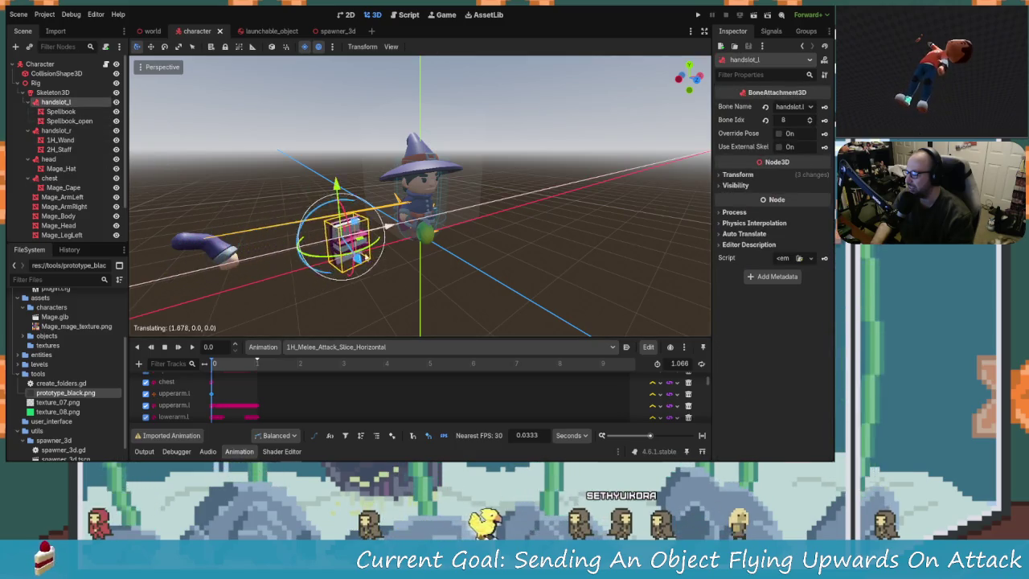
left_click(46, 83)
left_click(52, 92)
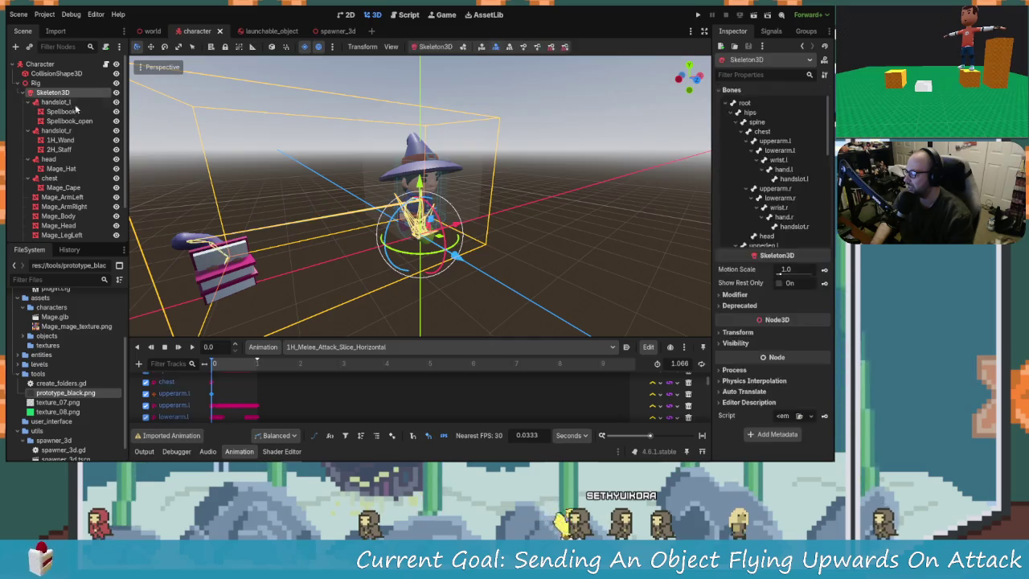
left_click(57, 131)
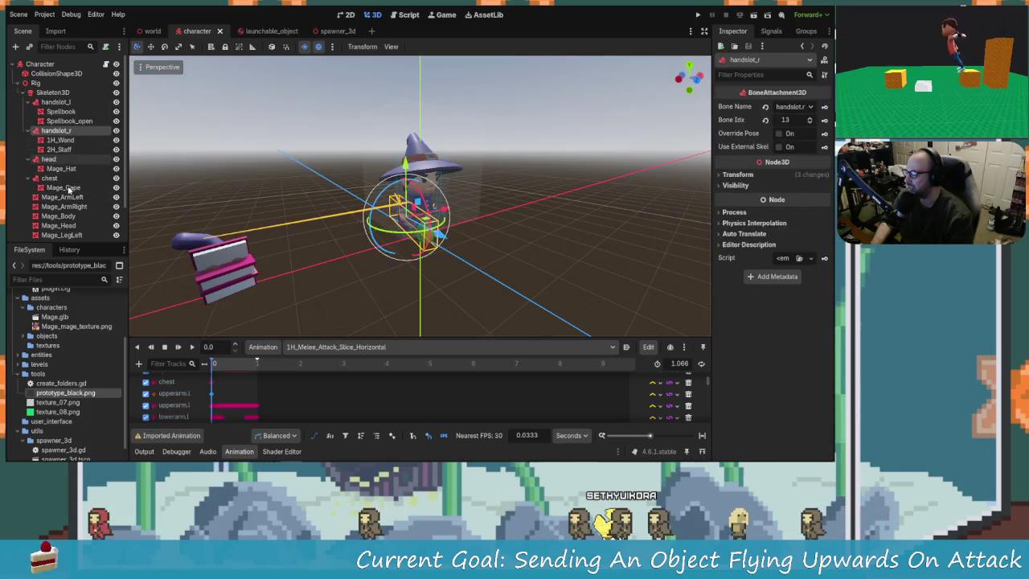
left_click(53, 159)
left_click(50, 177)
Browse the Mage_ArmLeft, Mage_LegLeft and Mage_LegRight meshes, then clear the selection
scroll(62, 208, "down", 2)
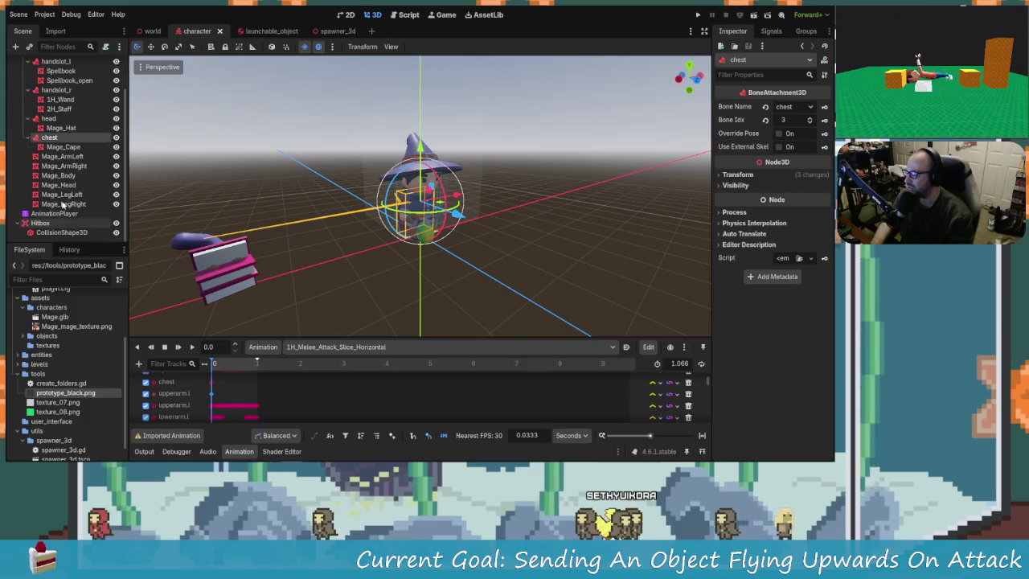
left_click(72, 157)
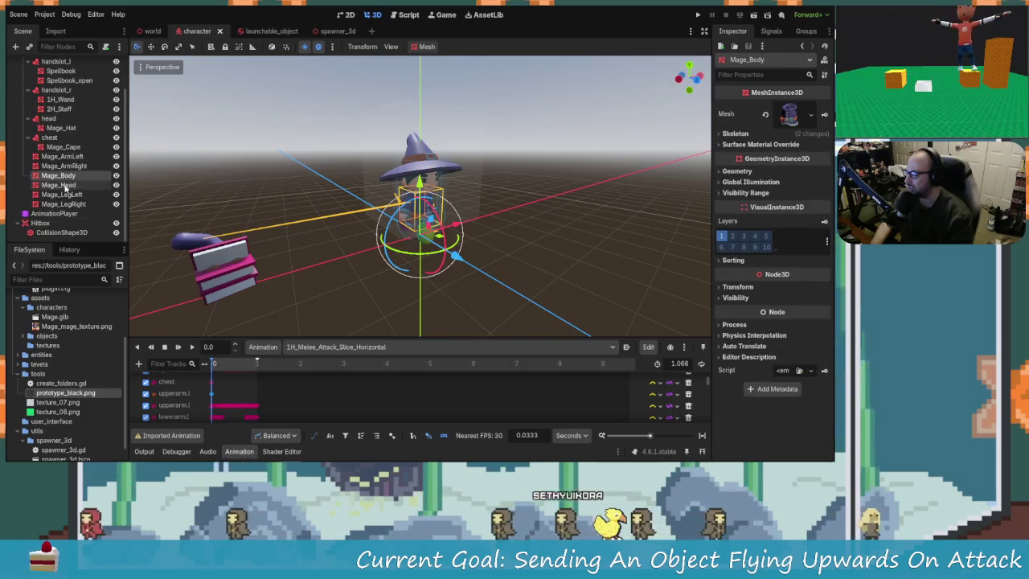
left_click(63, 195)
left_click(64, 203)
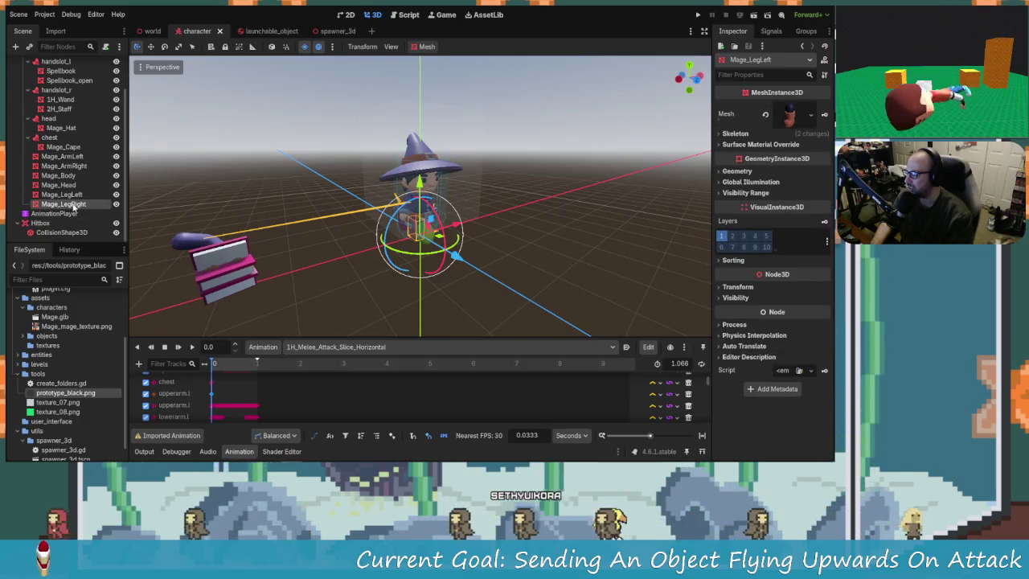
left_click(70, 156)
mouse_move(384, 268)
left_mouse_down()
mouse_move(393, 314)
mouse_move(235, 224)
left_mouse_up()
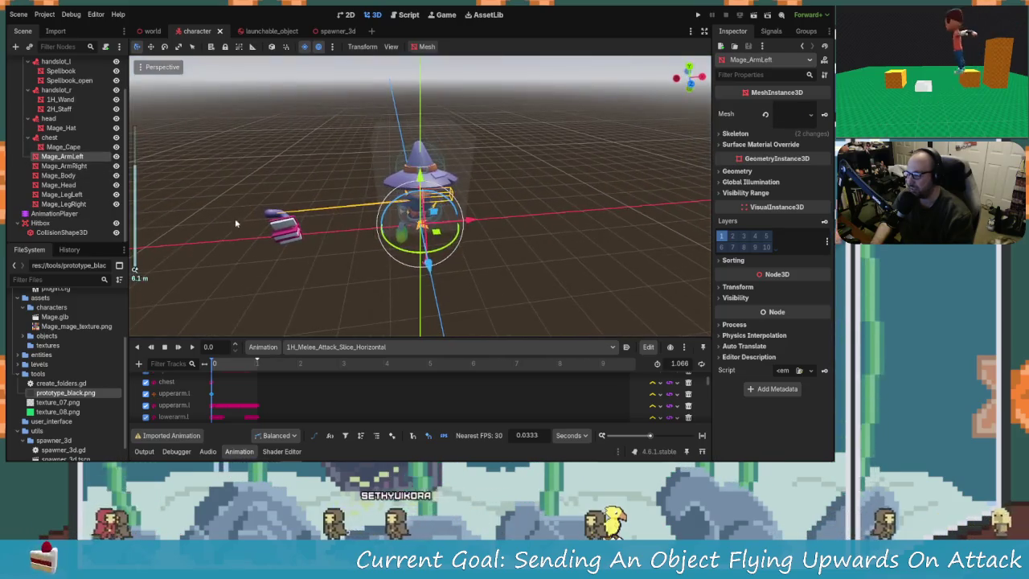
left_click(307, 212)
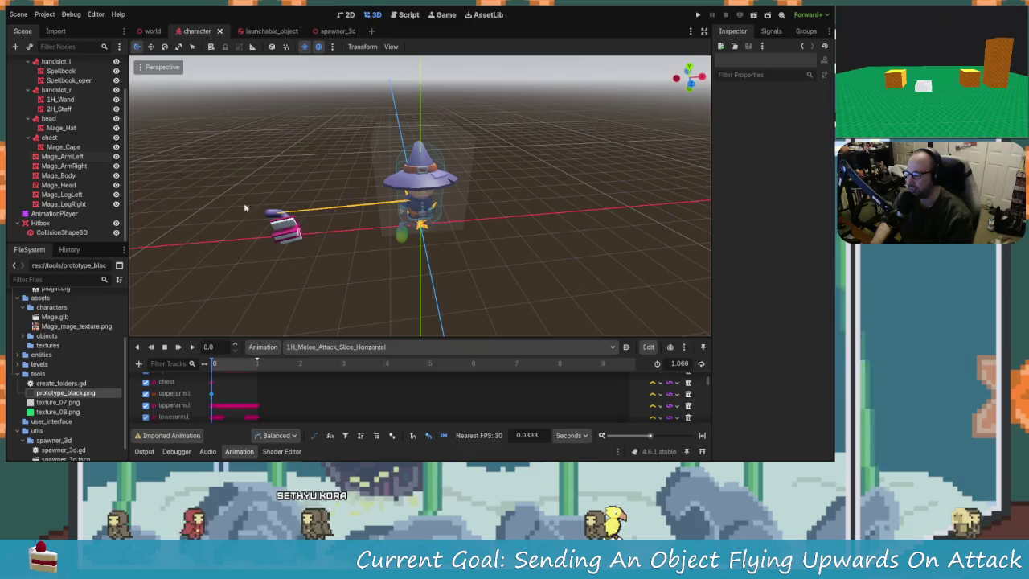
scroll(74, 135, "up", 3)
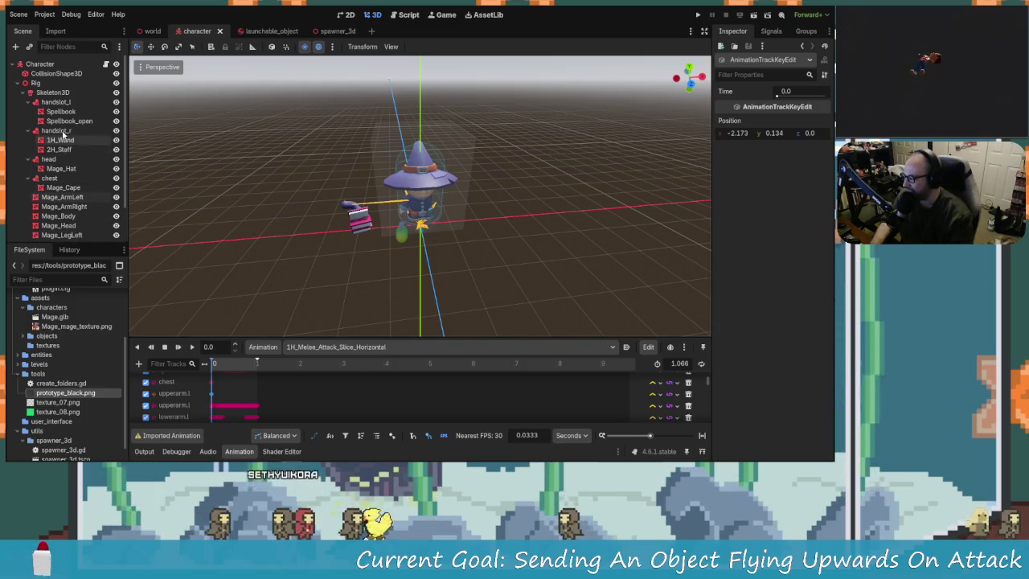
Nudge the left hand slot attachment along the X axis
left_click(59, 113)
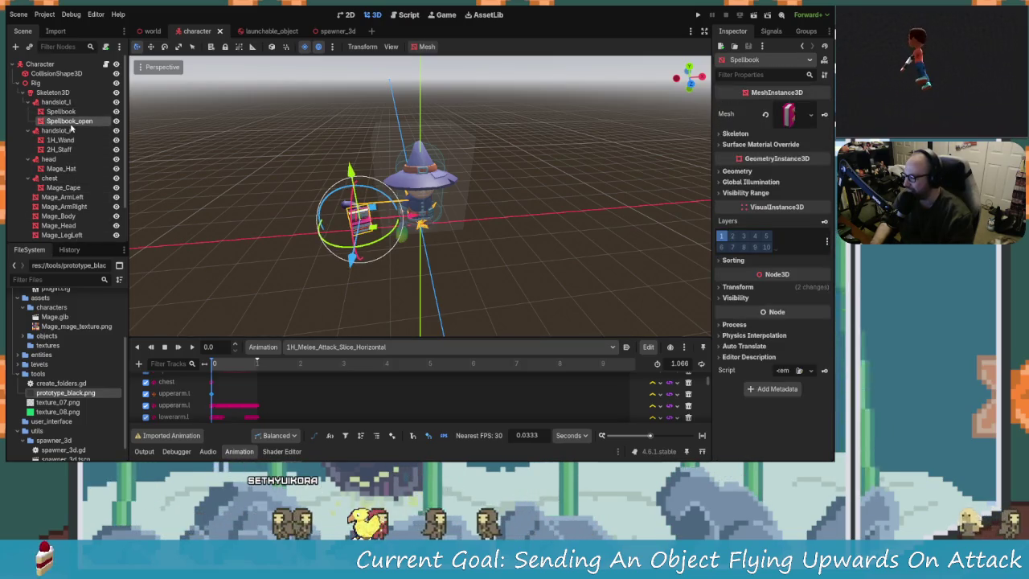
left_click(64, 112)
left_click(64, 103)
mouse_move(406, 218)
left_mouse_down()
mouse_move(492, 238)
mouse_move(380, 249)
left_mouse_up()
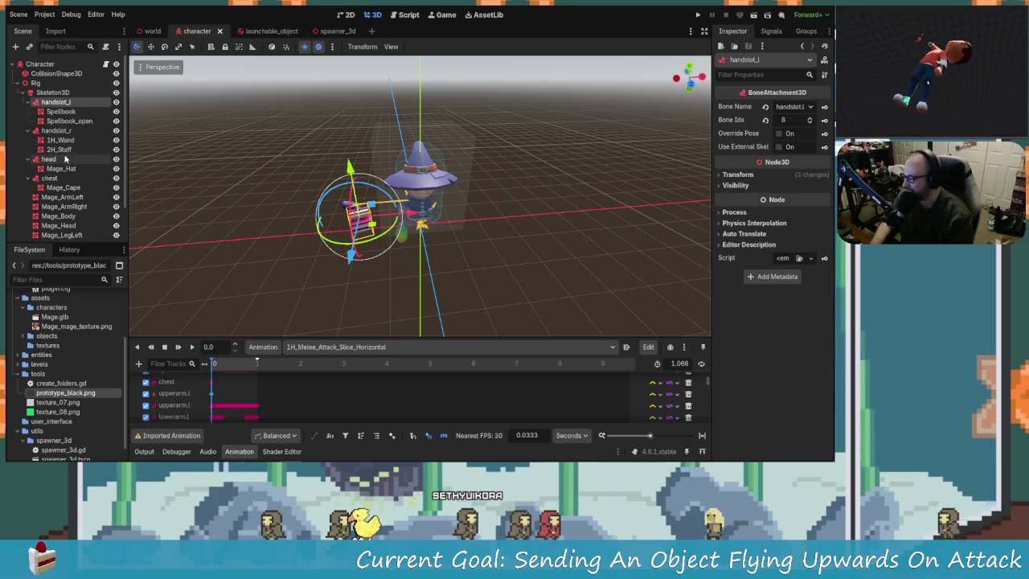
scroll(76, 169, "down", 2)
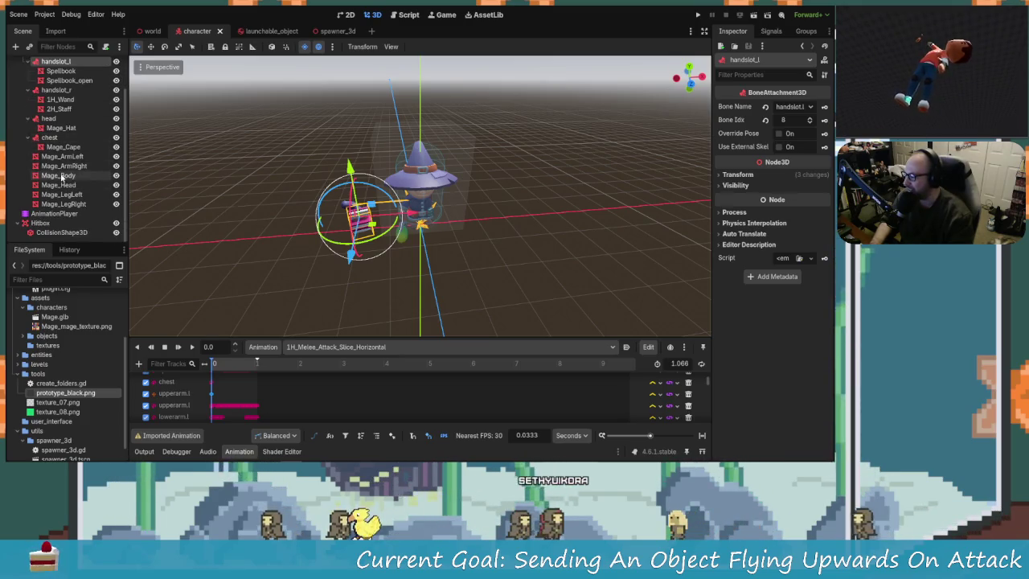
Slide the arm mesh far out along X, about 1.06 units from the body
left_click(81, 157)
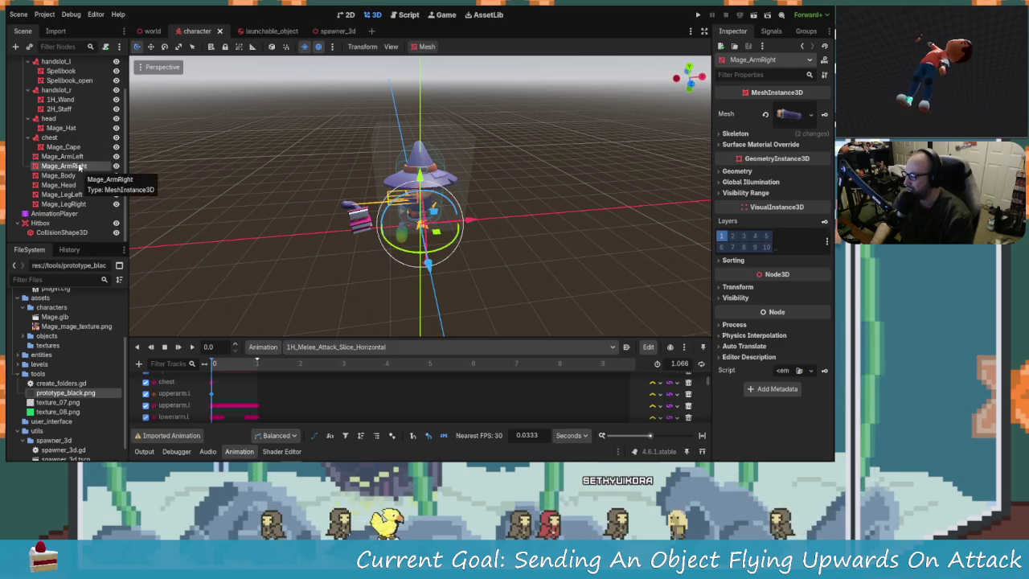
left_click_drag(469, 221, 509, 230)
right_click(496, 238)
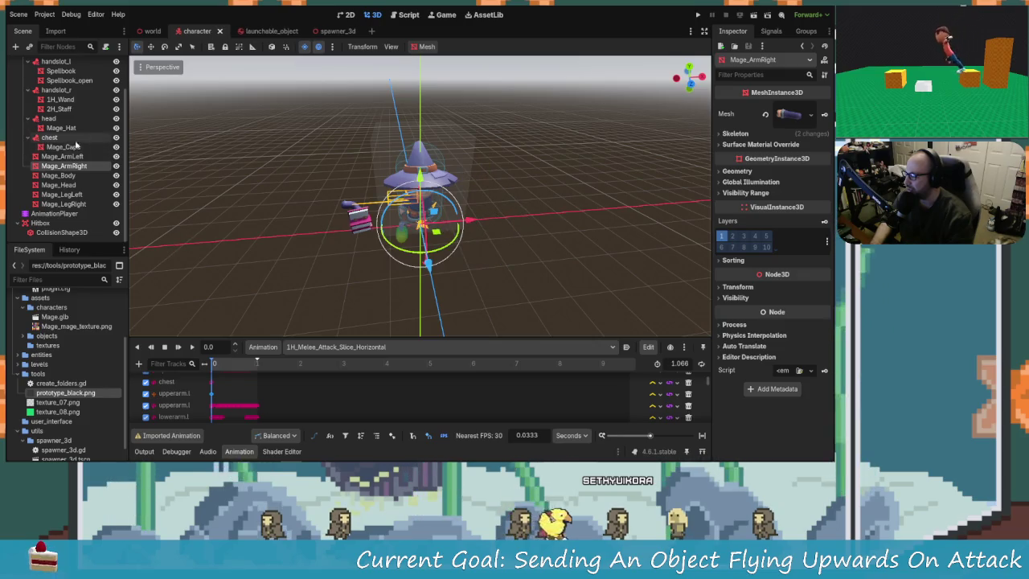
mouse_move(469, 218)
left_mouse_down()
mouse_move(562, 235)
mouse_move(542, 227)
left_mouse_up()
scroll(541, 223, "up", 5)
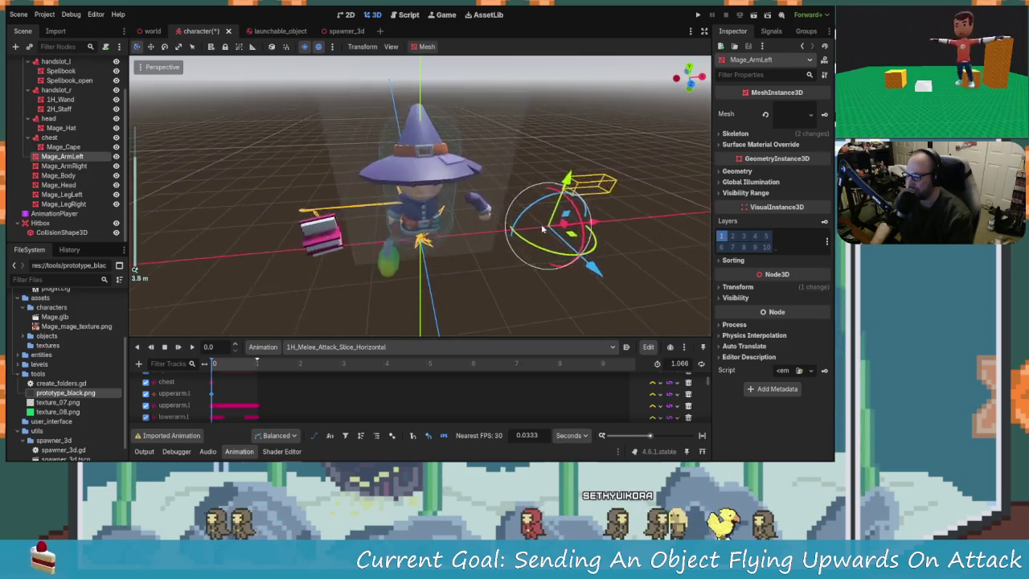
Slide the arm back to its original place and try moving the open spellbook along X
scroll(649, 244, "down", 4)
left_click_drag(609, 226, 588, 239)
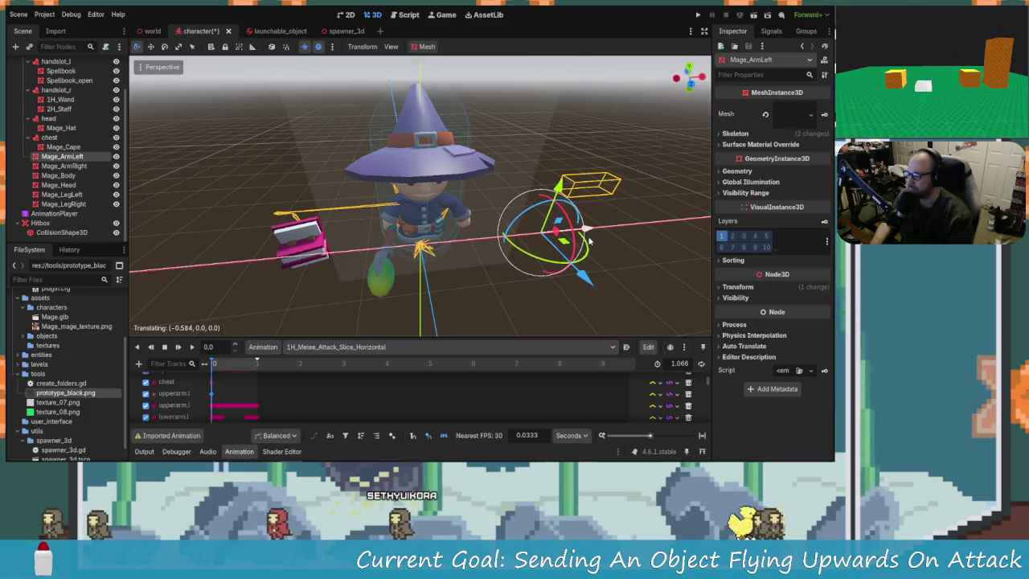
left_click(310, 245)
mouse_move(364, 250)
left_mouse_down()
mouse_move(404, 251)
mouse_move(346, 275)
left_mouse_up()
mouse_move(268, 259)
left_mouse_down()
mouse_move(474, 233)
mouse_move(515, 243)
mouse_move(371, 249)
mouse_move(532, 257)
mouse_move(483, 241)
mouse_move(514, 233)
mouse_move(481, 265)
mouse_move(184, 186)
left_mouse_up()
scroll(498, 246, "down", 3)
scroll(426, 250, "up", 5)
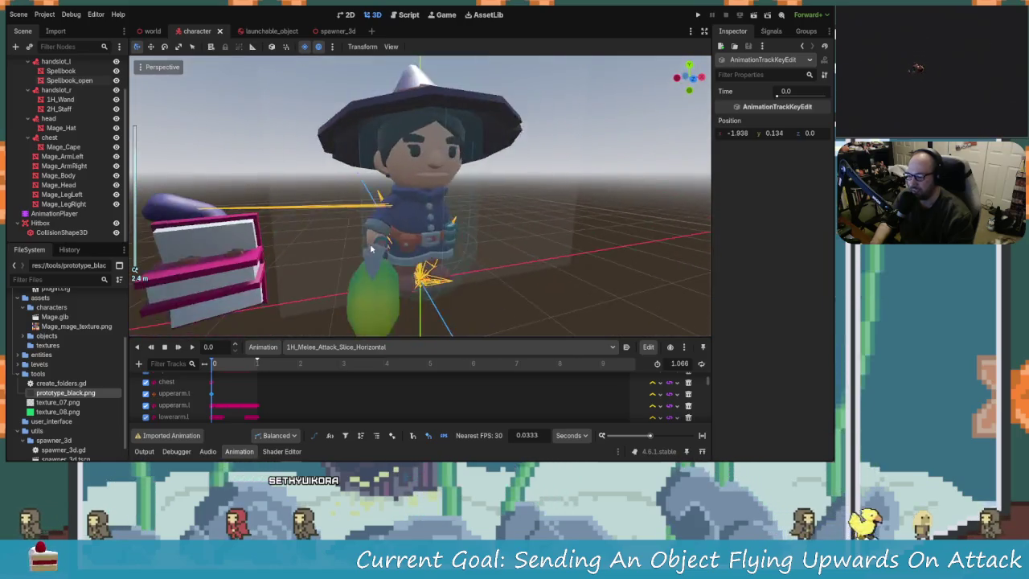
scroll(371, 249, "down", 3)
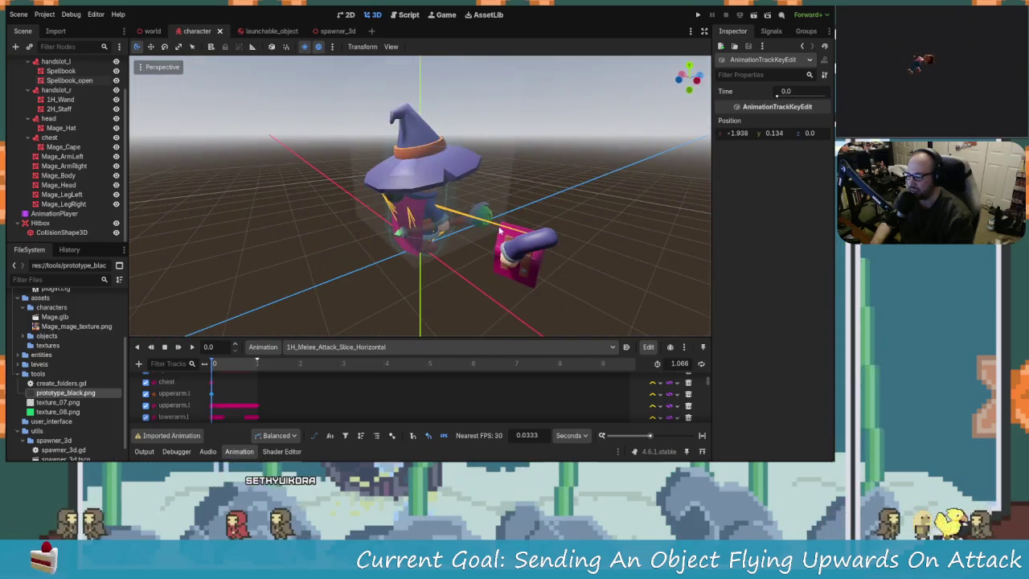
Inspect the Skeleton3D's Bones list, then return to the world scene
left_click(499, 232)
left_click(515, 233)
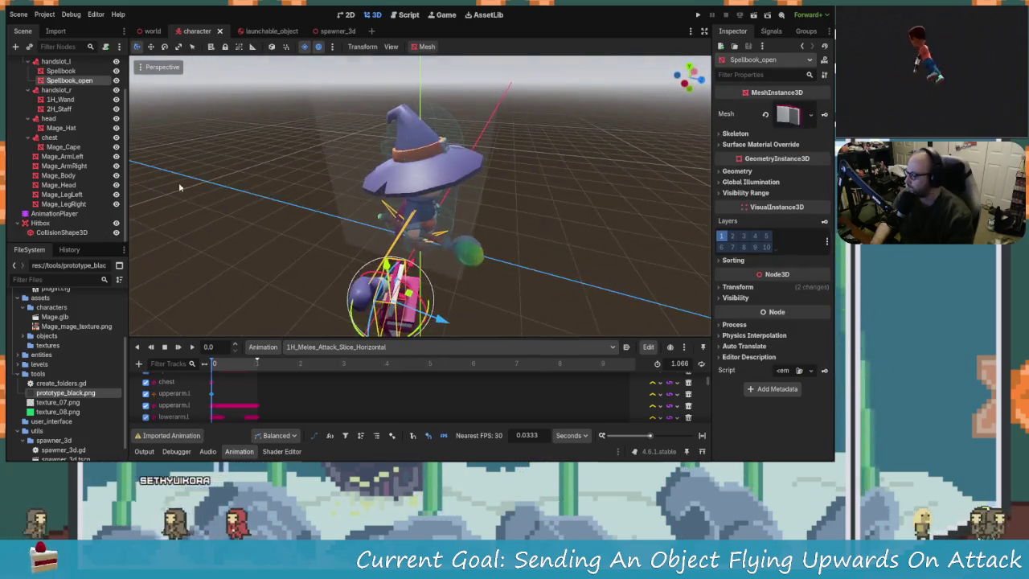
scroll(49, 201, "up", 3)
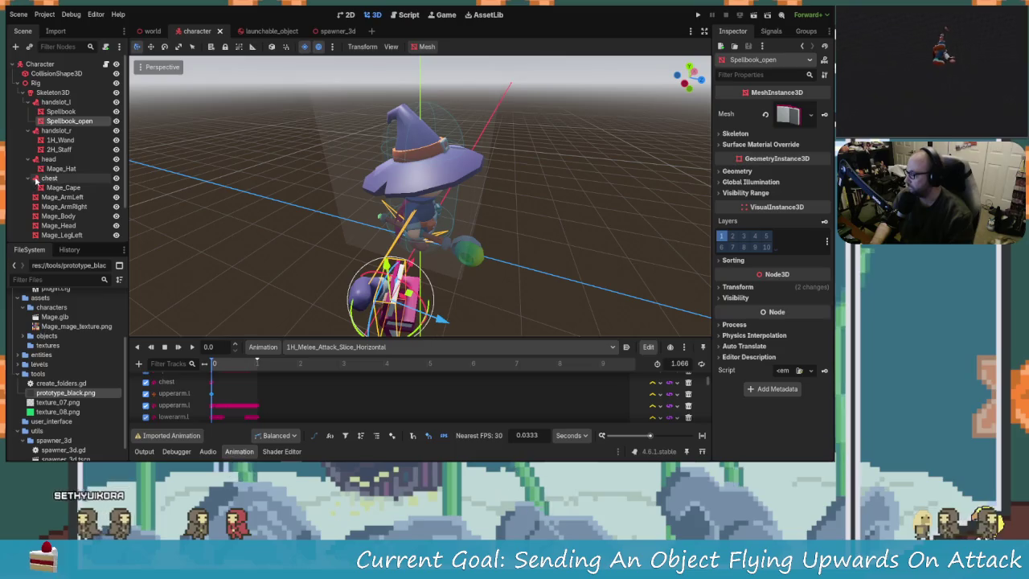
left_click(52, 93)
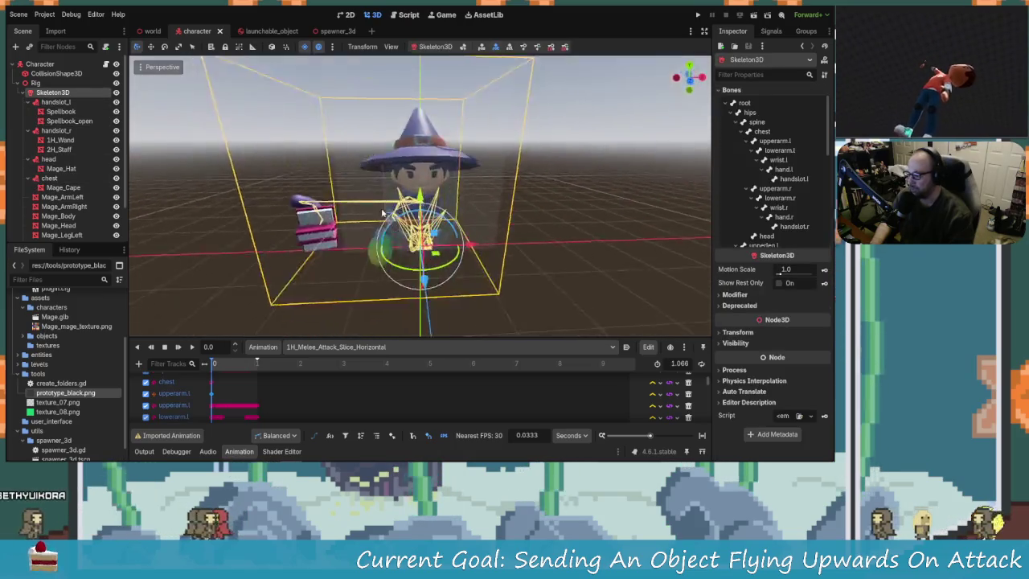
scroll(771, 177, "down", 5)
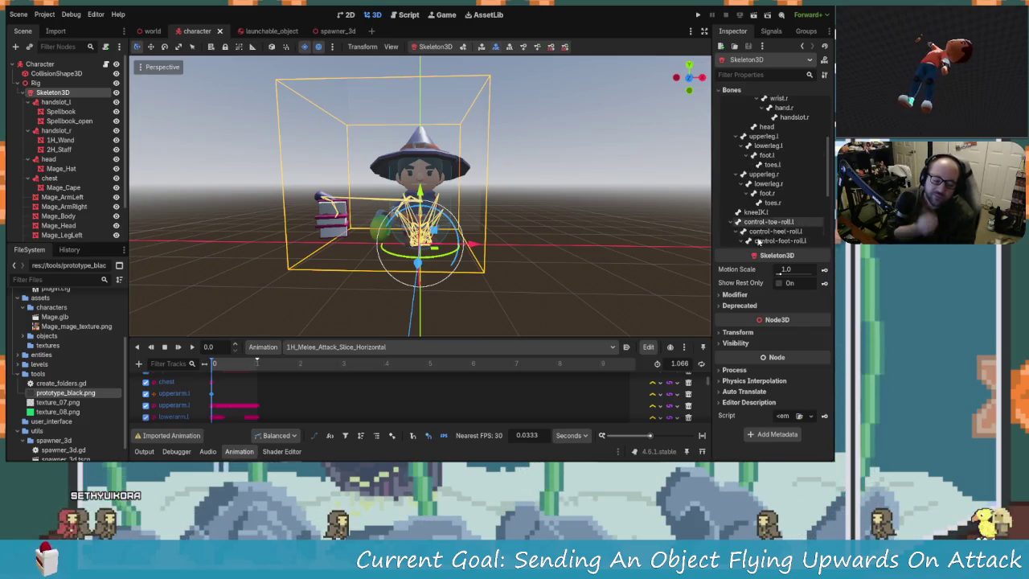
mouse_move(723, 285)
mouse_move(478, 270)
left_mouse_down()
mouse_move(450, 257)
mouse_move(481, 247)
left_mouse_up()
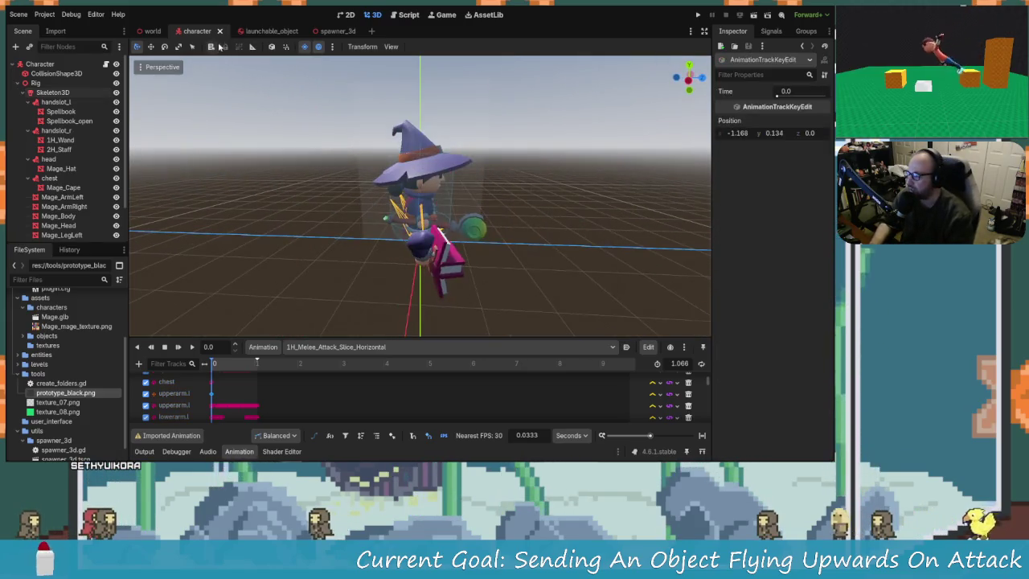
left_click(158, 32)
Frame the Character, save the world scene, and close the character scene tab
key("f")
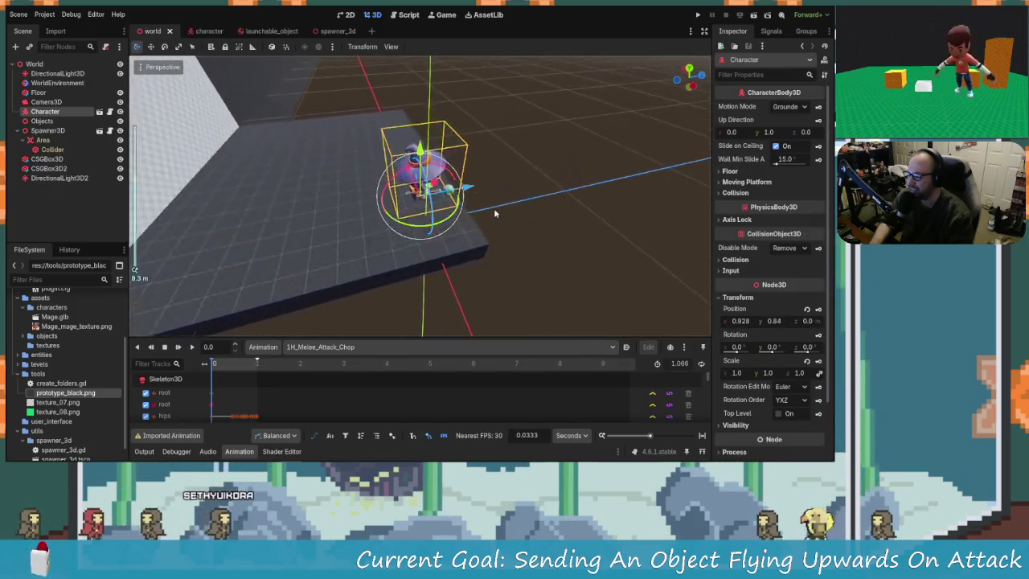
scroll(493, 208, "up", 5)
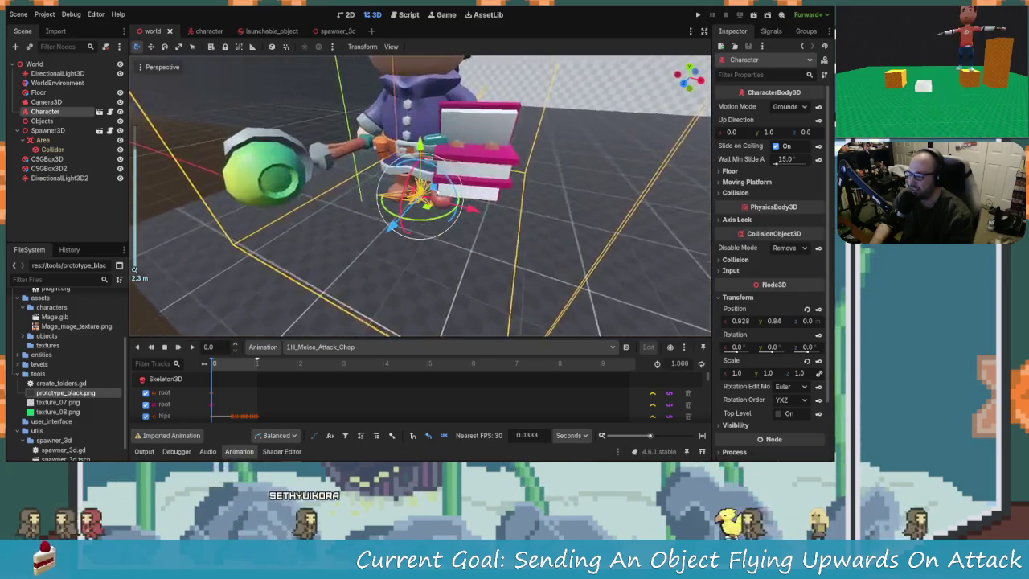
scroll(276, 187, "down", 5)
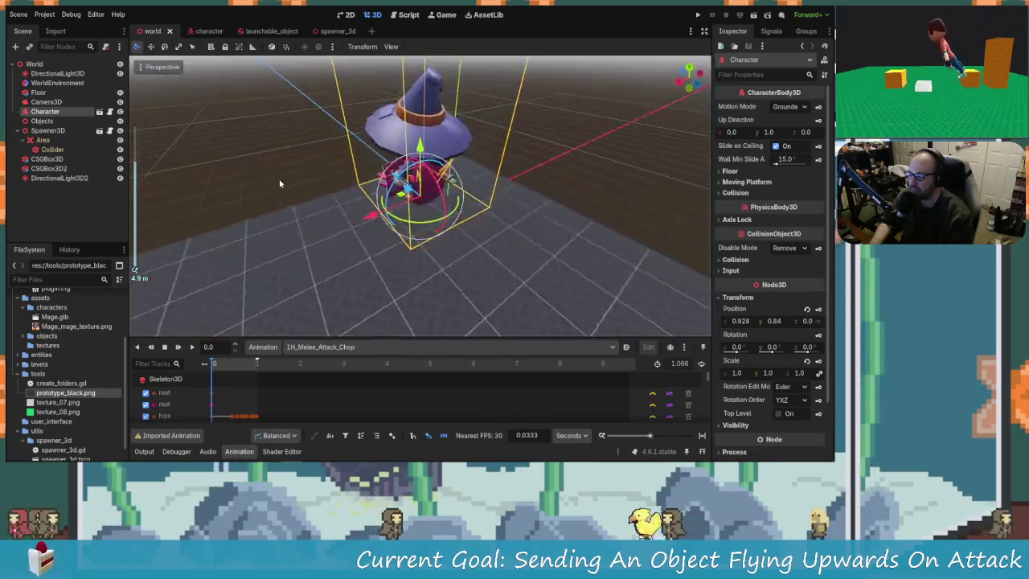
scroll(276, 187, "down", 5)
key("ctrl+s")
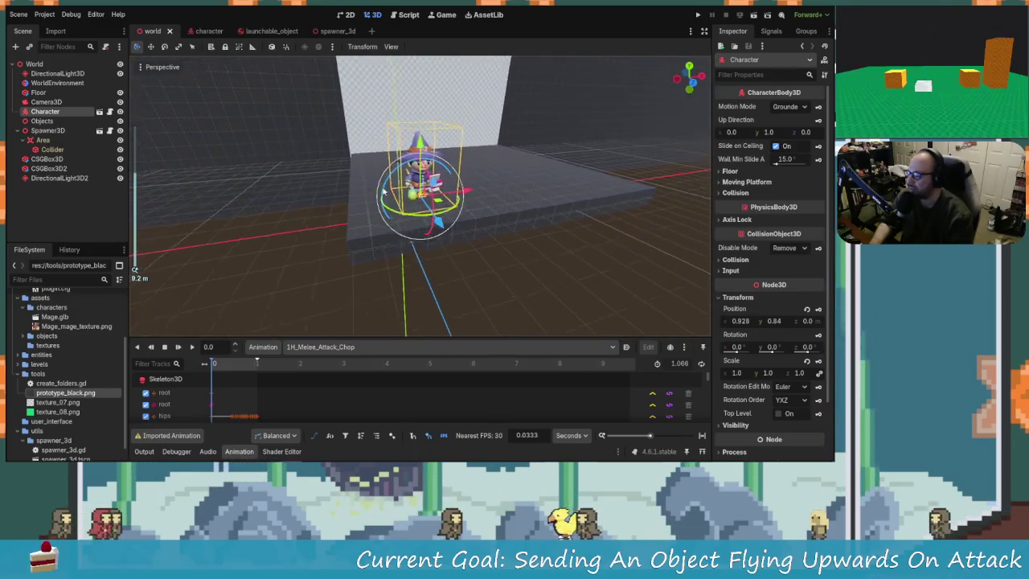
left_click(203, 32)
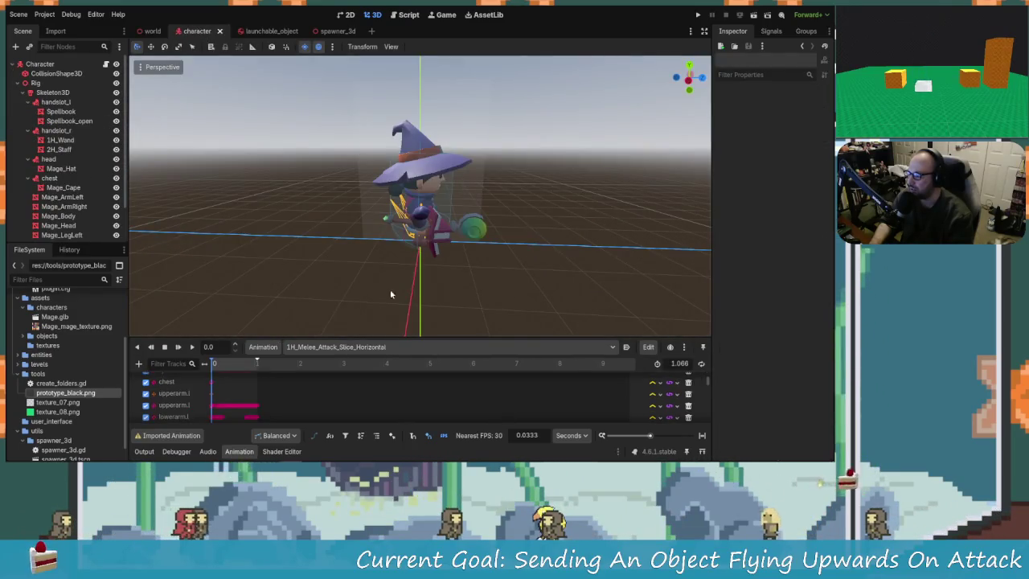
left_click(219, 32)
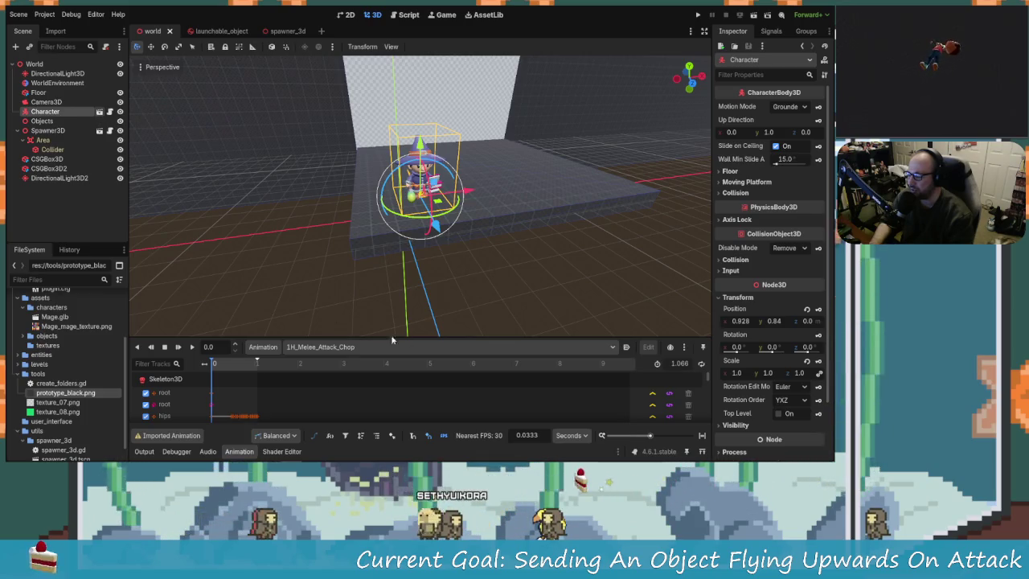
Reopen the closed character scene and load the 1H_Melee_Attack_Slice_Horizontal animation
key("ctrl+shift+t")
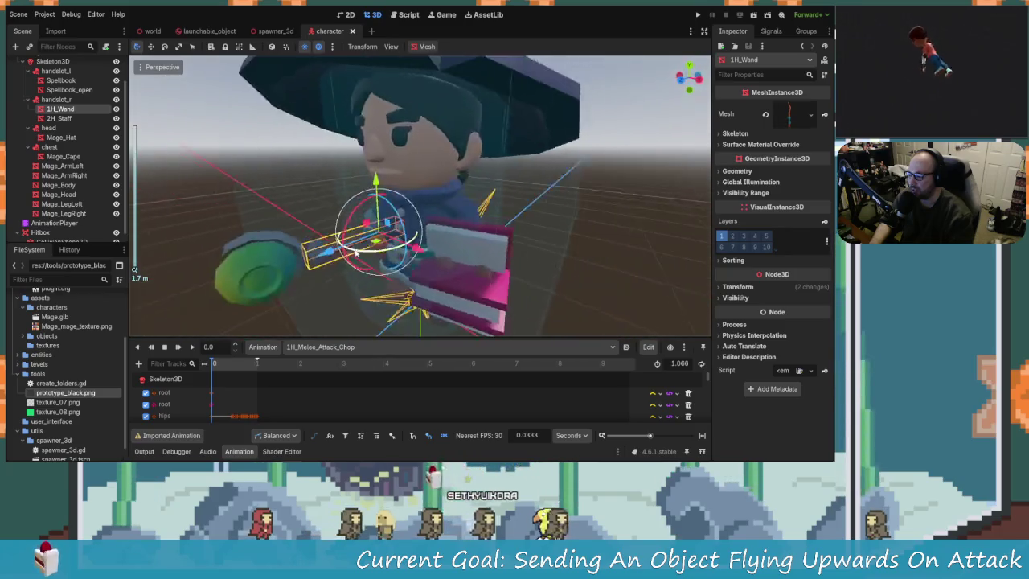
scroll(356, 252, "down", 5)
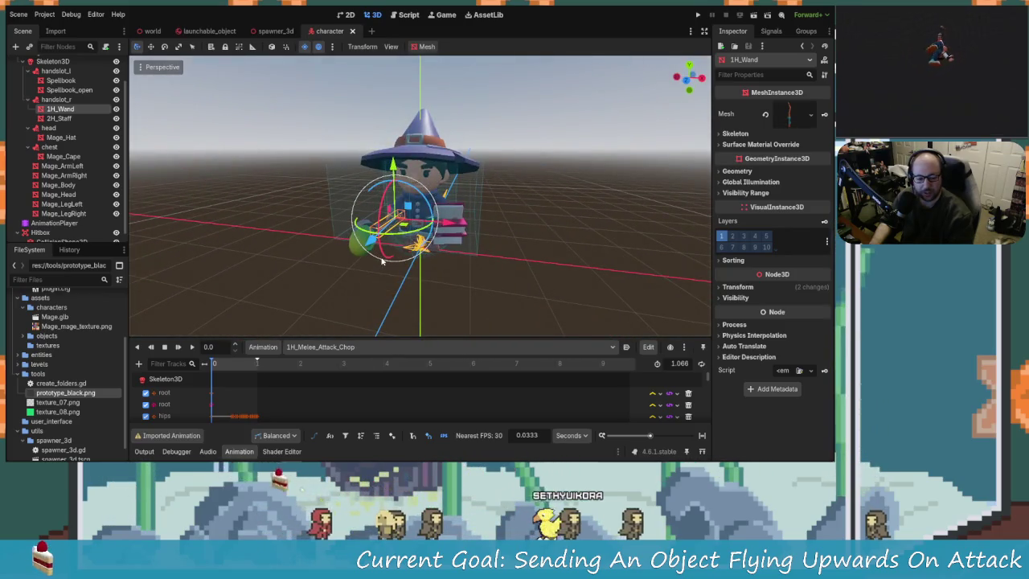
scroll(383, 261, "up", 4)
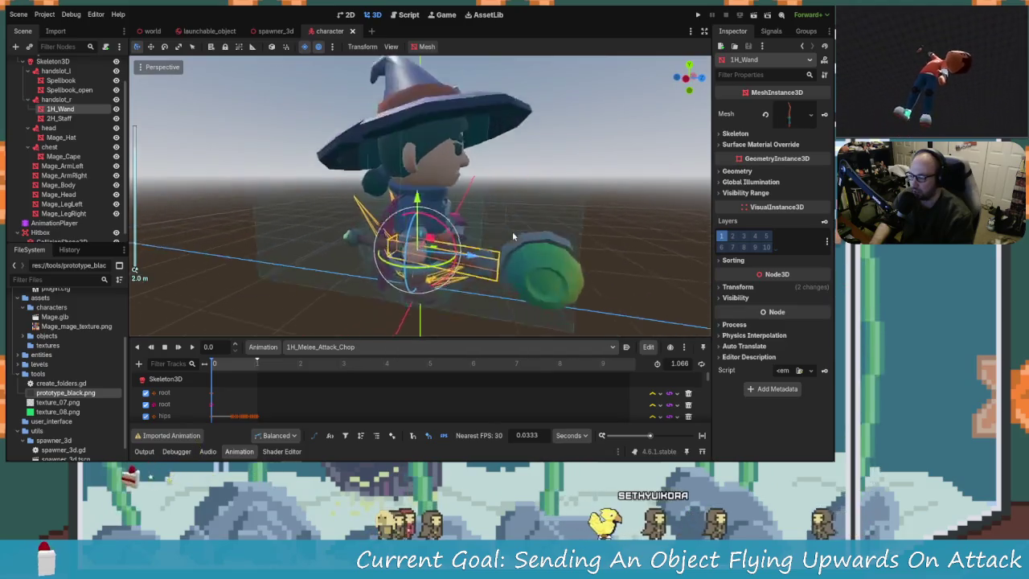
scroll(512, 231, "down", 3)
left_click(406, 346)
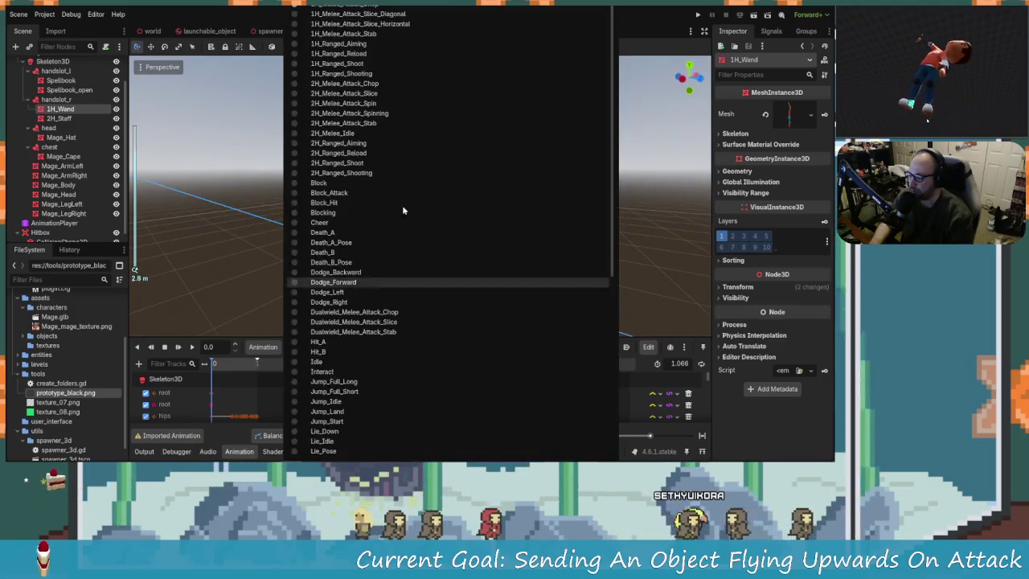
left_click(360, 23)
mouse_move(391, 232)
left_mouse_down()
mouse_move(552, 238)
mouse_move(338, 208)
left_mouse_up()
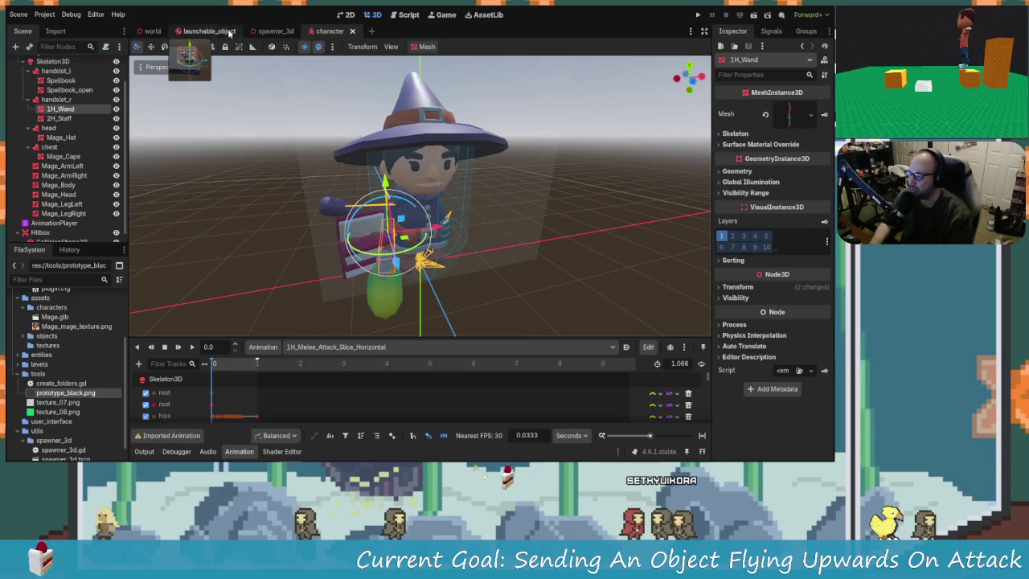
Check the Area, Spawner3D and Character nodes in the world scene, then open Character's own scene
left_click(154, 32)
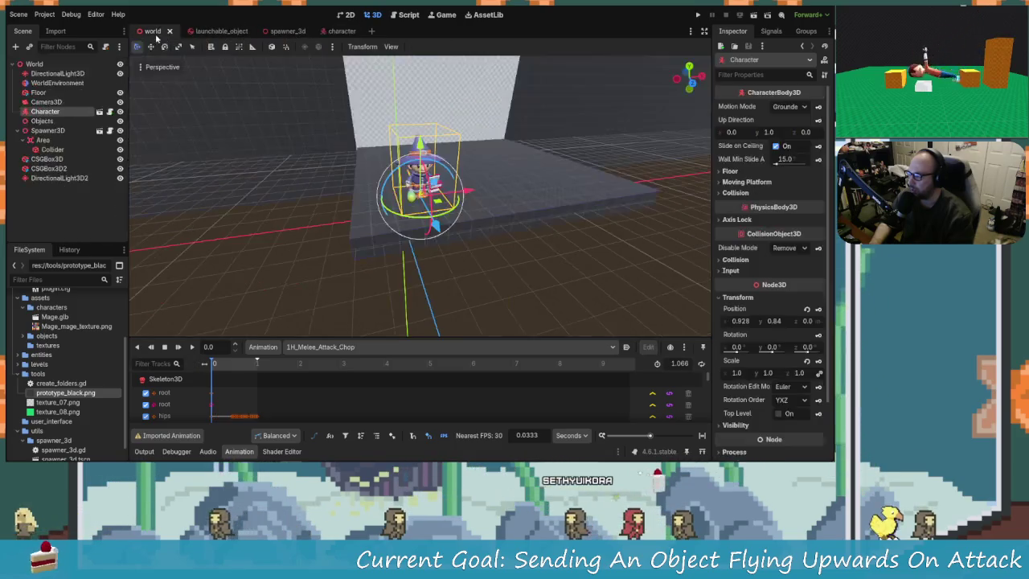
mouse_move(410, 221)
left_mouse_down()
mouse_move(499, 201)
mouse_move(634, 145)
left_mouse_up()
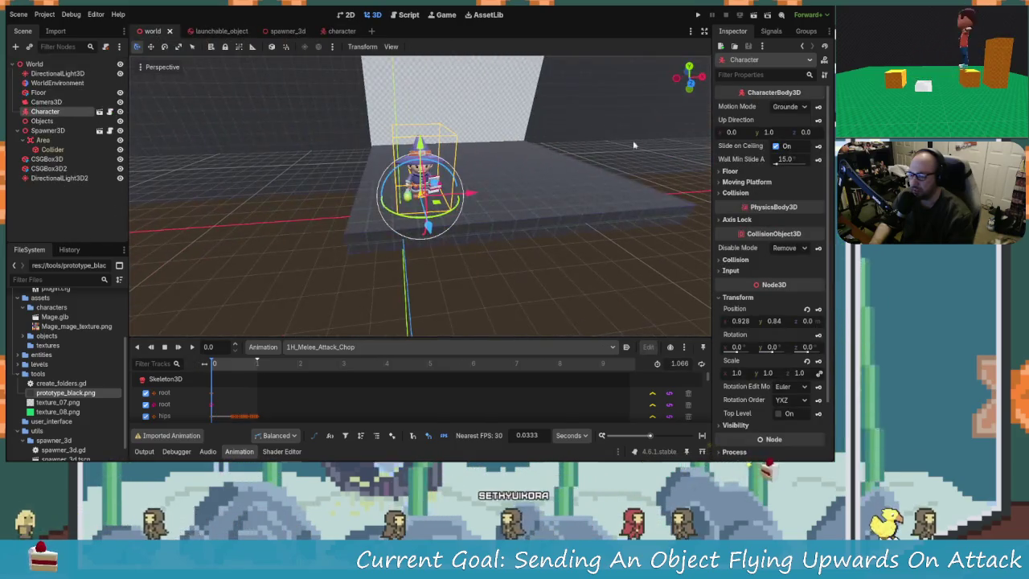
left_click(46, 140)
left_click(49, 131)
left_click(50, 111)
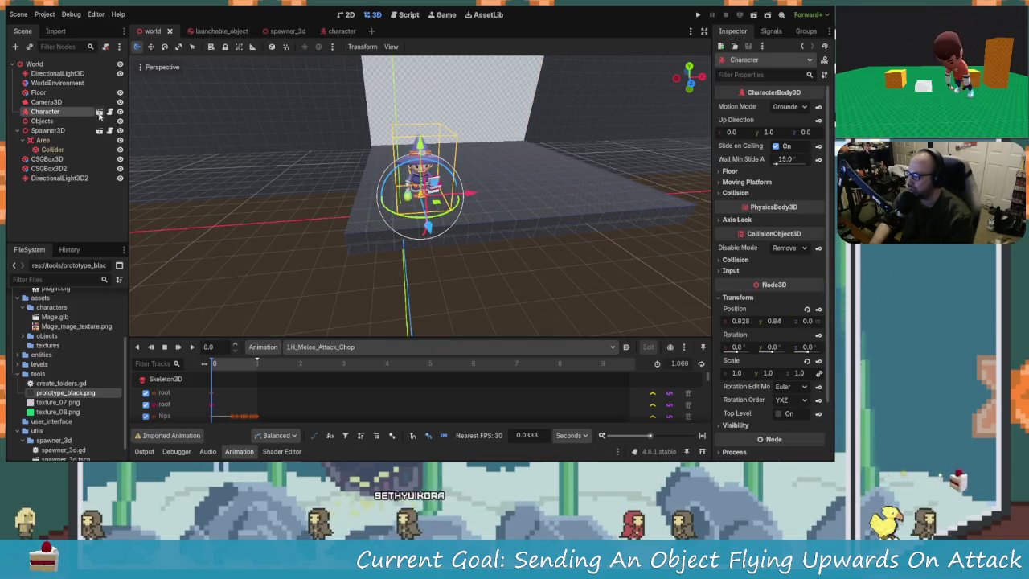
left_click(99, 113)
Frame the mage in the viewport and select the hitbox's CollisionShape3D
mouse_move(265, 321)
left_mouse_down()
mouse_move(225, 269)
mouse_move(344, 259)
left_mouse_up()
scroll(281, 265, "up", 3)
scroll(344, 259, "up", 5)
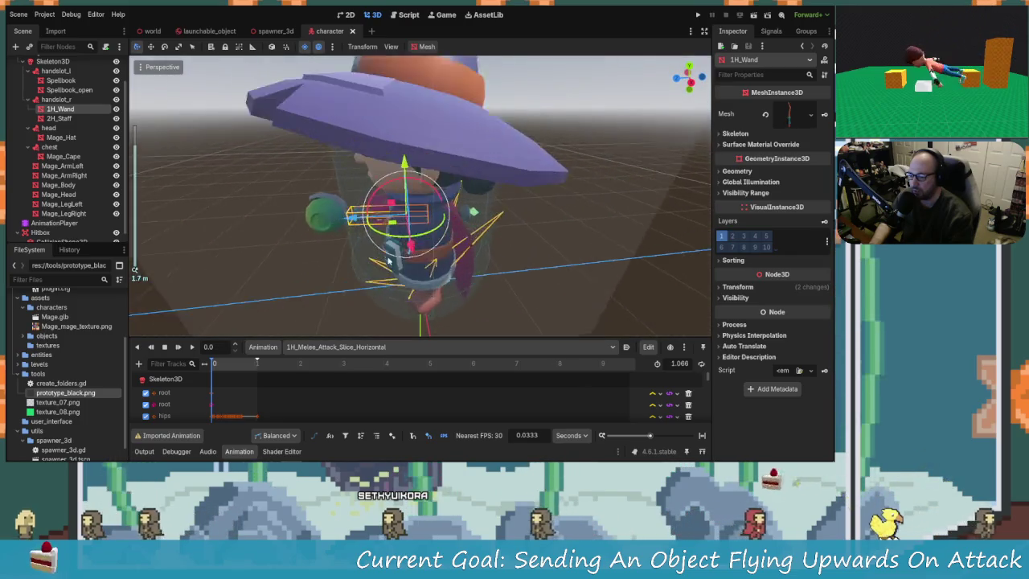
left_click_drag(588, 253, 528, 283)
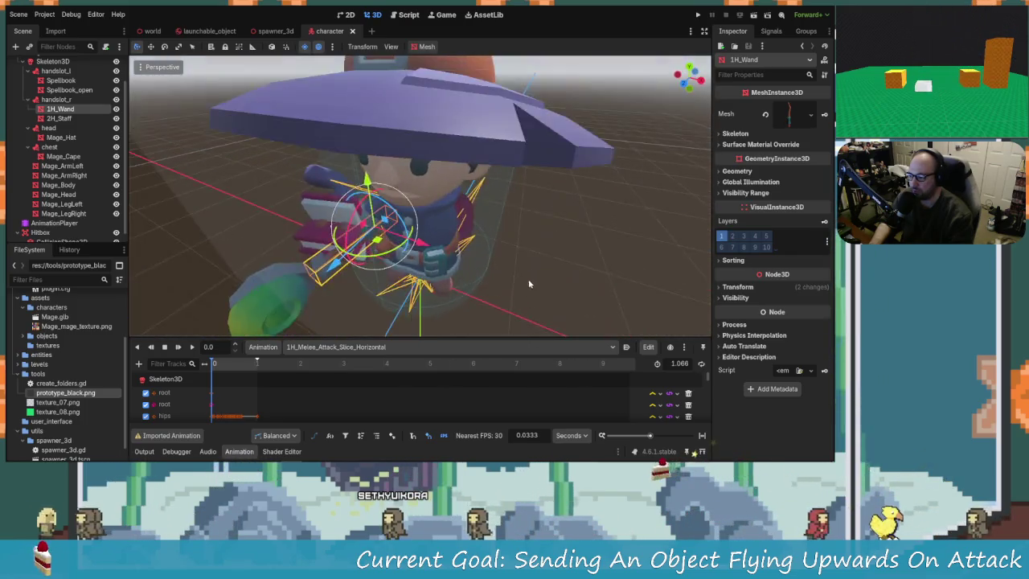
scroll(528, 283, "down", 4)
mouse_move(450, 264)
left_mouse_down()
mouse_move(557, 221)
mouse_move(137, 173)
left_mouse_up()
scroll(477, 246, "up", 4)
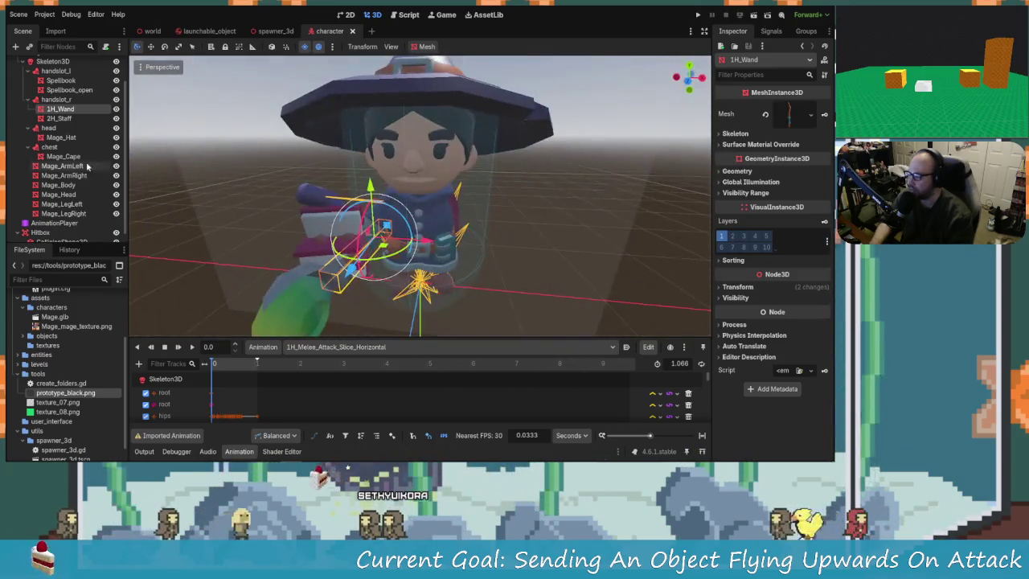
scroll(322, 245, "down", 5)
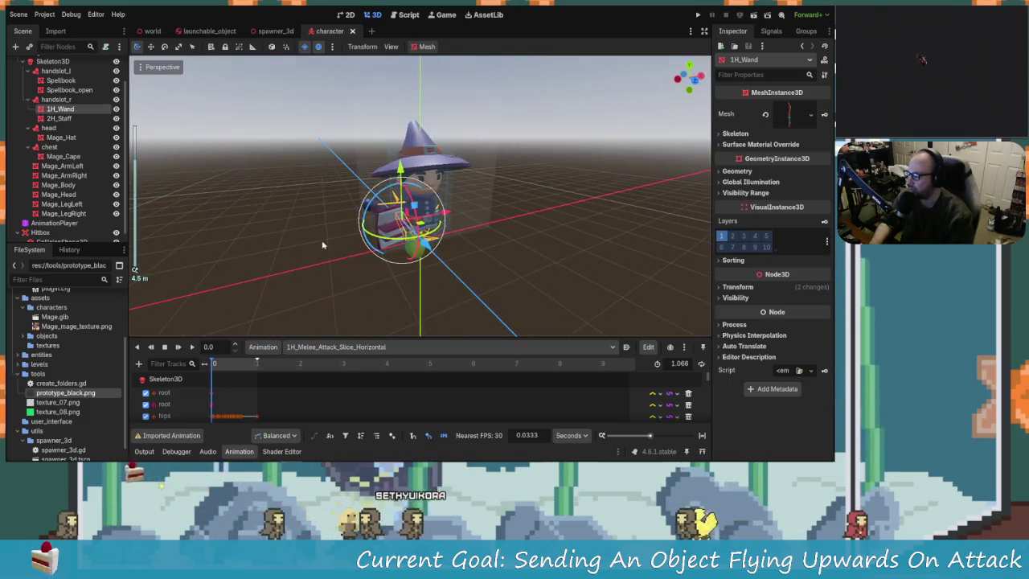
left_click_drag(322, 245, 354, 241)
scroll(348, 397, "down", 5)
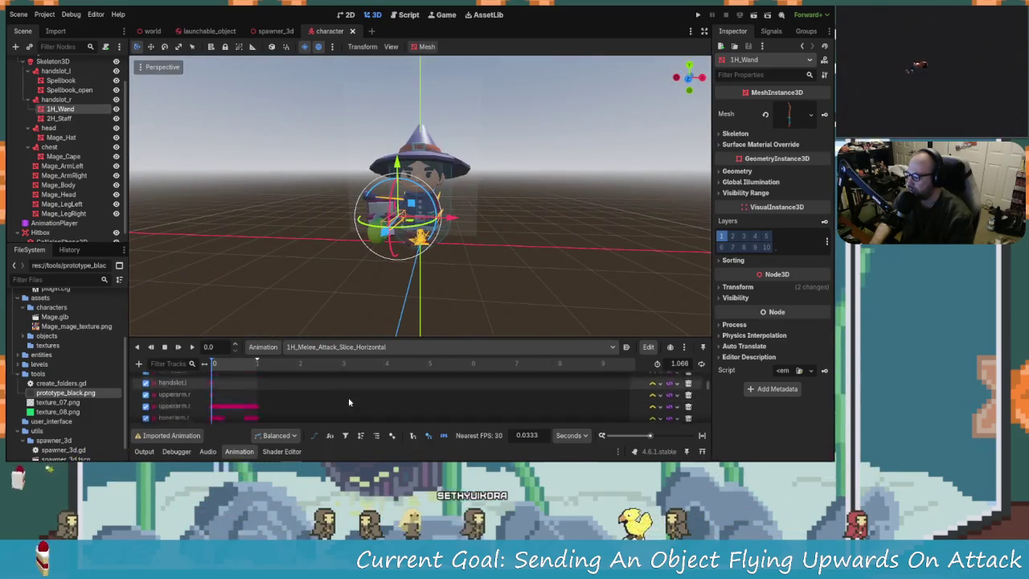
scroll(341, 396, "down", 8)
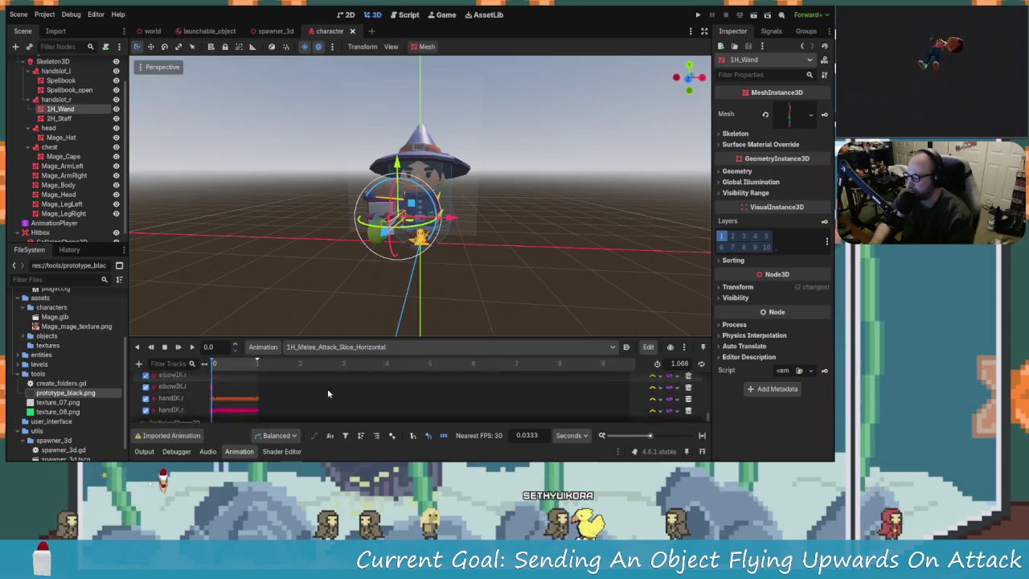
left_click(175, 402)
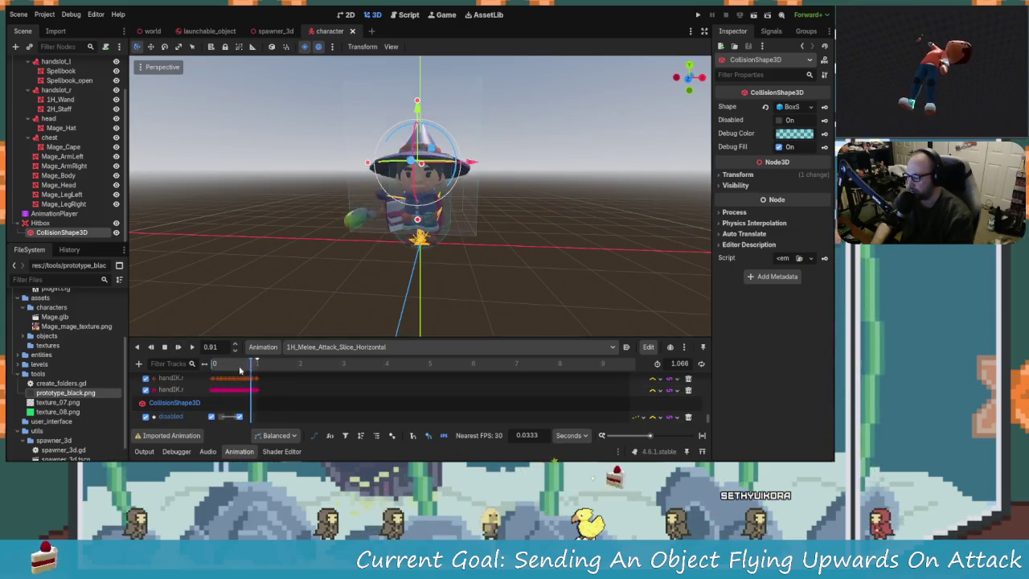
Select Mage_ArmLeft and slide it about 1.31 along X, away from the body
mouse_move(340, 236)
left_mouse_down()
mouse_move(406, 257)
mouse_move(266, 185)
left_mouse_up()
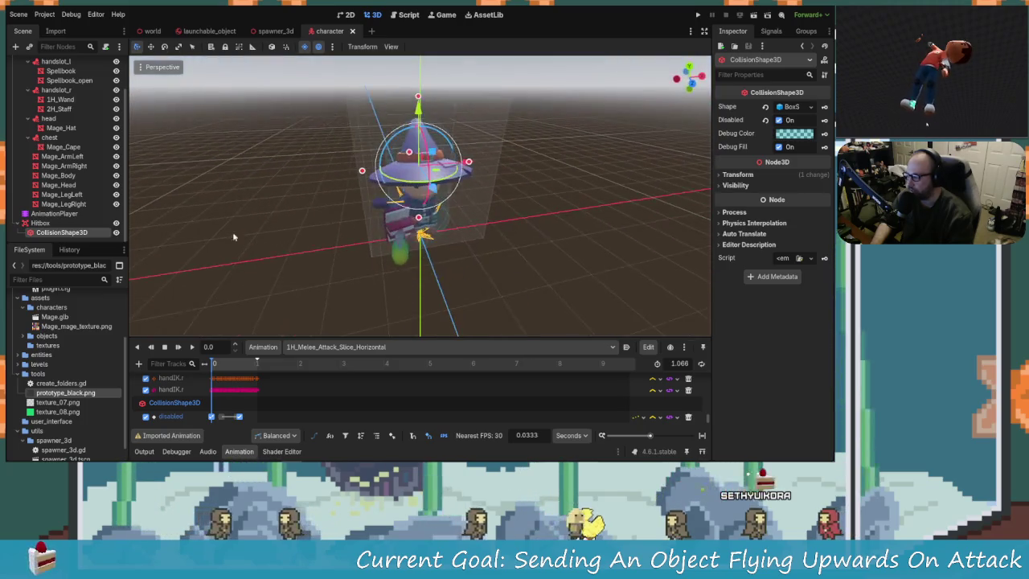
scroll(47, 189, "up", 2)
left_click(58, 197)
left_click_drag(337, 241, 289, 246)
scroll(398, 256, "up", 3)
left_click_drag(398, 256, 406, 233)
scroll(406, 233, "up", 2)
left_click_drag(471, 292, 601, 328)
mouse_move(328, 209)
left_mouse_down()
mouse_move(568, 214)
mouse_move(580, 259)
mouse_move(418, 193)
mouse_move(353, 198)
mouse_move(366, 230)
left_mouse_up()
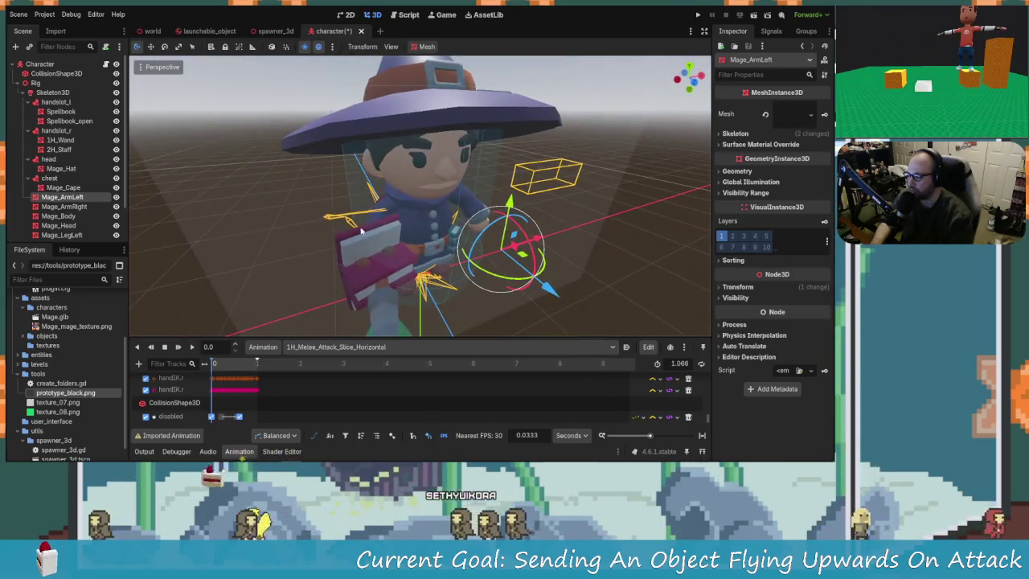
Undo the arm move, then select, frame and hide the Mage_ArmRight mesh
key("ctrl+z")
left_click_drag(438, 255, 373, 240)
left_click(358, 211)
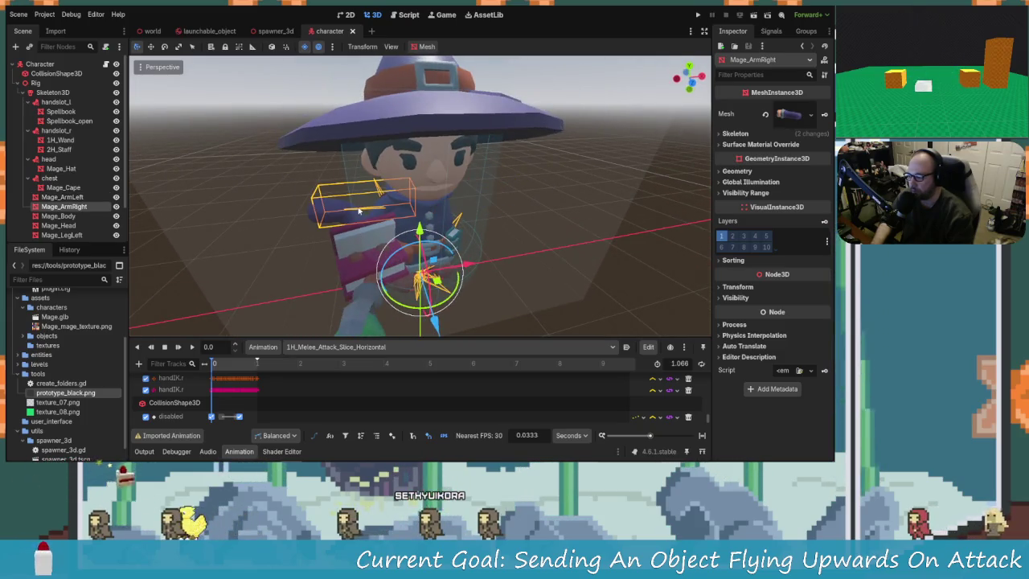
left_click_drag(355, 236, 546, 207)
key("f")
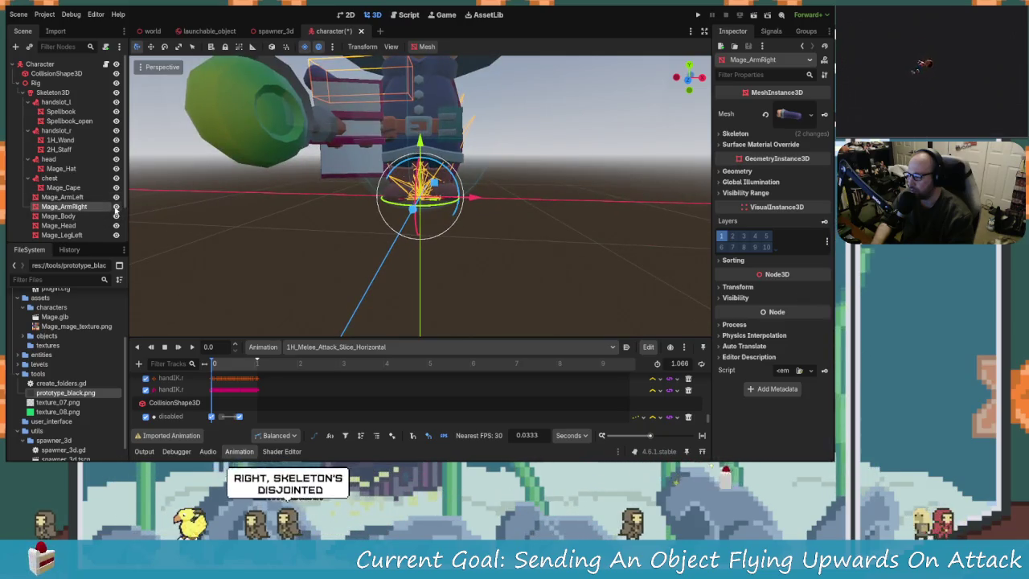
left_click(115, 206)
Shift the arm mesh along its axis and reselect Mage_ArmRight
left_click_drag(302, 198, 136, 232)
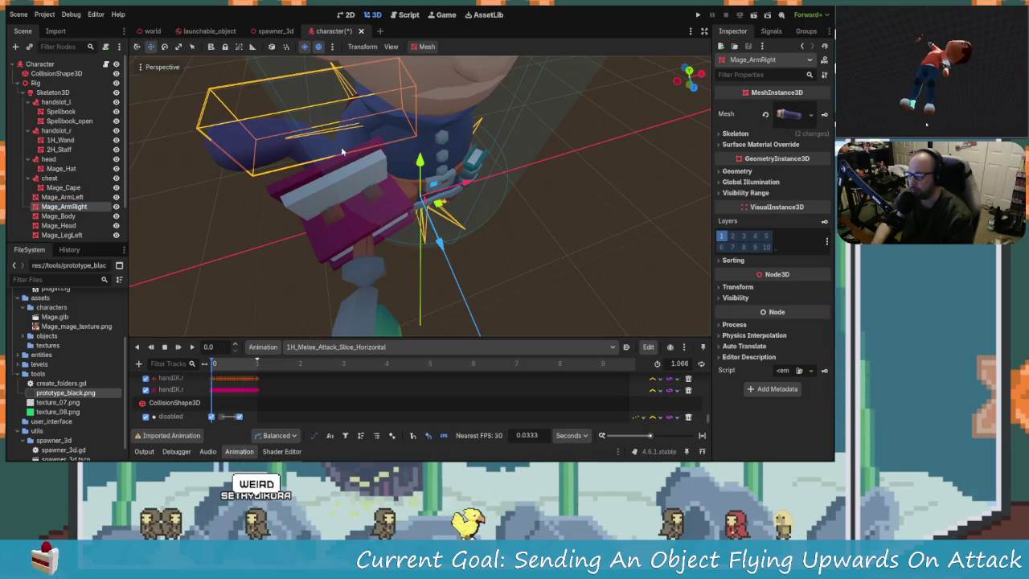
scroll(385, 160, "down", 3)
left_click_drag(482, 175, 502, 170)
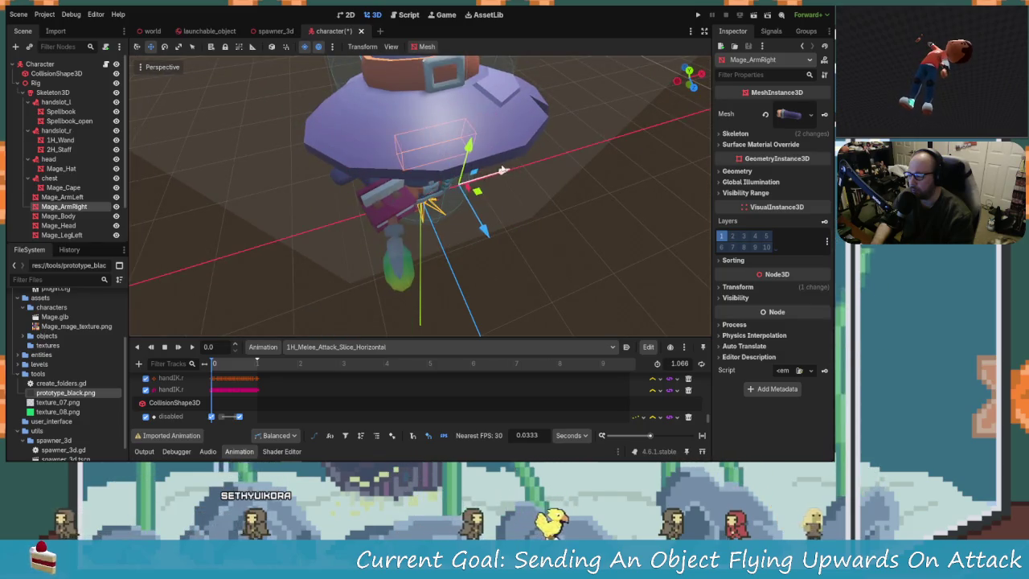
mouse_move(547, 237)
left_mouse_down()
mouse_move(573, 245)
mouse_move(305, 225)
mouse_move(307, 198)
mouse_move(322, 219)
left_mouse_up()
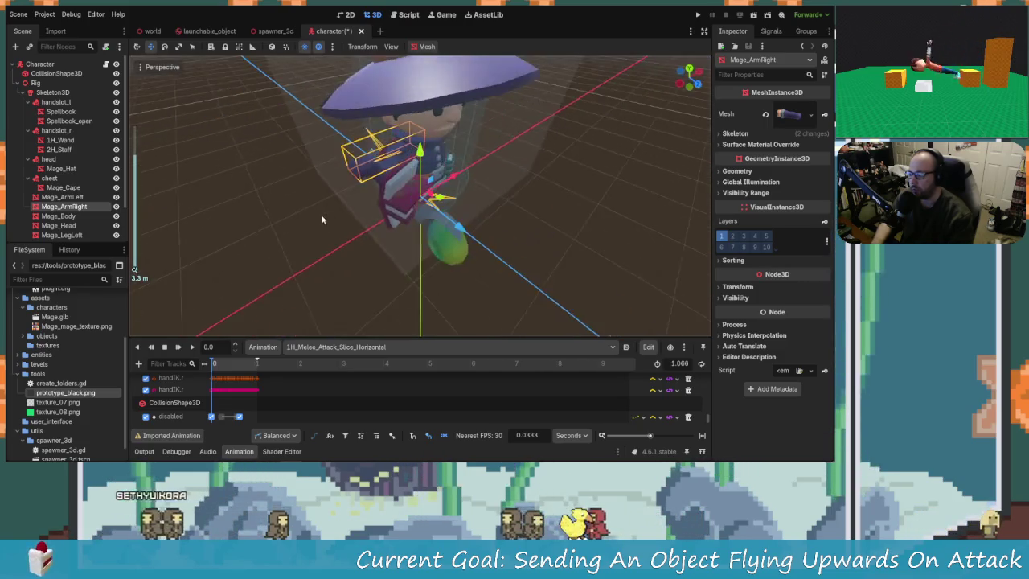
left_click(380, 186)
left_click(359, 177)
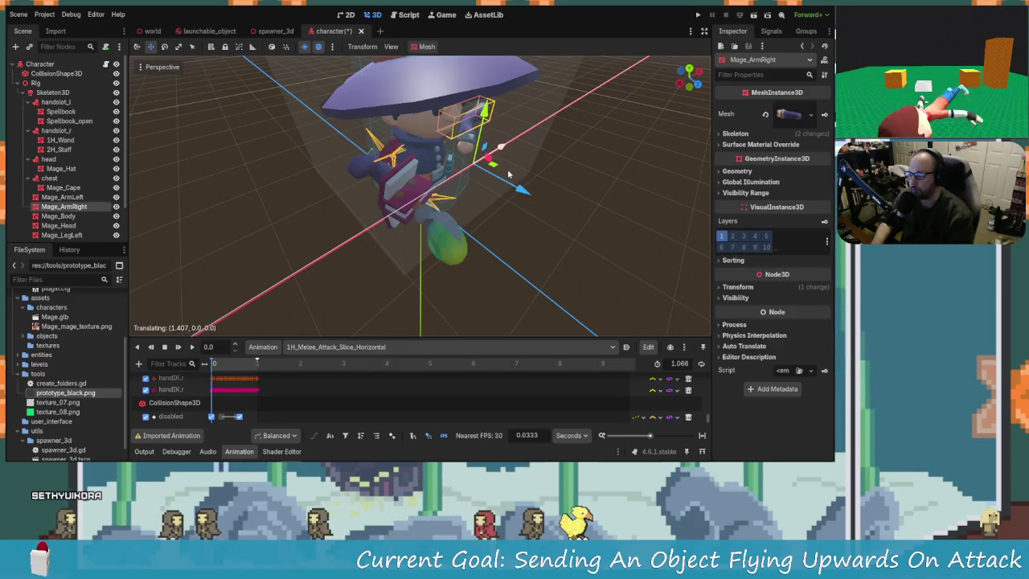
Move Mage_ArmLeft along X in two drags and scrub the attack animation to check the pose
left_click(63, 197)
left_click_drag(452, 184, 480, 174)
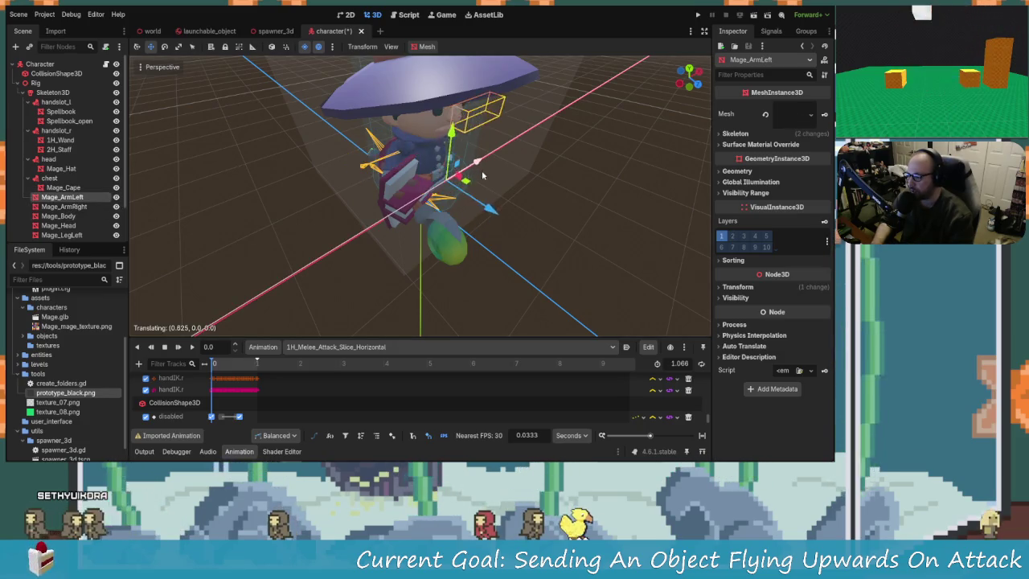
scroll(503, 175, "up", 5)
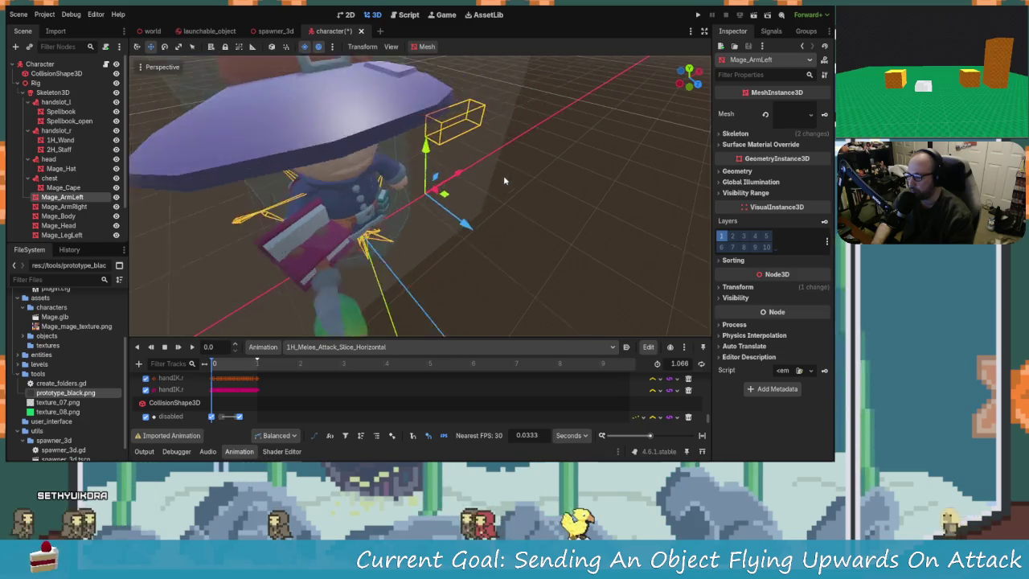
left_click_drag(471, 195, 486, 200)
scroll(373, 222, "down", 5)
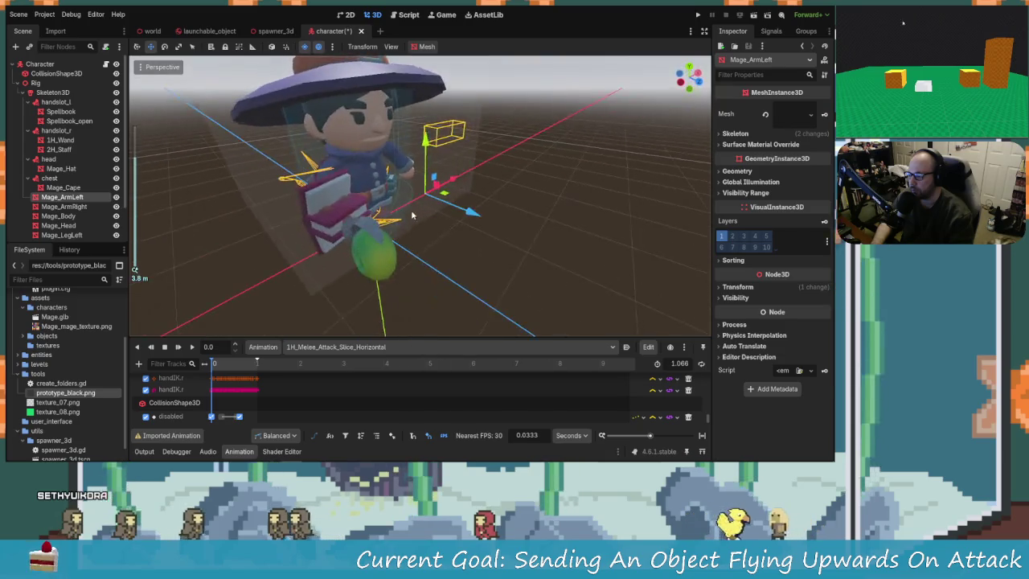
mouse_move(215, 371)
left_mouse_down()
mouse_move(241, 367)
mouse_move(211, 363)
left_mouse_up()
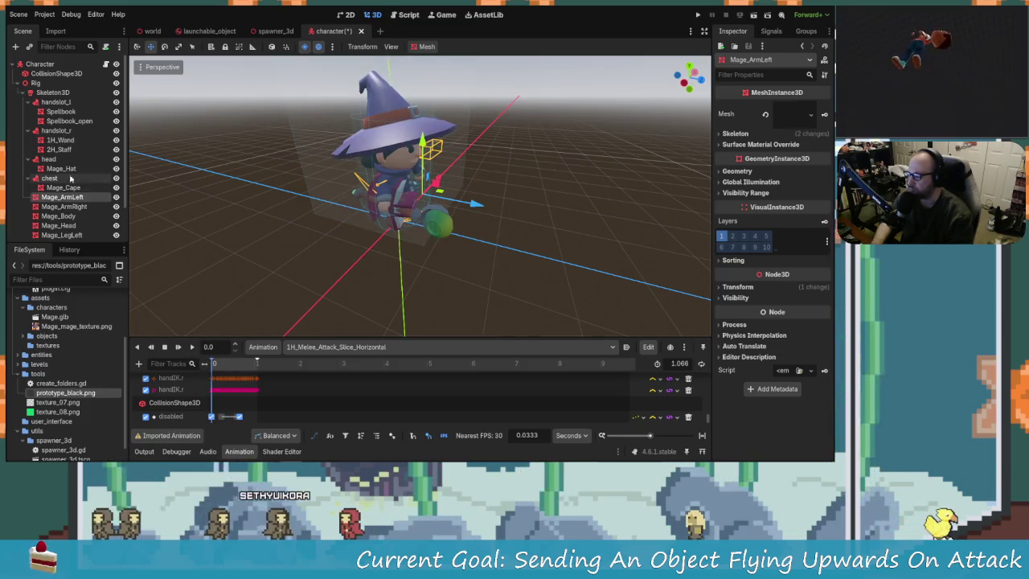
left_click(67, 105)
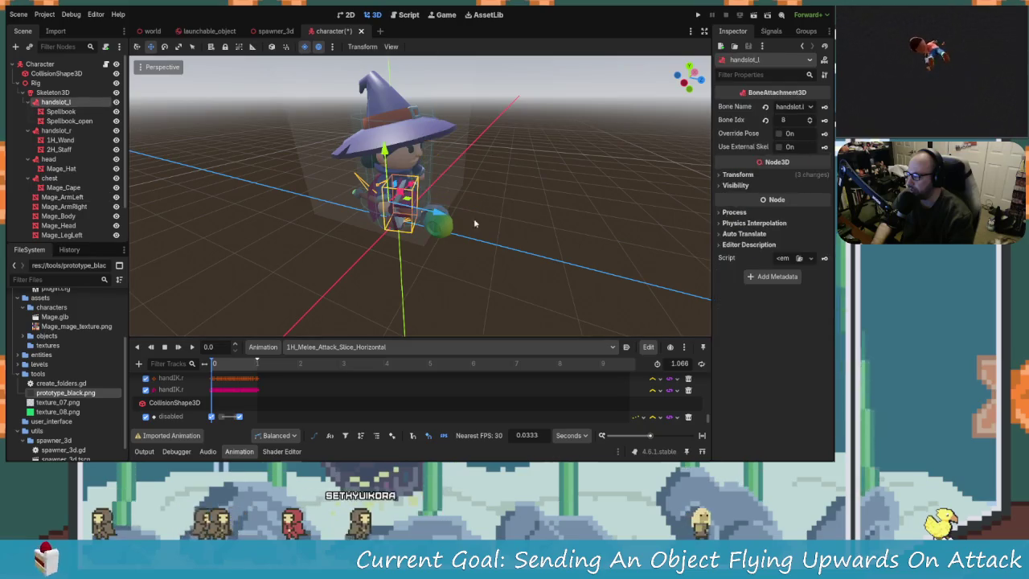
Adjust handslot_l and Mage_ArmLeft along X, bringing the left arm back against the body
left_click_drag(407, 184, 458, 192)
scroll(396, 187, "up", 5)
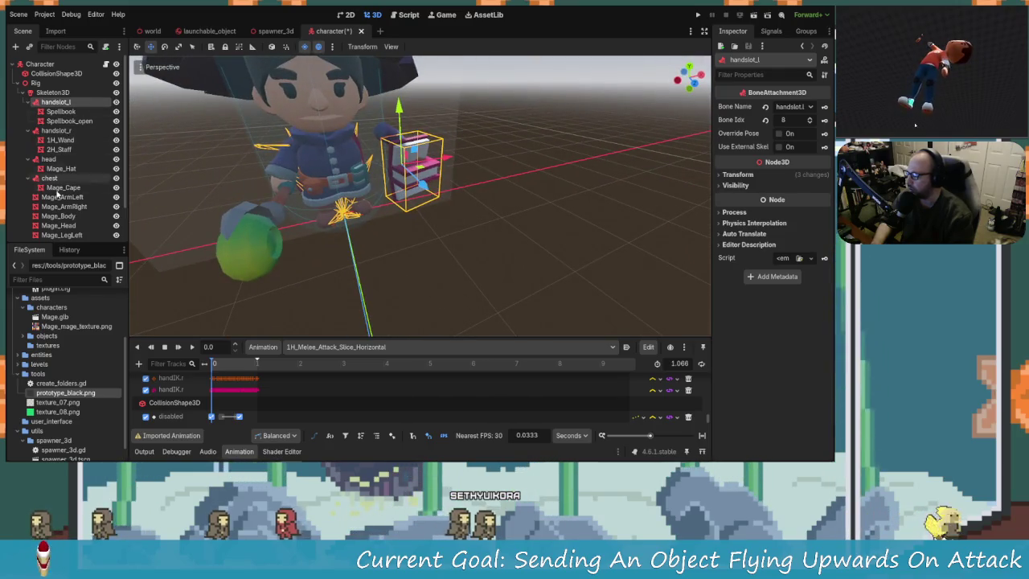
scroll(61, 194, "down", 1)
left_click(69, 185)
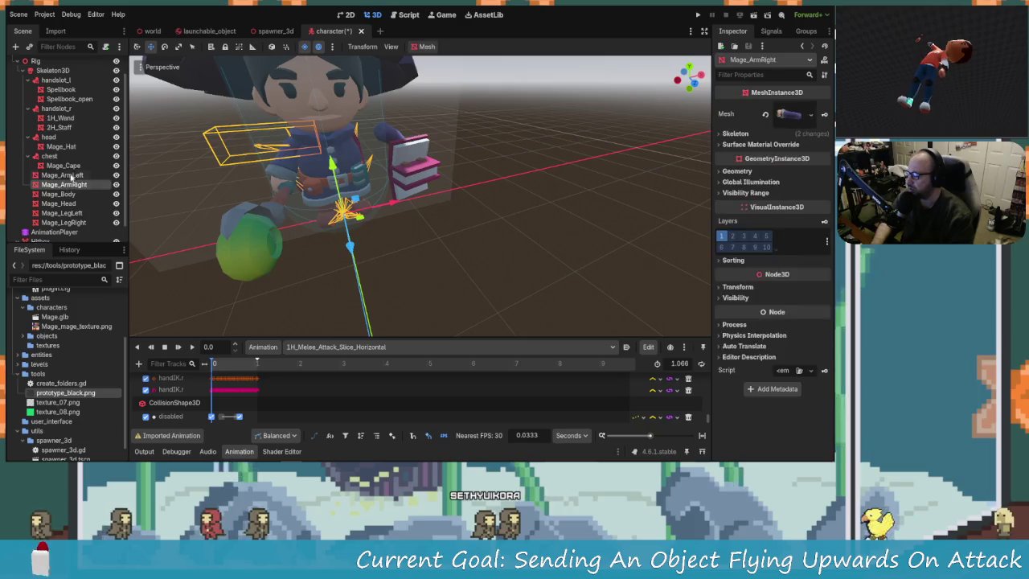
left_click(71, 174)
left_click_drag(471, 190, 462, 195)
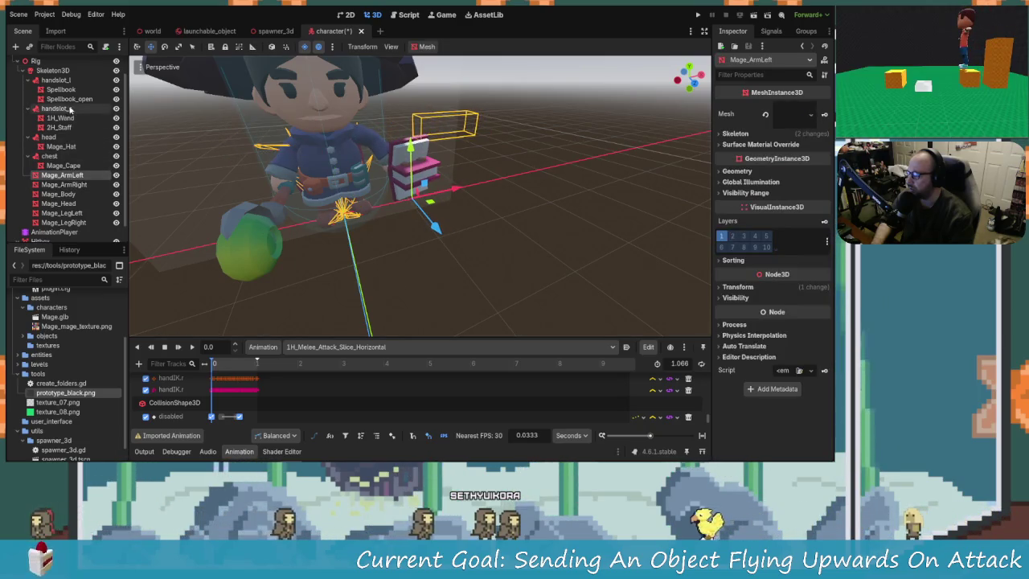
left_click(57, 79)
left_click_drag(442, 161, 438, 164)
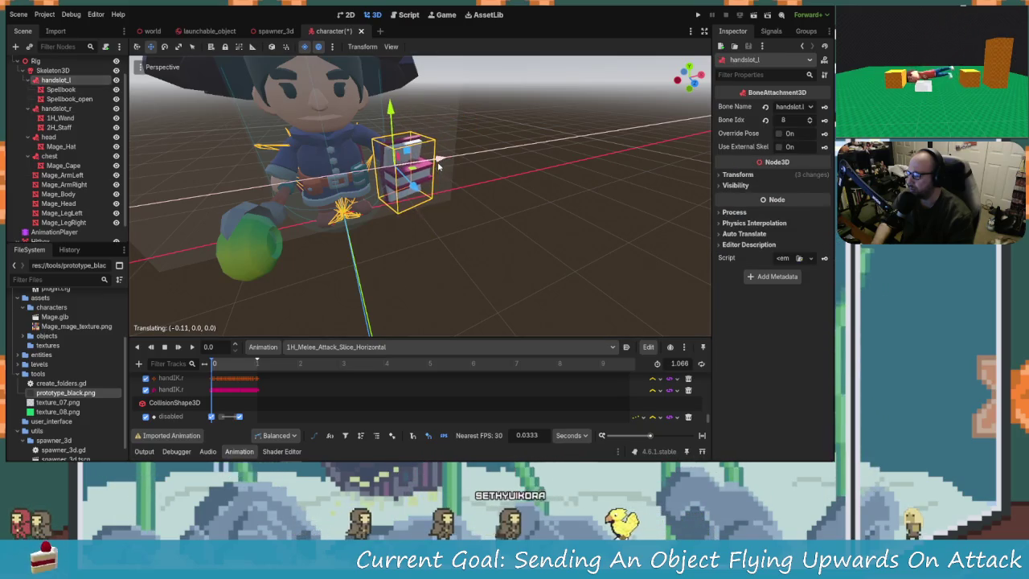
Scrub the attack animation to preview the pose and select the Hitbox area
mouse_move(214, 364)
left_mouse_down()
mouse_move(235, 362)
mouse_move(192, 363)
left_mouse_up()
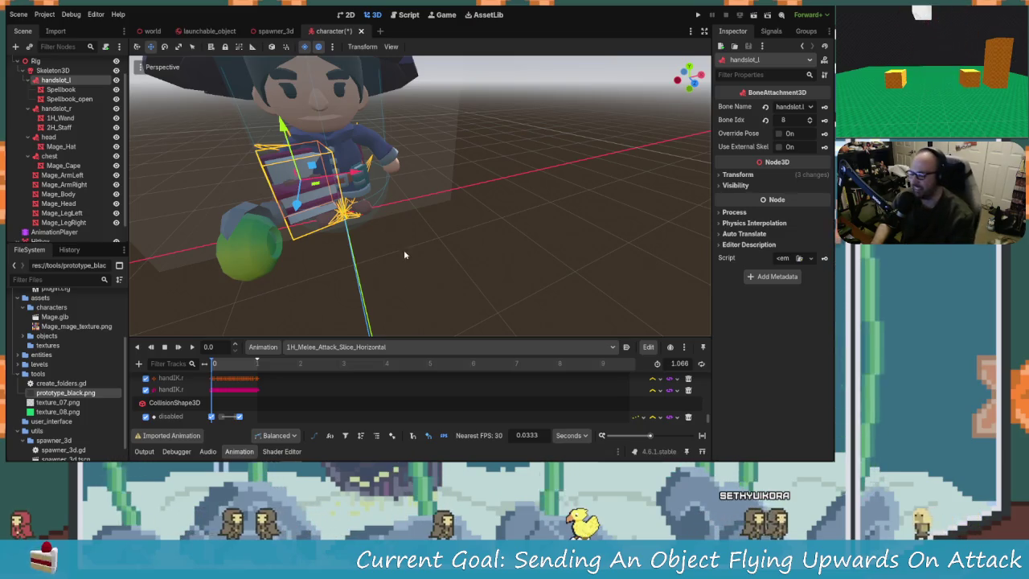
scroll(258, 297, "down", 3)
mouse_move(258, 297)
left_mouse_down()
mouse_move(319, 221)
mouse_move(355, 245)
mouse_move(260, 207)
mouse_move(349, 220)
mouse_move(556, 176)
mouse_move(399, 228)
left_mouse_up()
scroll(556, 175, "up", 3)
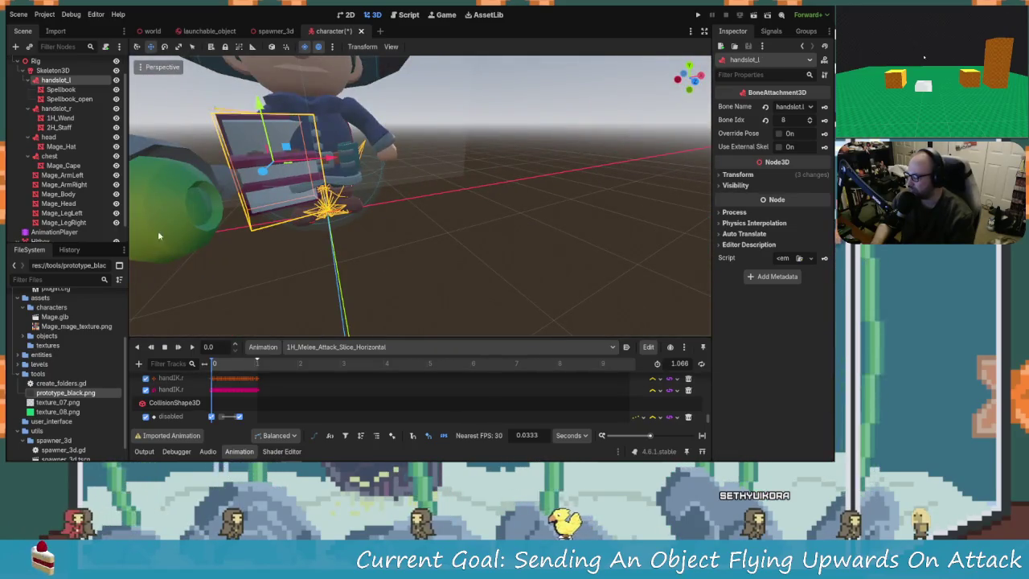
scroll(65, 201, "down", 1)
left_click(41, 223)
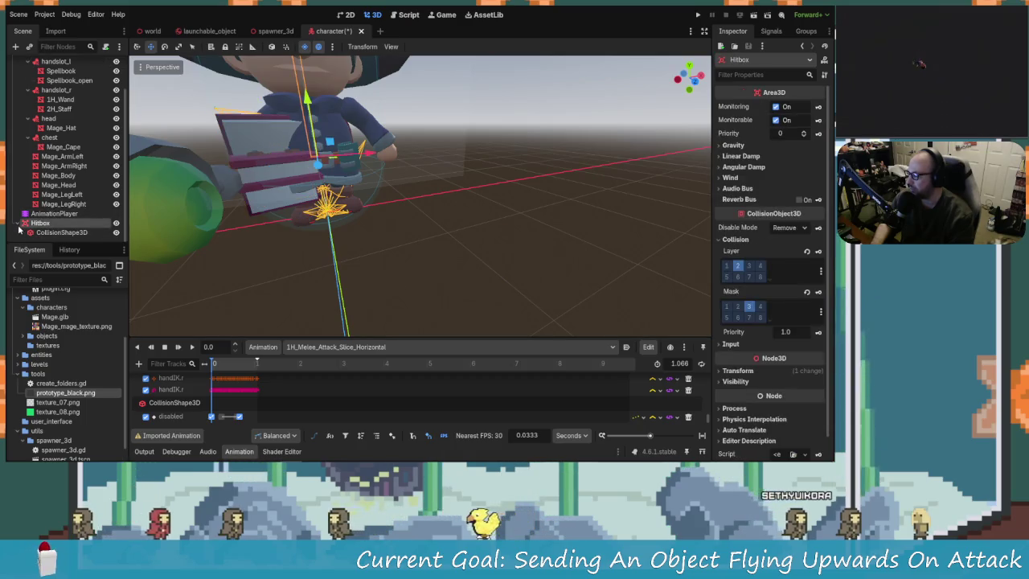
scroll(35, 207, "up", 2)
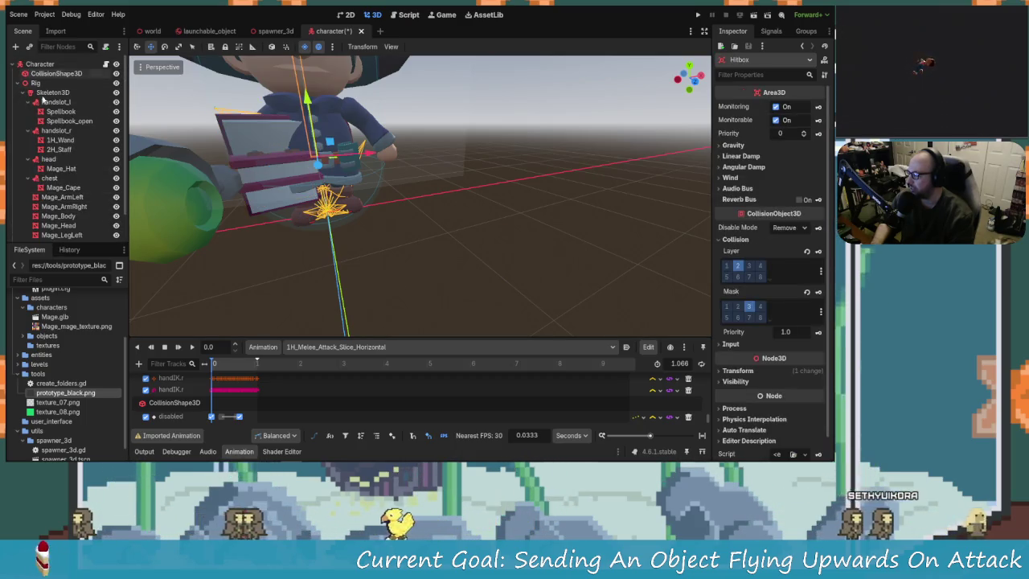
Delete the old AnimationPlayer and Rig from the character scene
left_click(18, 83)
left_click(36, 83)
left_click(40, 102)
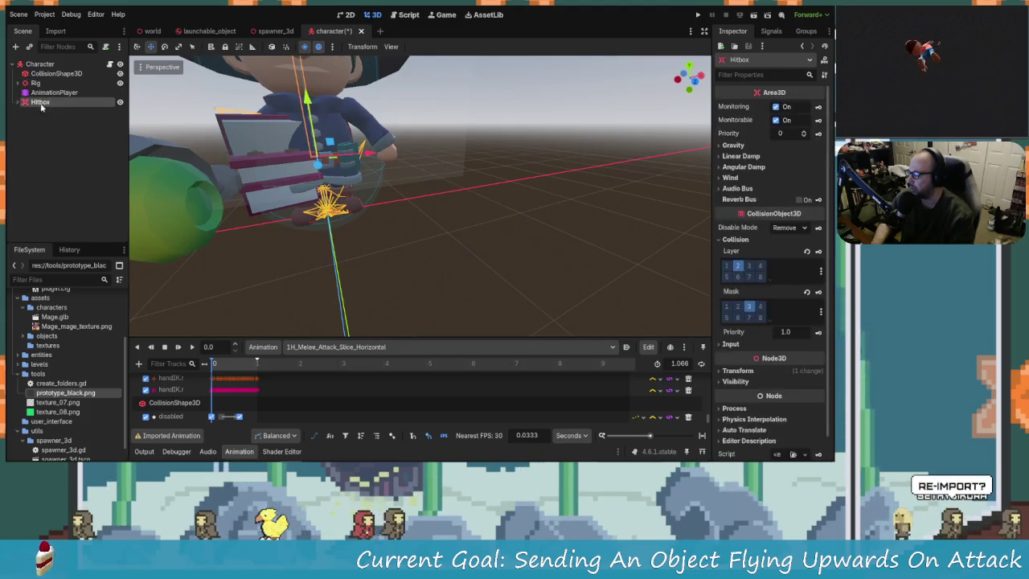
scroll(321, 193, "down", 5)
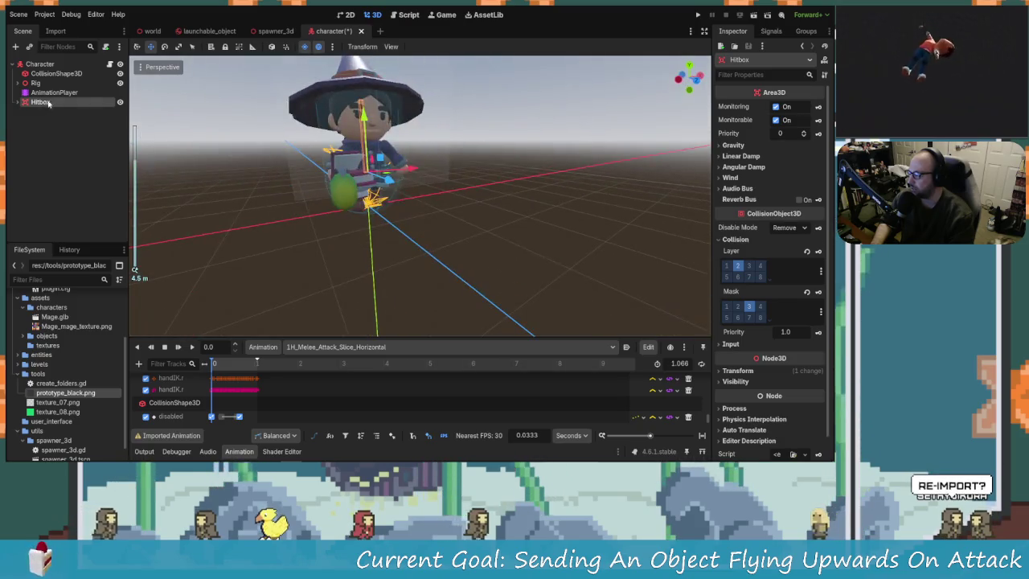
left_click(53, 92)
key("Delete")
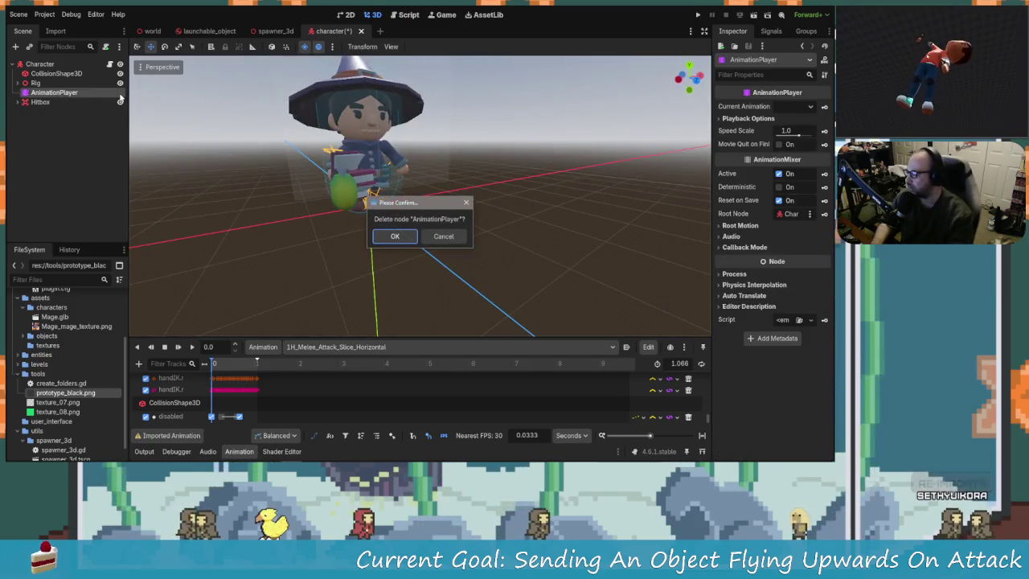
left_click(395, 237)
left_click(35, 82)
key("Delete")
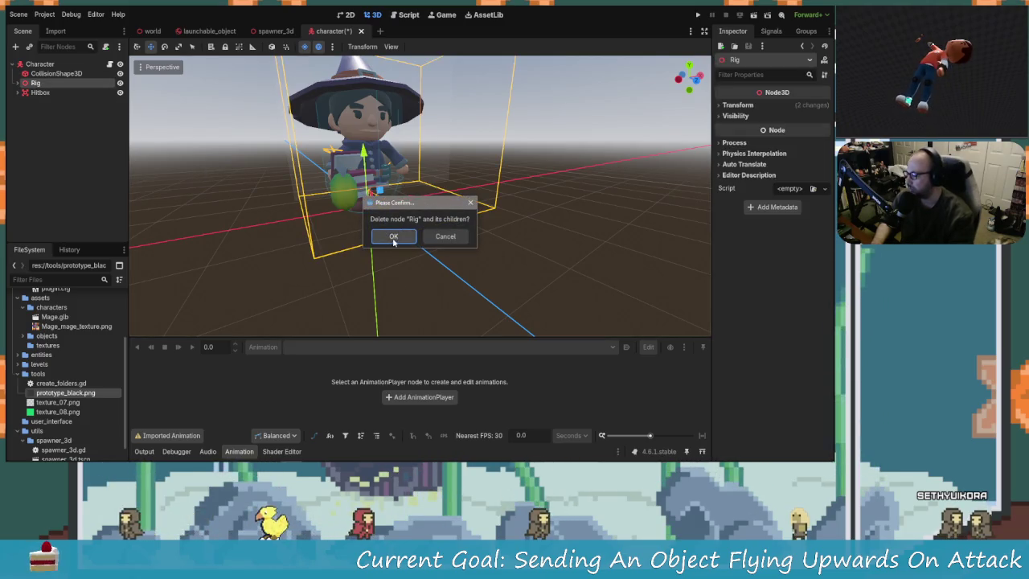
left_click(393, 237)
scroll(86, 426, "down", 1)
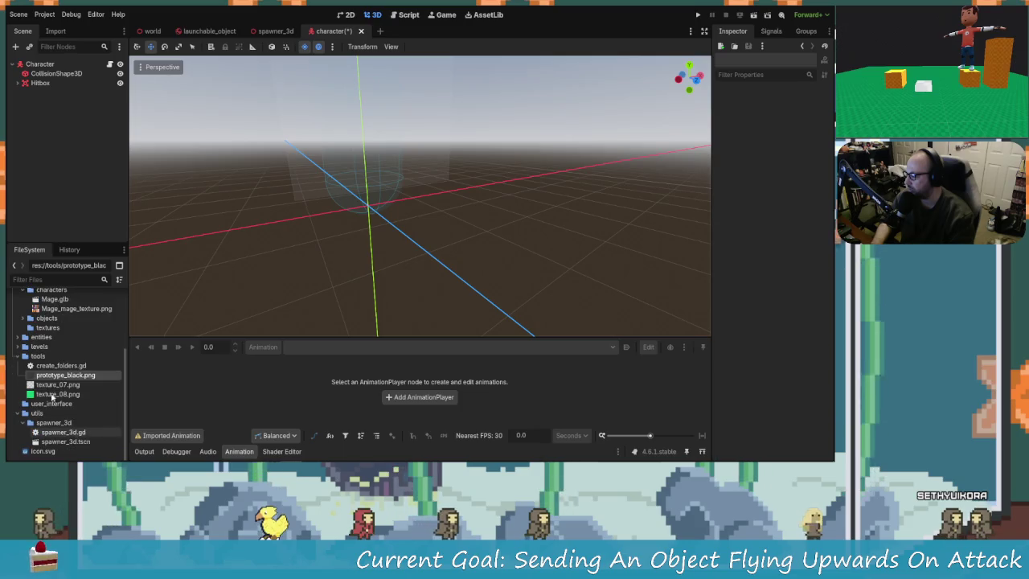
scroll(57, 408, "up", 3)
Create a new inherited scene from Mage.glb and paste its Rig and AnimationPlayer under Character
right_click(65, 363)
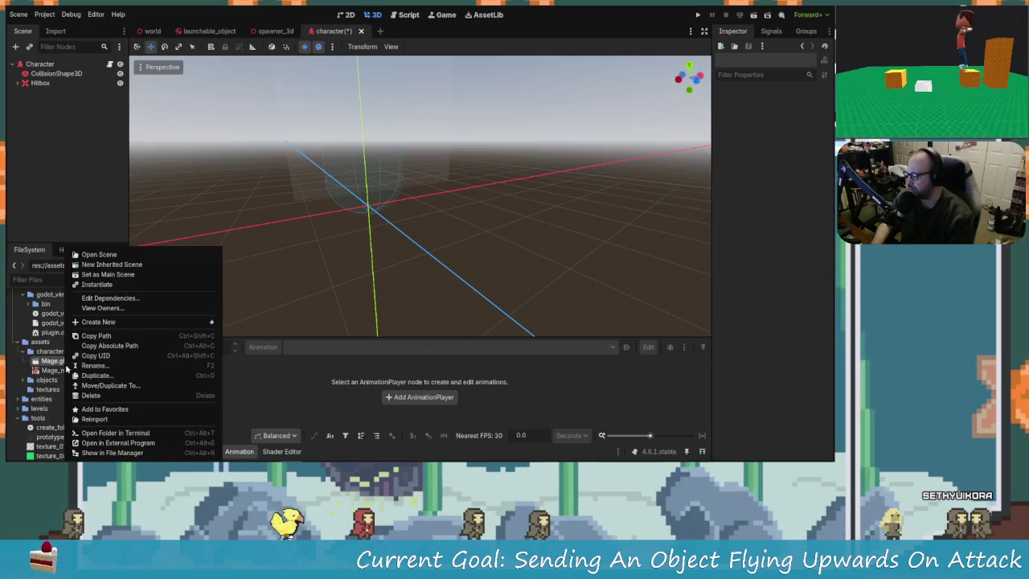
left_click(112, 264)
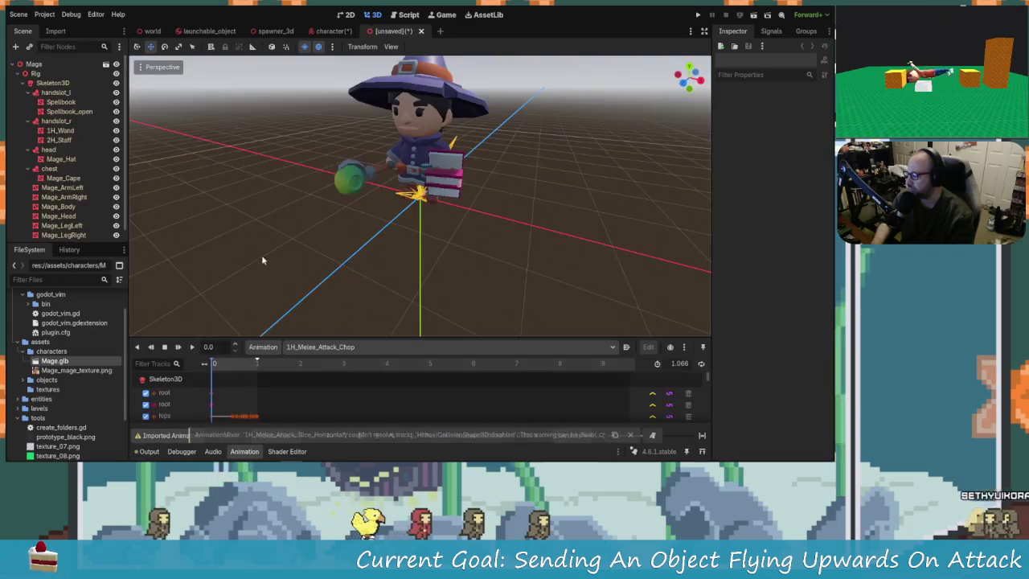
left_click(21, 74)
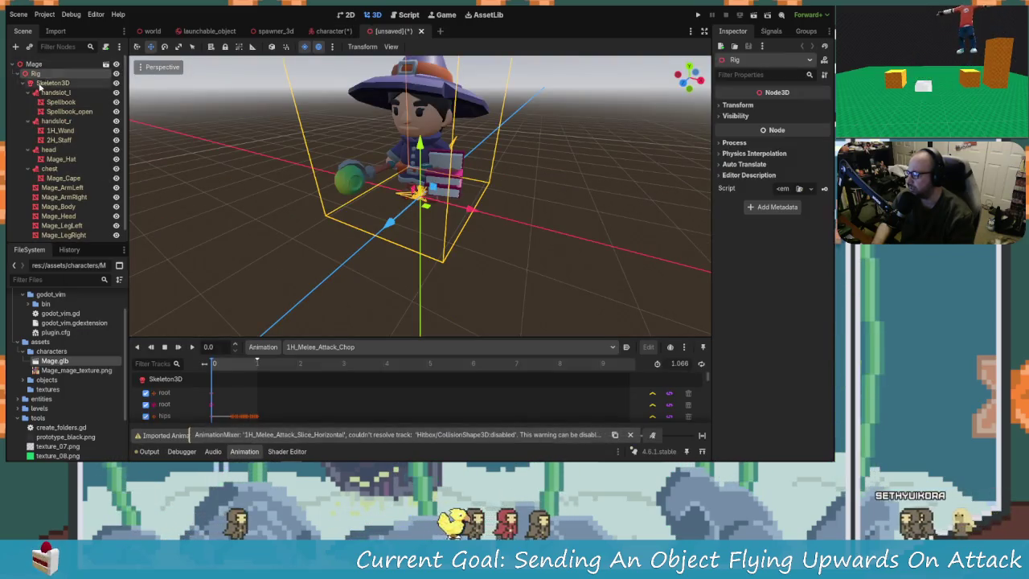
left_click(30, 82)
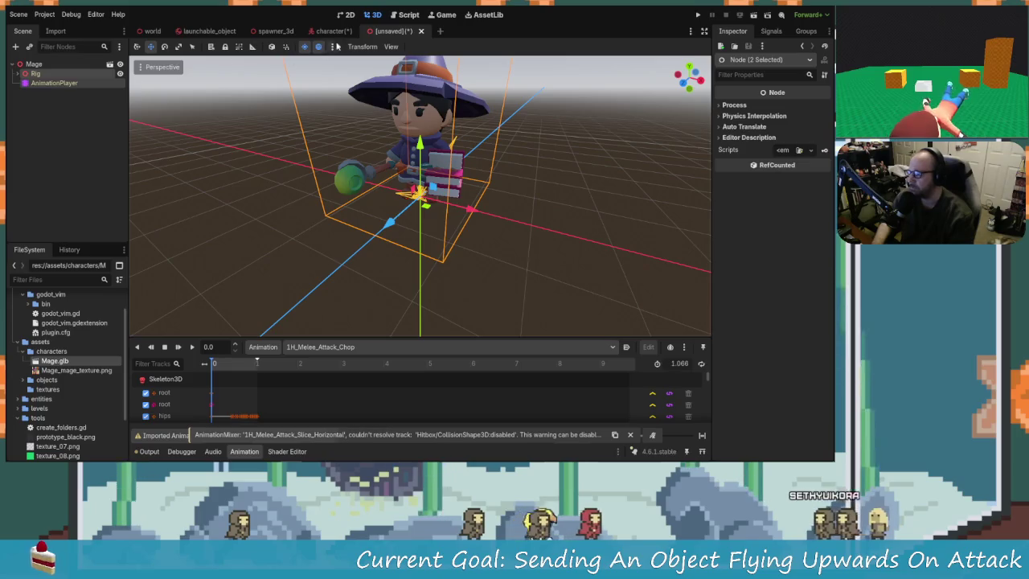
left_click(333, 31)
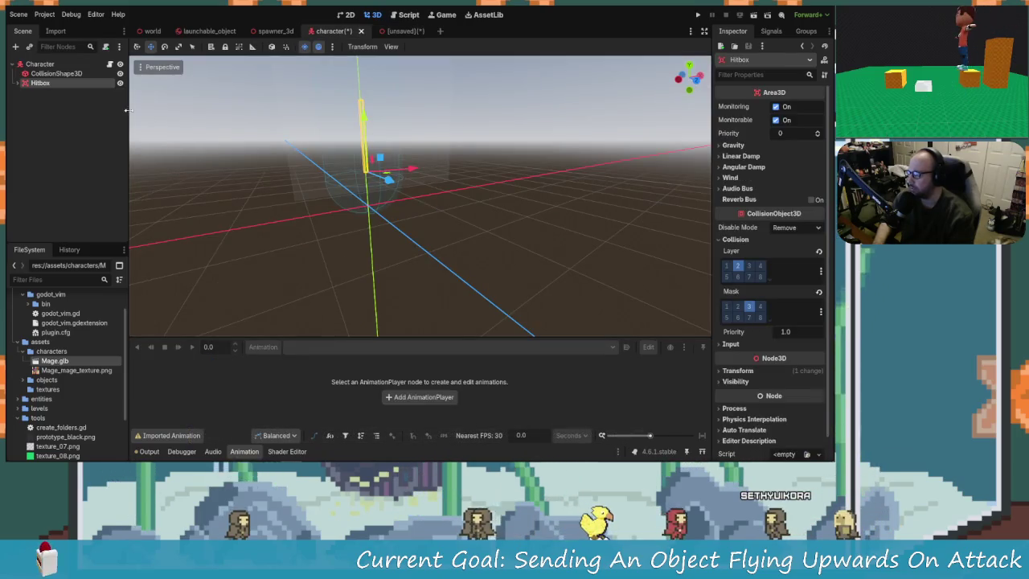
key("ctrl+v")
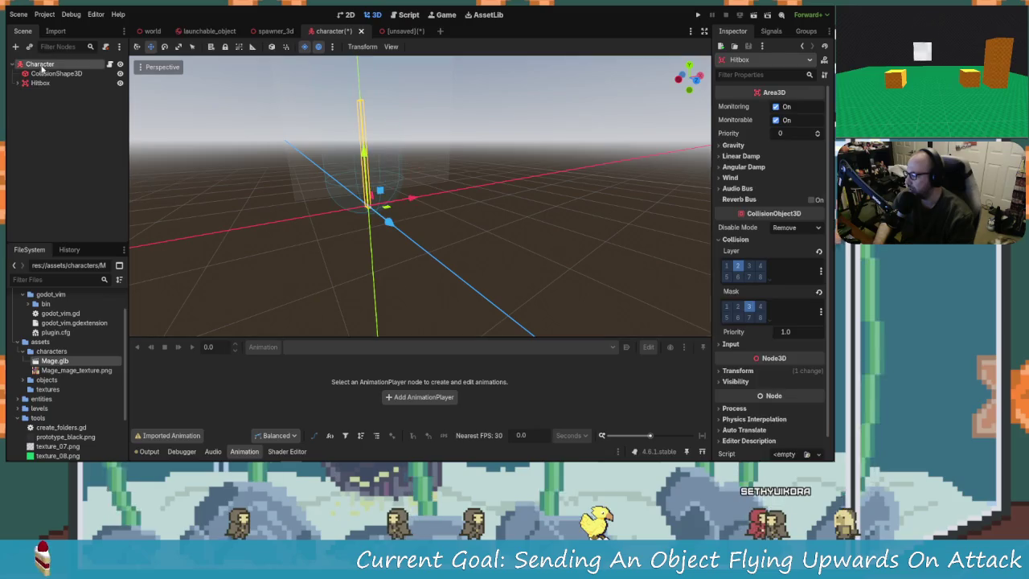
Collapse the Hitbox and Rig branches and select the pasted AnimationPlayer
left_click(19, 83)
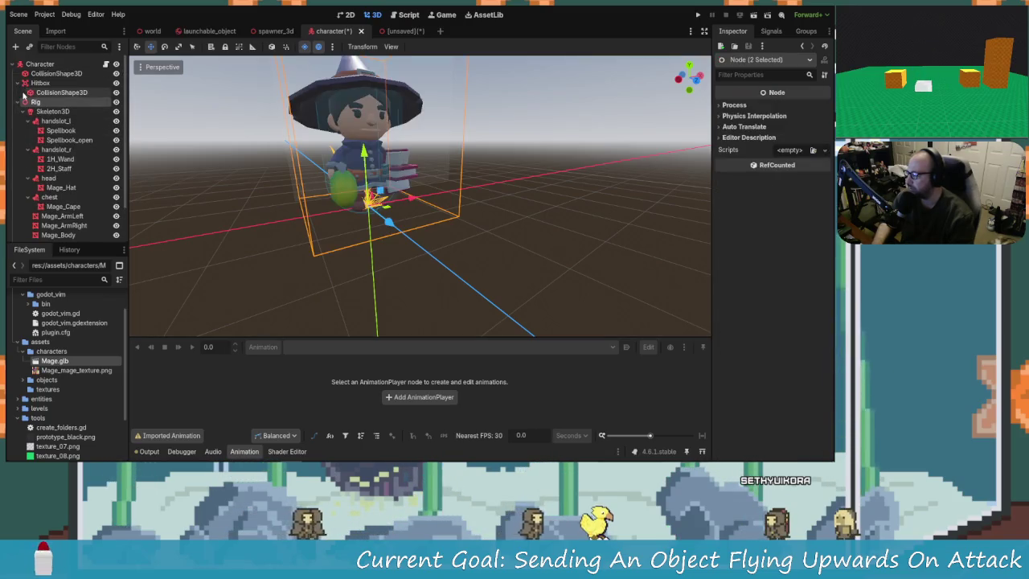
left_click(19, 83)
left_click(18, 92)
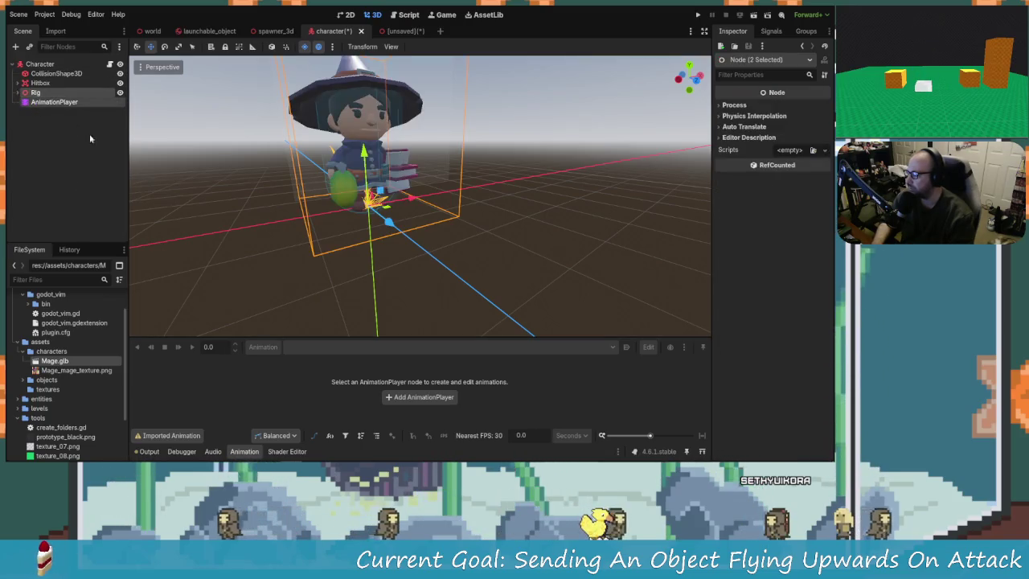
left_click(54, 102)
scroll(444, 225, "down", 3)
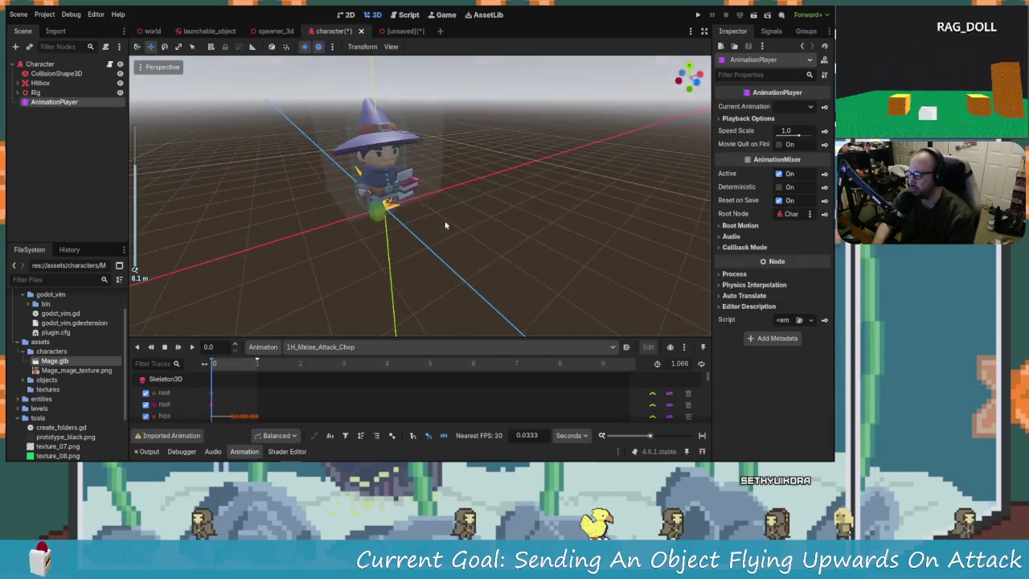
left_click_drag(444, 225, 417, 213)
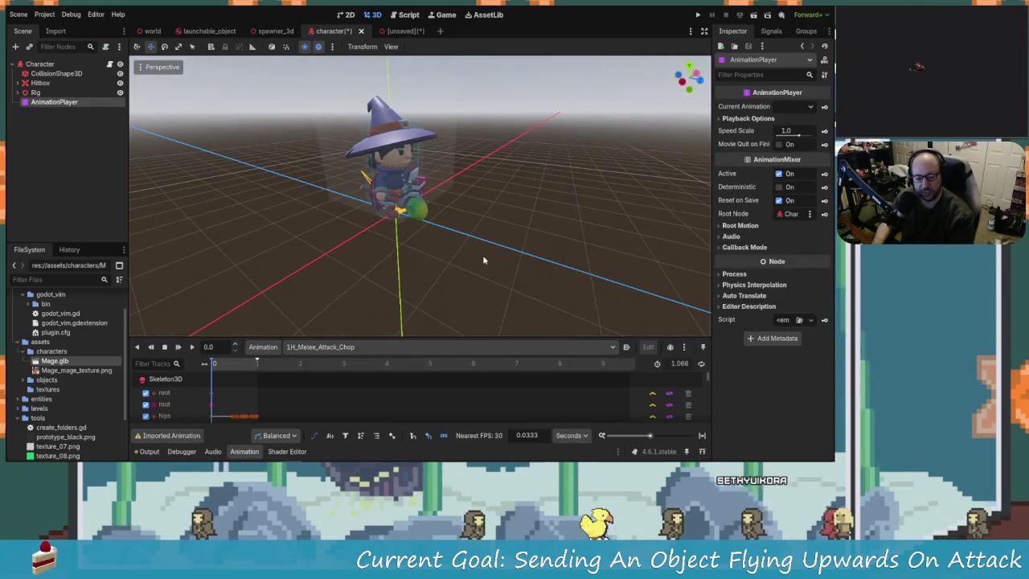
Load 1H_Melee_Attack_Slice_Horizontal in the character scene, check the hitbox-disabled track and scrub the swing
scroll(482, 254, "up", 5)
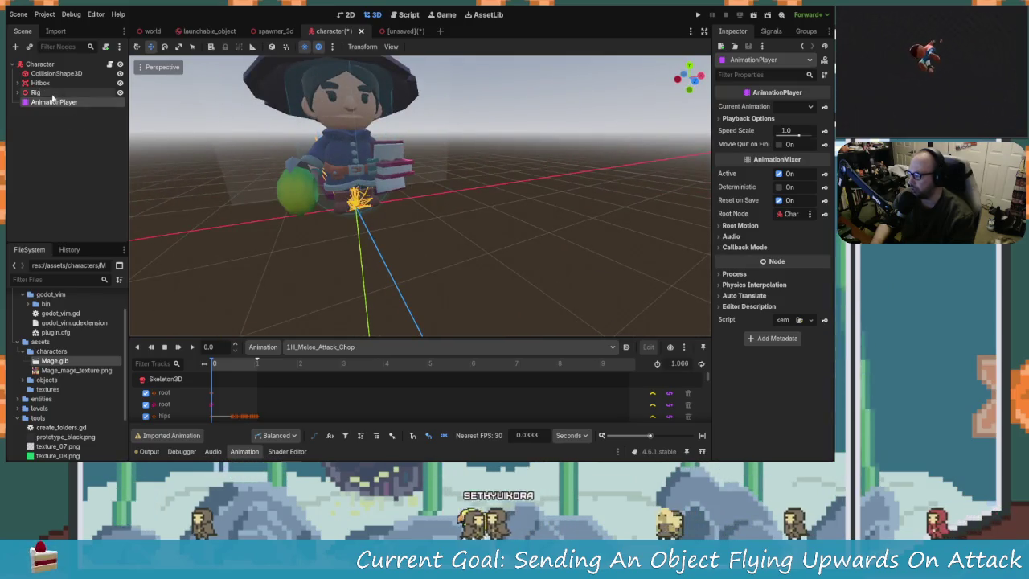
scroll(327, 402, "down", 2)
left_click(349, 346)
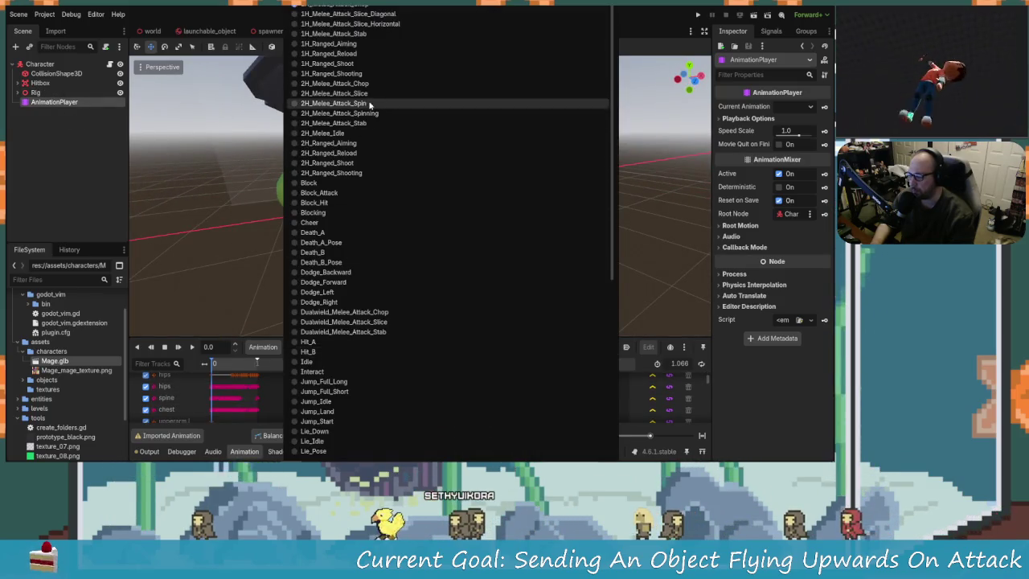
left_click(372, 24)
scroll(246, 394, "down", 3)
scroll(246, 395, "down", 6)
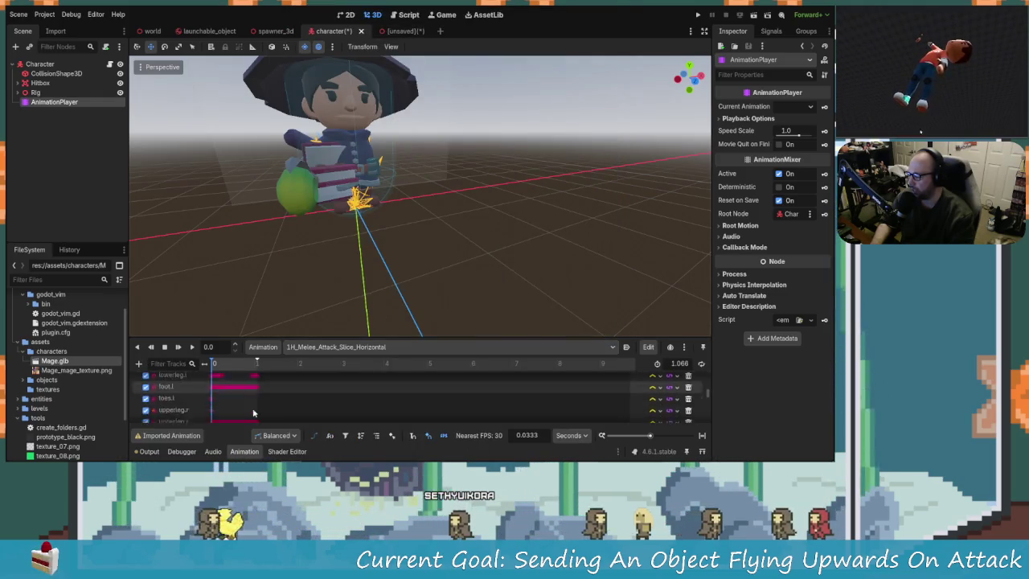
scroll(321, 414, "down", 2)
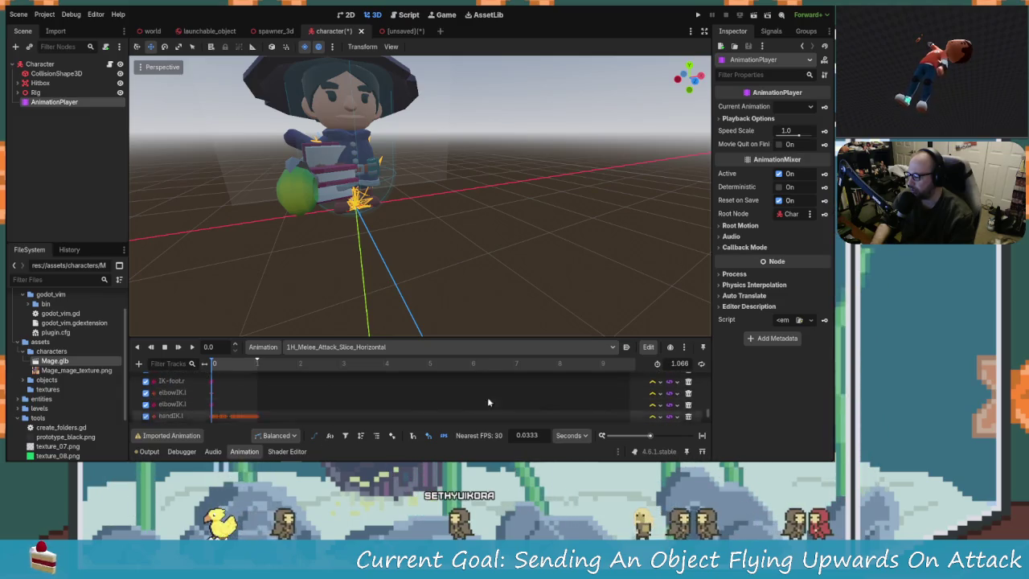
scroll(699, 410, "down", 2)
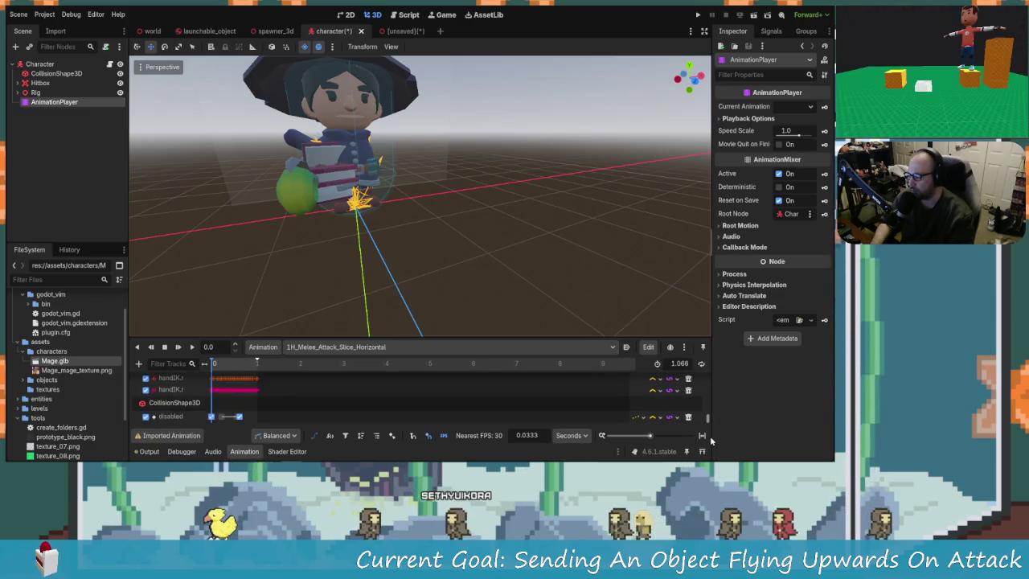
mouse_move(212, 367)
left_mouse_down()
mouse_move(237, 369)
mouse_move(214, 369)
left_mouse_up()
mouse_move(338, 209)
left_mouse_down()
mouse_move(167, 213)
mouse_move(257, 198)
mouse_move(305, 203)
mouse_move(281, 226)
mouse_move(223, 238)
mouse_move(361, 211)
mouse_move(443, 222)
mouse_move(100, 201)
left_mouse_up()
Reselect the Rig and AnimationPlayer and view the character from the front
scroll(314, 206, "up", 5)
scroll(315, 206, "down", 8)
left_click(38, 93)
left_click(54, 102)
left_click_drag(402, 242, 342, 247)
left_click(351, 172)
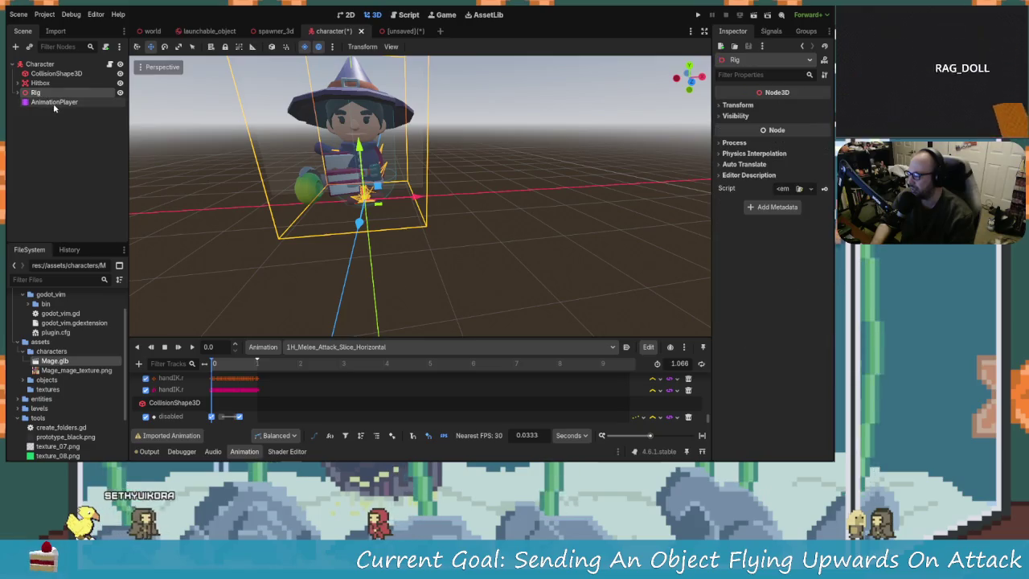
In the unsaved Mage scene, load 1H_Melee_Attack_Slice_Horizontal on its AnimationPlayer
left_click(404, 31)
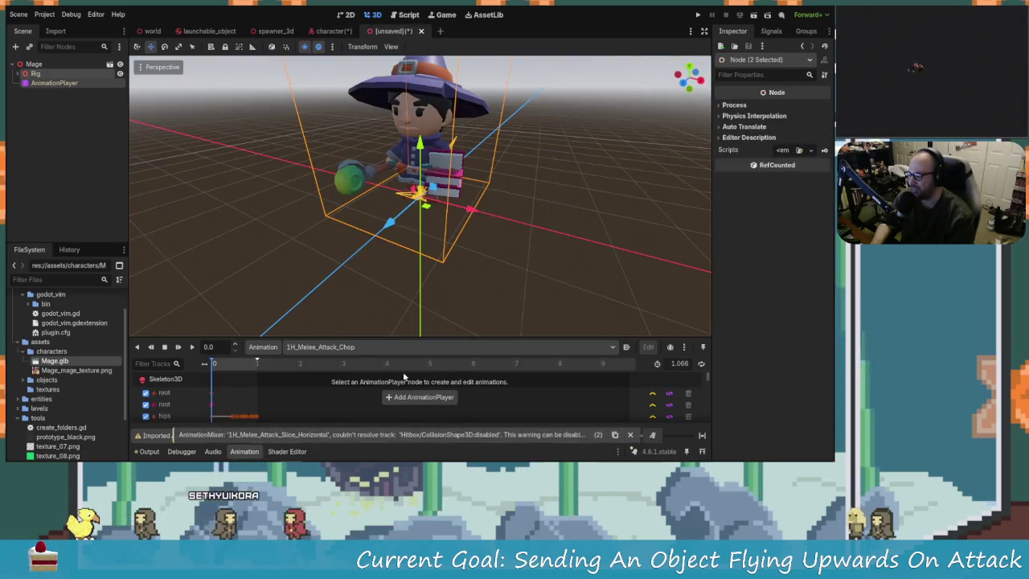
left_click(54, 83)
left_click(370, 346)
left_click(370, 23)
mouse_move(315, 206)
left_mouse_down()
mouse_move(458, 218)
mouse_move(530, 204)
mouse_move(309, 206)
mouse_move(304, 195)
left_mouse_up()
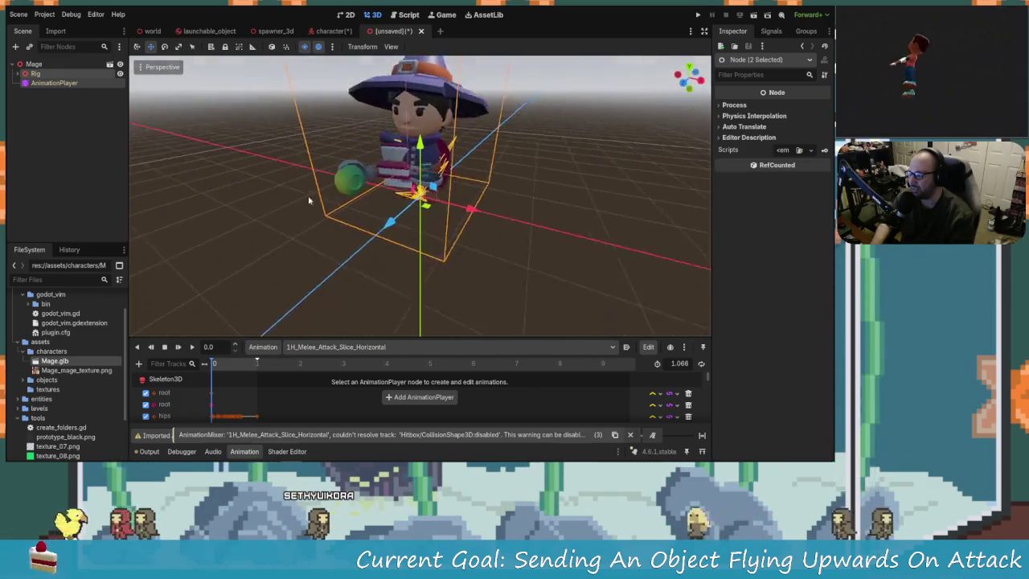
scroll(374, 181, "up", 4)
scroll(371, 257, "down", 4)
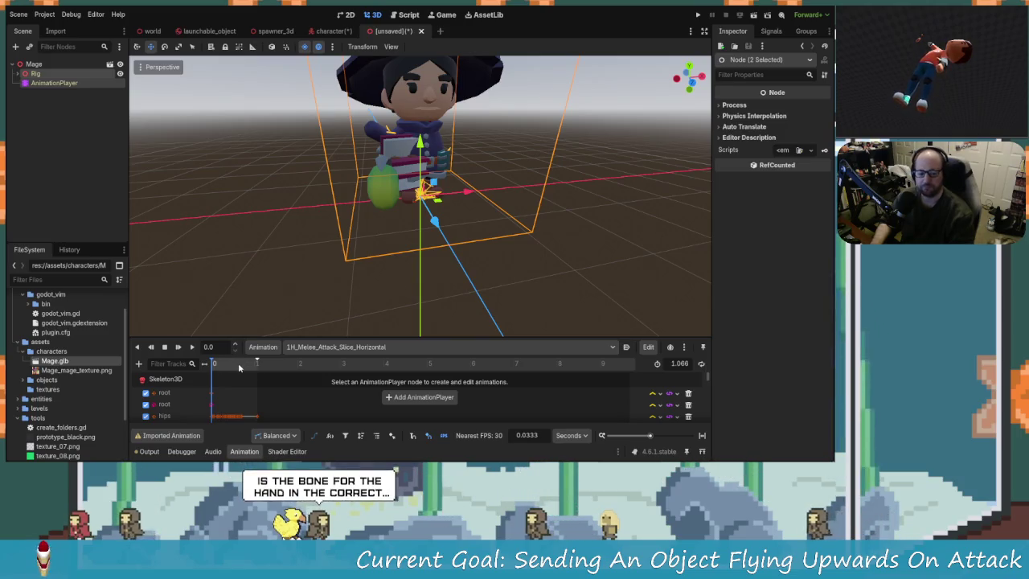
mouse_move(391, 187)
left_mouse_down()
mouse_move(264, 188)
mouse_move(193, 128)
left_mouse_up()
Close the unsaved Mage scene with Don't Save and reselect the character's Rig
left_click(54, 83)
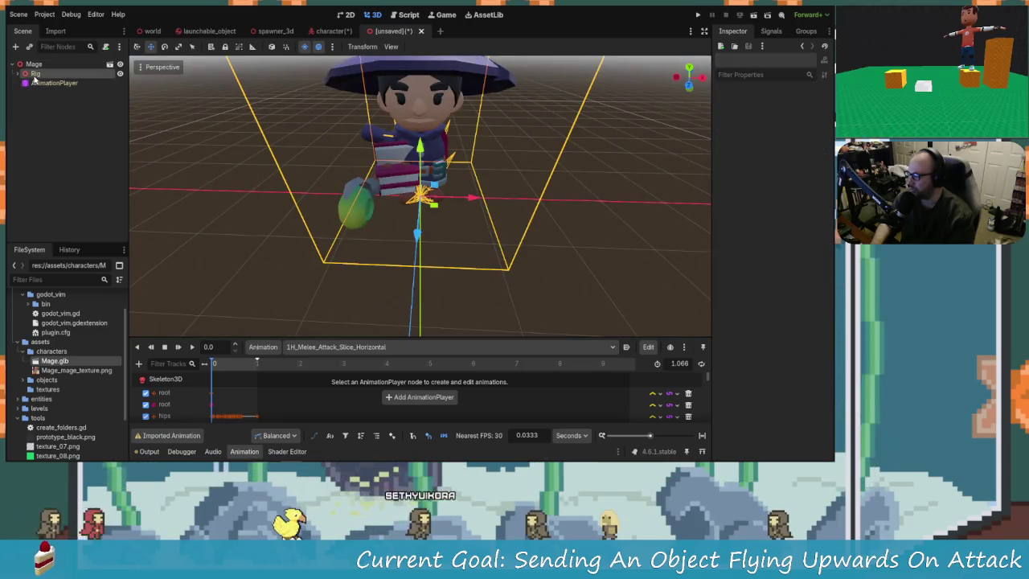
left_click(421, 31)
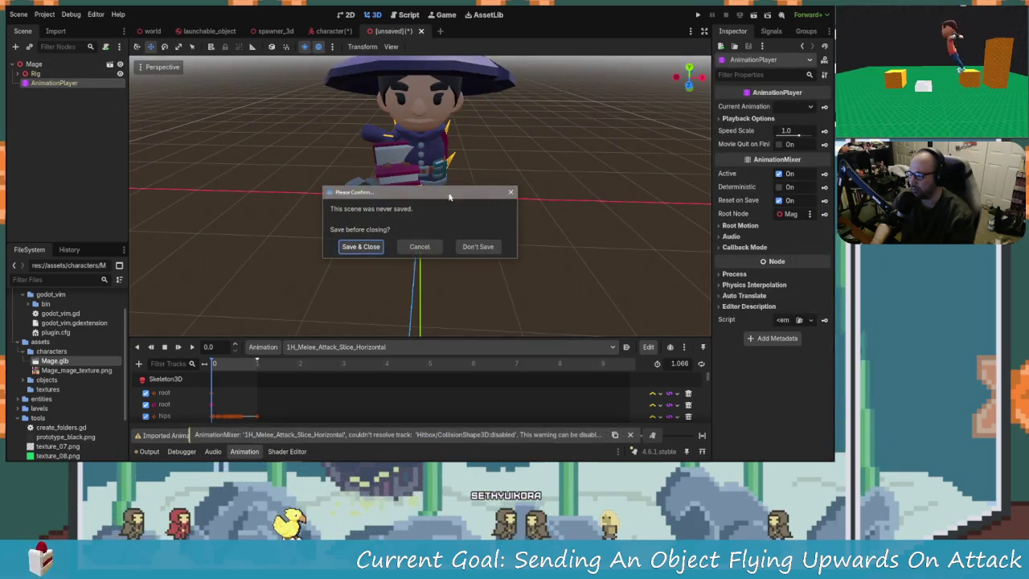
left_click(485, 250)
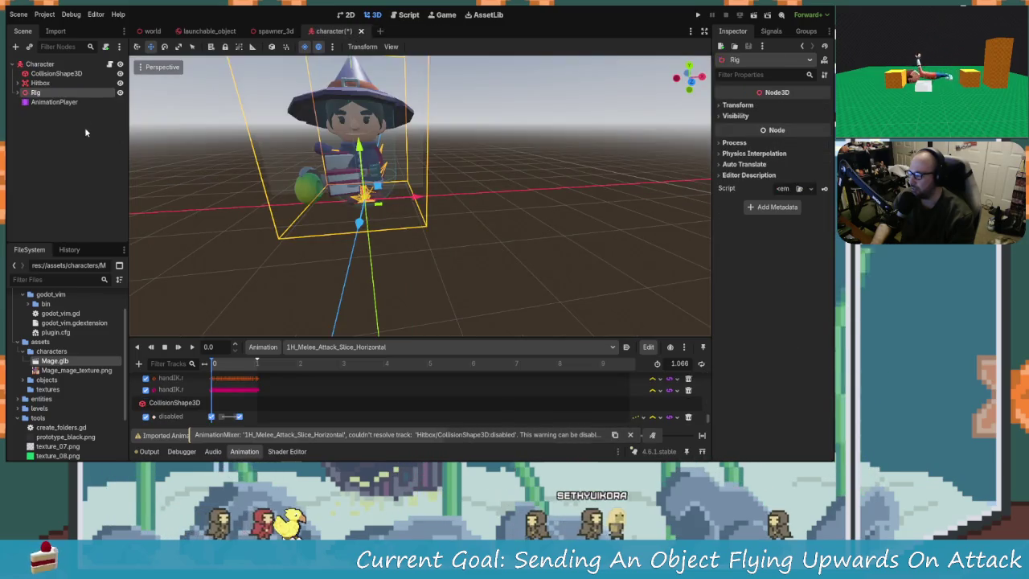
left_click(50, 102)
left_click(37, 93)
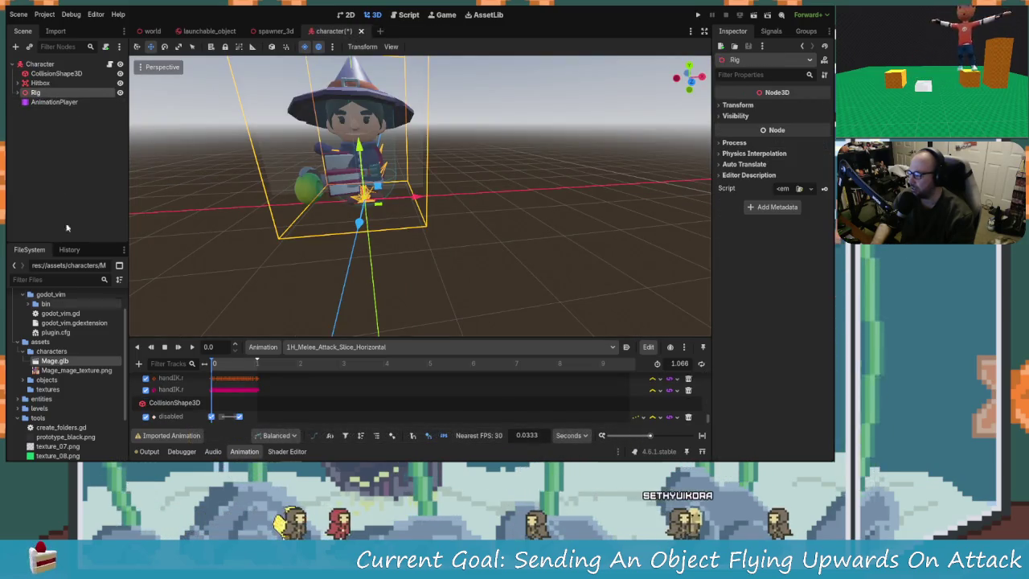
Show the Import settings for Mage.glb
right_click(63, 364)
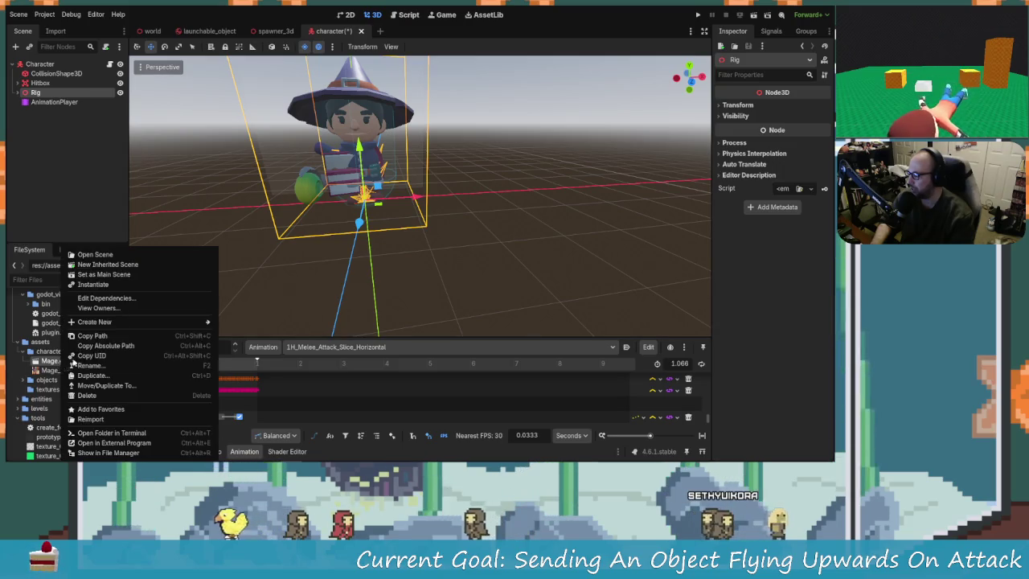
left_click(51, 351)
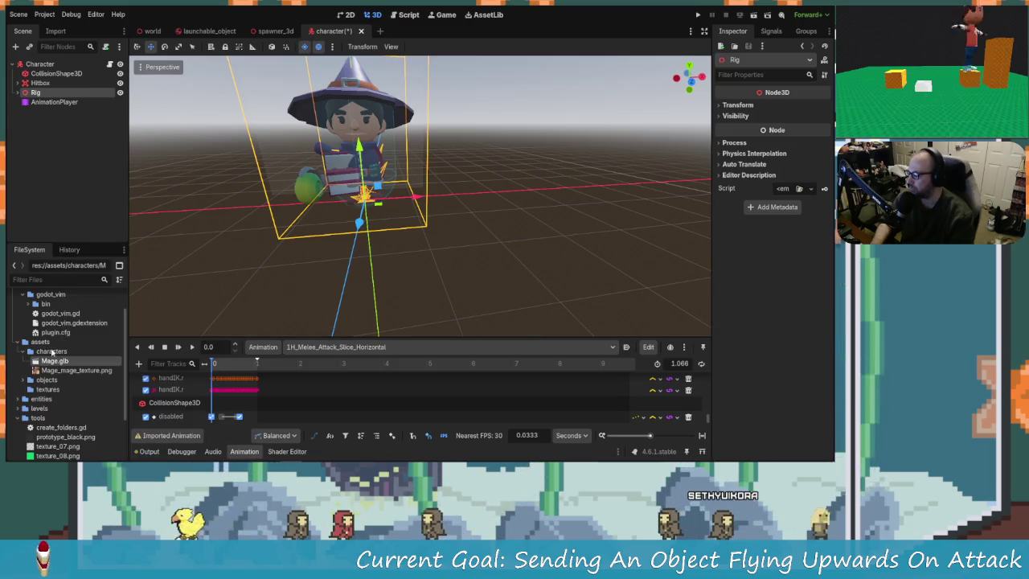
left_click(53, 31)
Play 1H_Melee_Attack_Slice_Horizontal in Mage.glb's Advanced import preview, then reimport the file
left_click(44, 232)
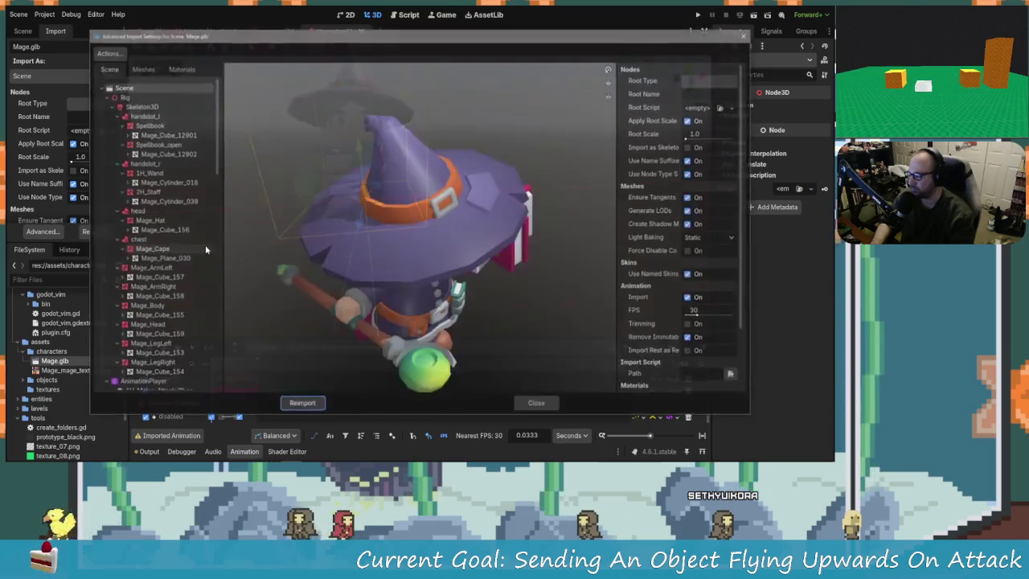
left_click_drag(444, 291, 276, 200)
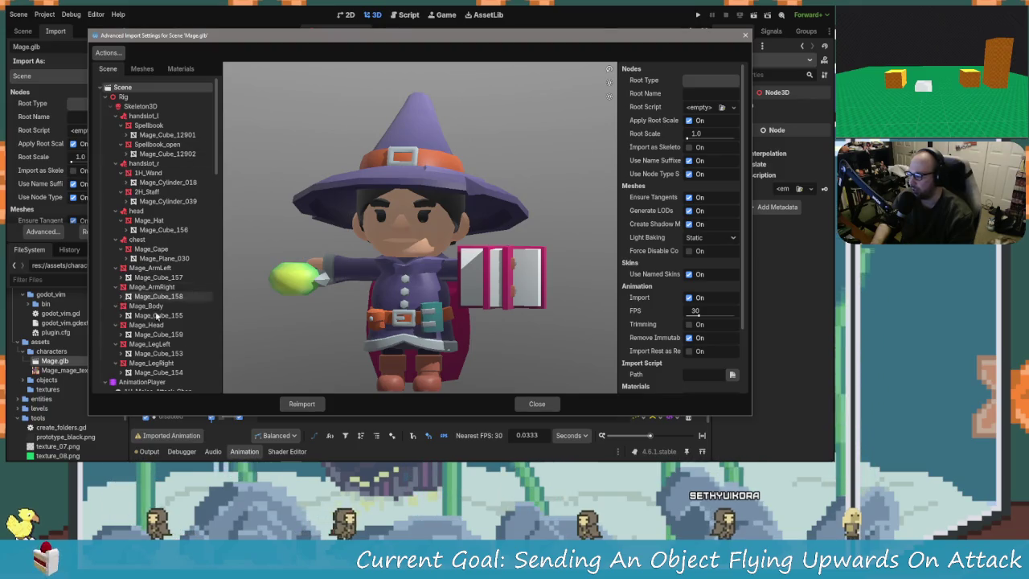
scroll(136, 305, "down", 5)
left_click(167, 259)
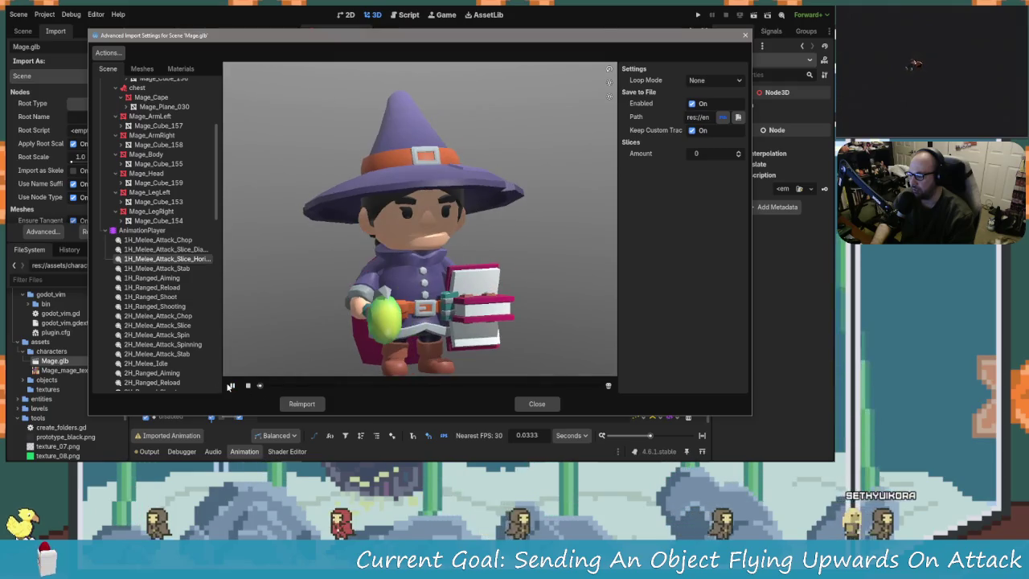
left_click(229, 385)
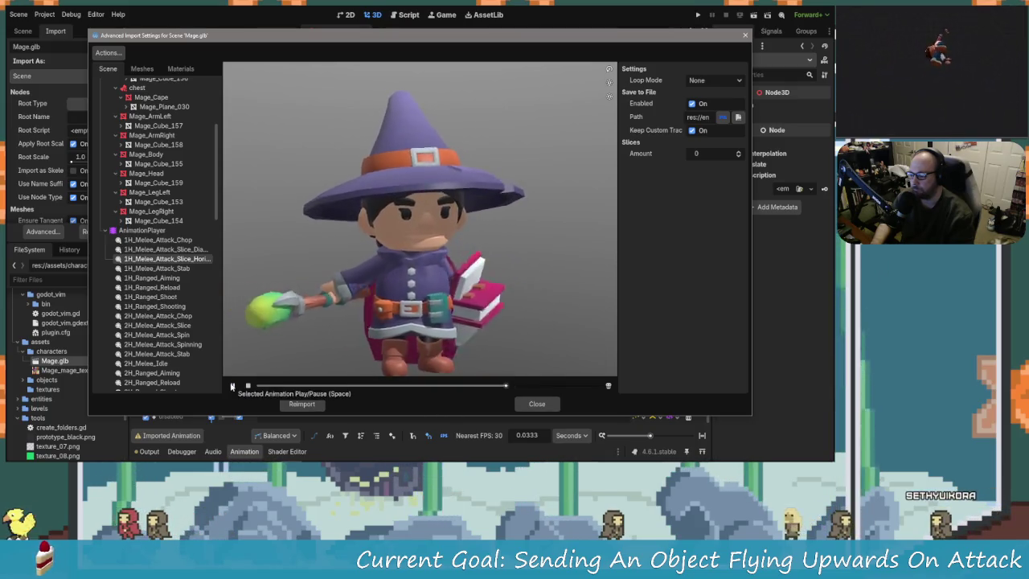
left_click(302, 404)
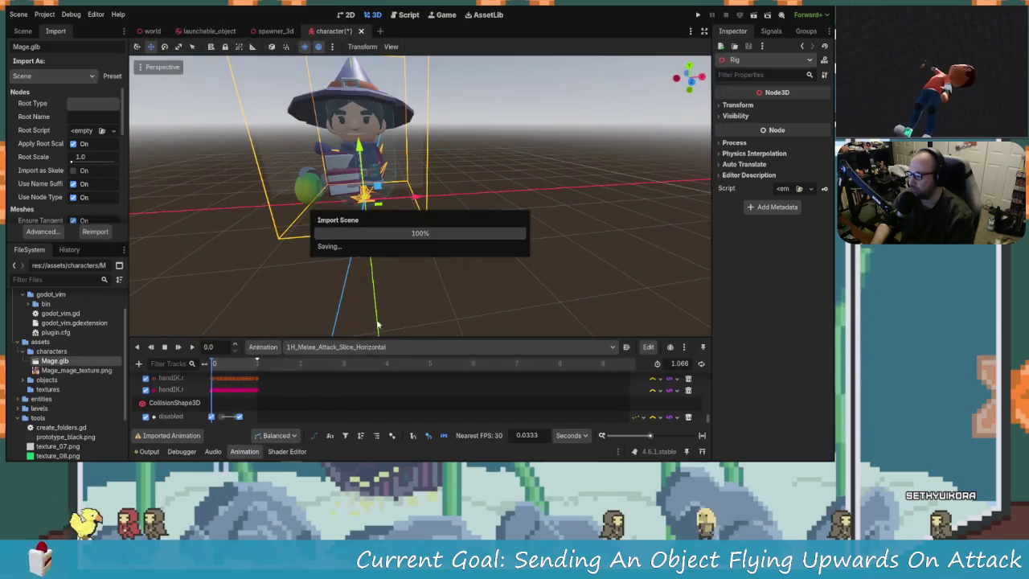
Orbit around the mage character and scrub the attack animation back to its start
mouse_move(245, 183)
left_mouse_down()
mouse_move(314, 193)
mouse_move(294, 190)
mouse_move(280, 232)
left_mouse_up()
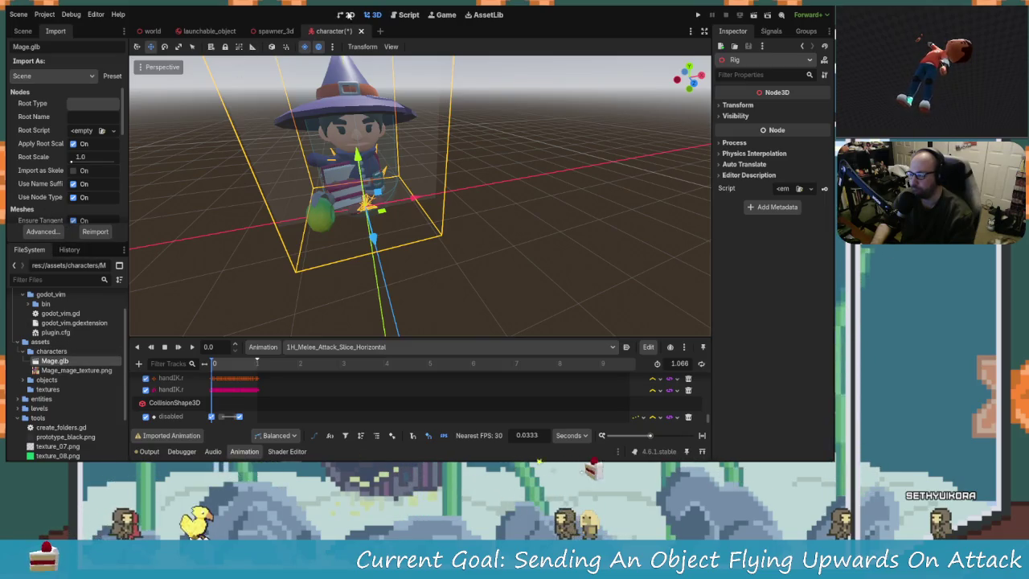
left_click(273, 31)
left_click(330, 31)
left_click_drag(309, 226, 346, 241)
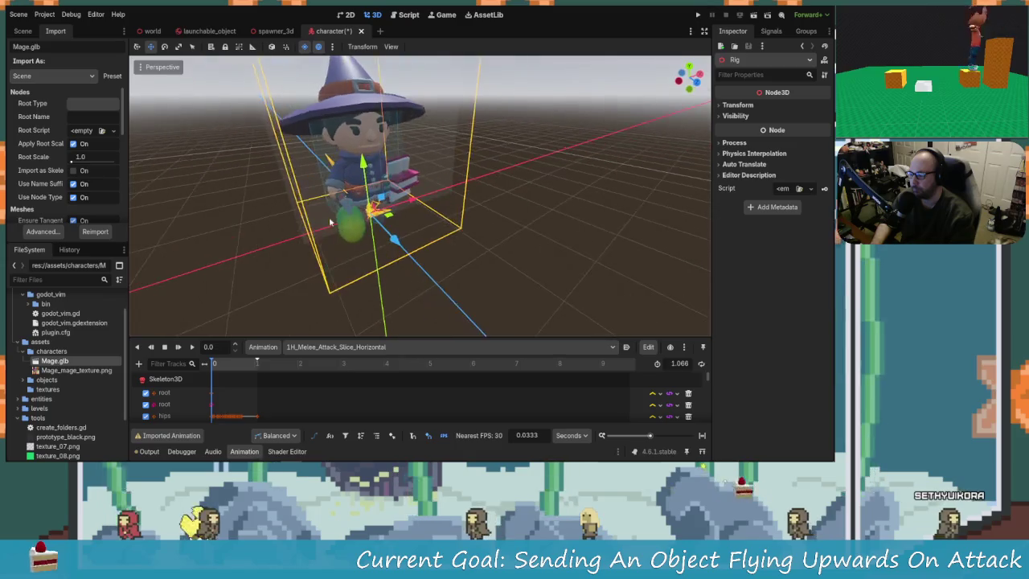
left_click(216, 365)
mouse_move(216, 365)
left_mouse_down()
mouse_move(402, 363)
mouse_move(200, 363)
left_mouse_up()
scroll(230, 399, "down", 3)
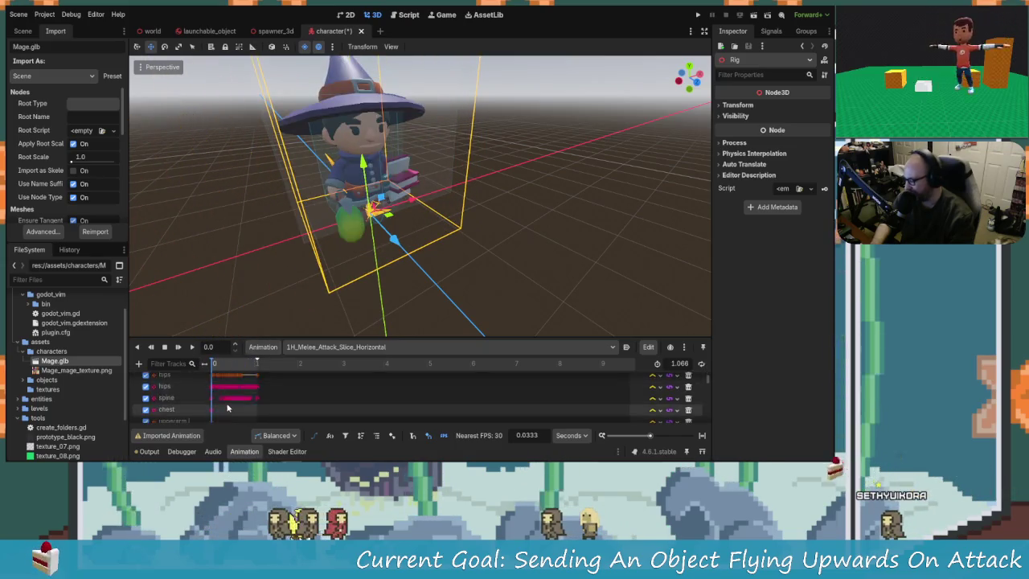
scroll(231, 401, "up", 3)
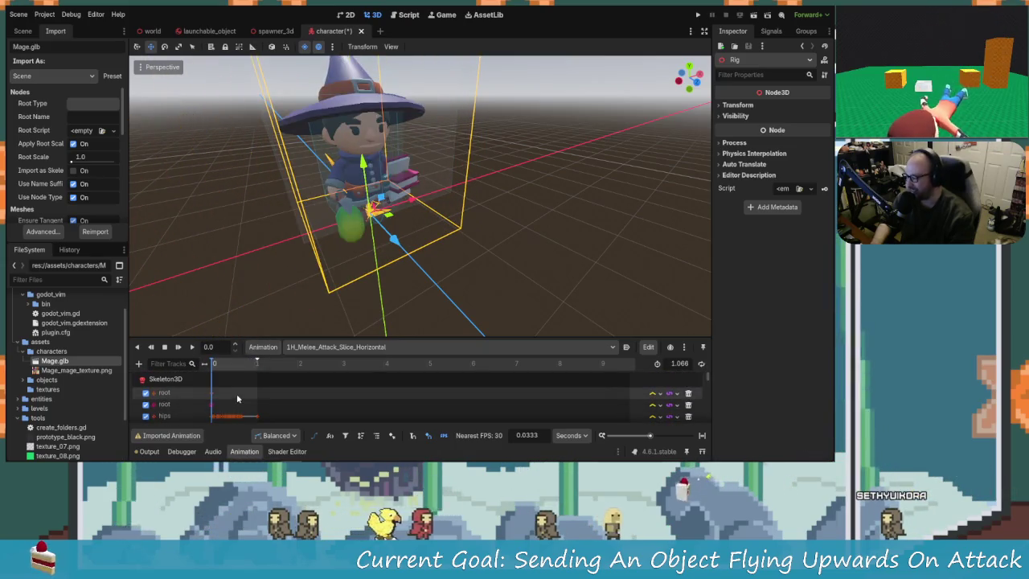
From the wizard's side, scrub the attack animation to mid-swing and back to the start
left_click(23, 31)
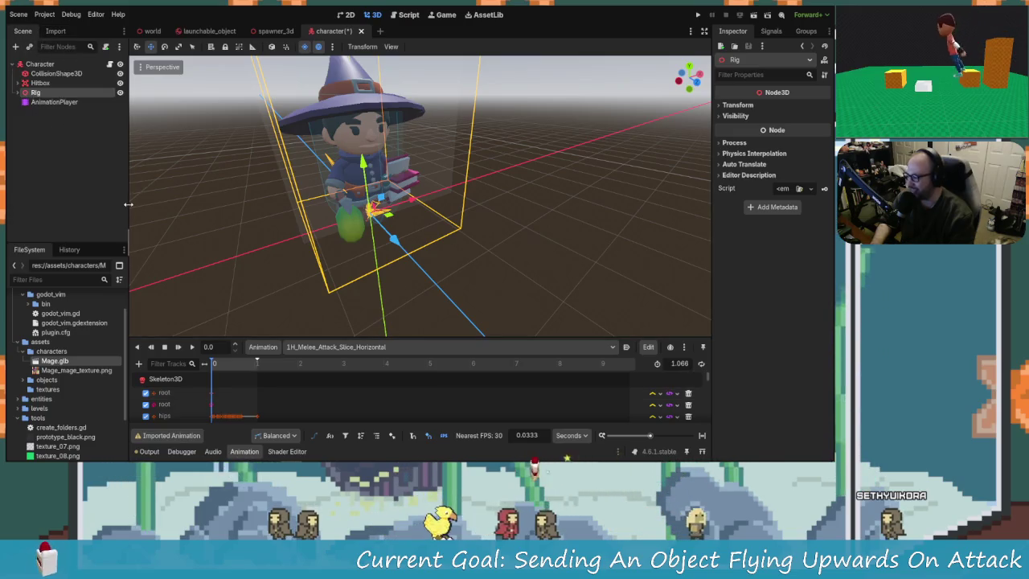
mouse_move(273, 223)
left_mouse_down()
mouse_move(340, 203)
mouse_move(322, 219)
left_mouse_up()
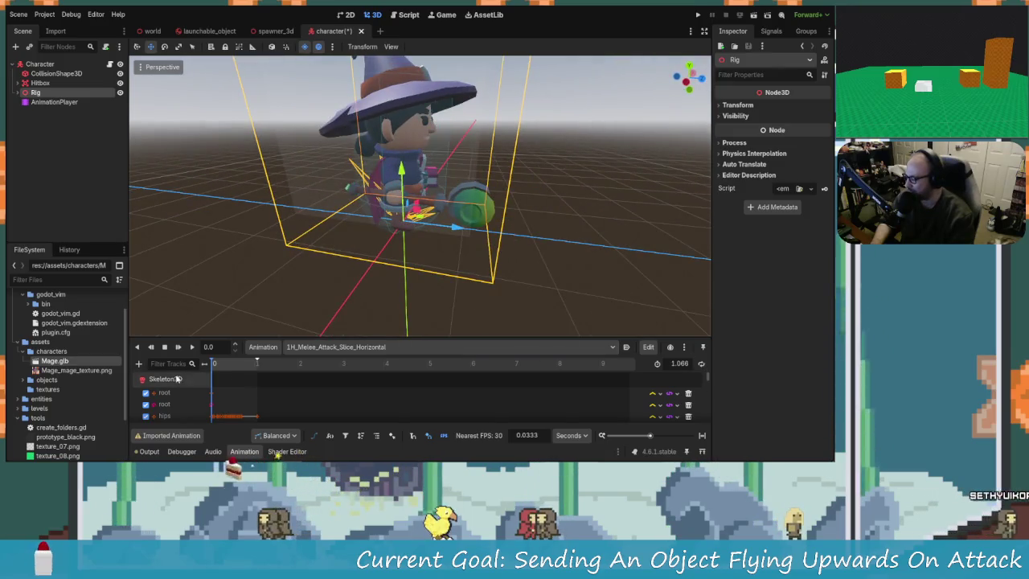
scroll(185, 385, "down", 5)
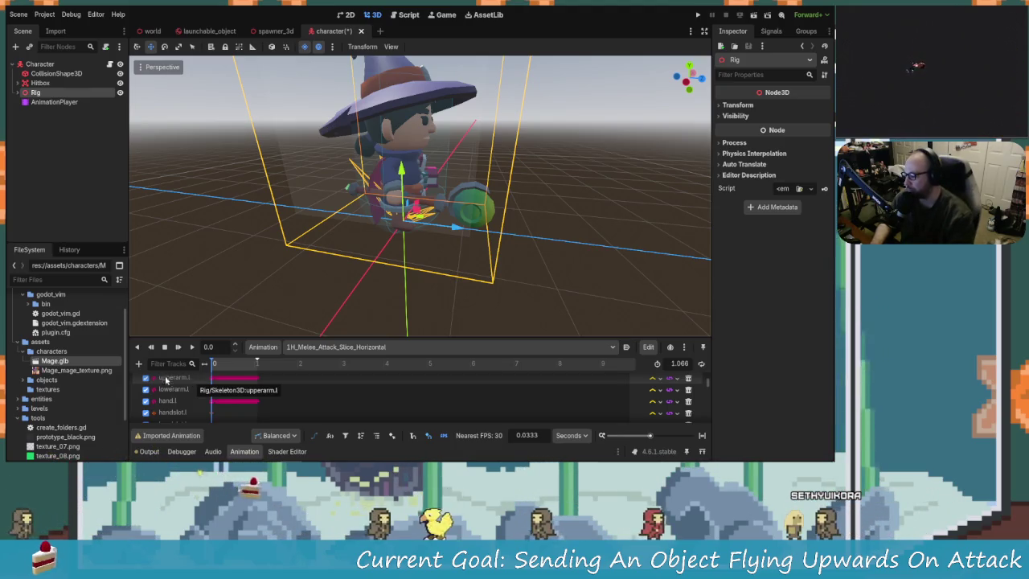
mouse_move(450, 222)
left_mouse_down()
mouse_move(402, 213)
mouse_move(522, 204)
mouse_move(450, 241)
mouse_move(418, 236)
left_mouse_up()
mouse_move(217, 366)
left_mouse_down()
mouse_move(231, 380)
mouse_move(212, 371)
left_mouse_up()
mouse_move(346, 273)
left_mouse_down()
mouse_move(325, 260)
mouse_move(214, 277)
mouse_move(221, 291)
mouse_move(243, 281)
mouse_move(265, 195)
mouse_move(369, 194)
mouse_move(278, 140)
left_mouse_up()
Save the character scene, dismiss the large-file warning, and run the game from the world scene
key("ctrl+s")
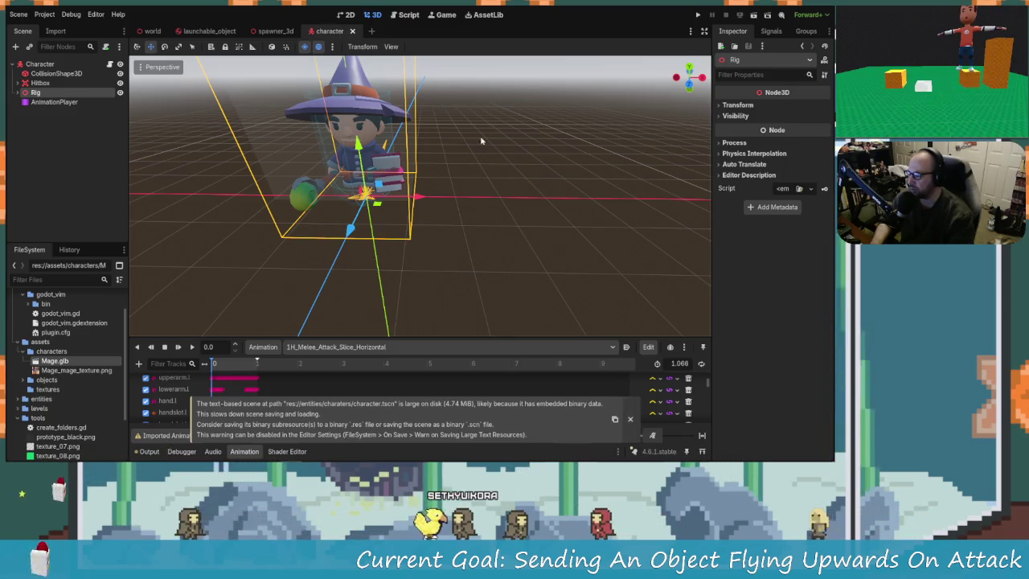
left_click(630, 420)
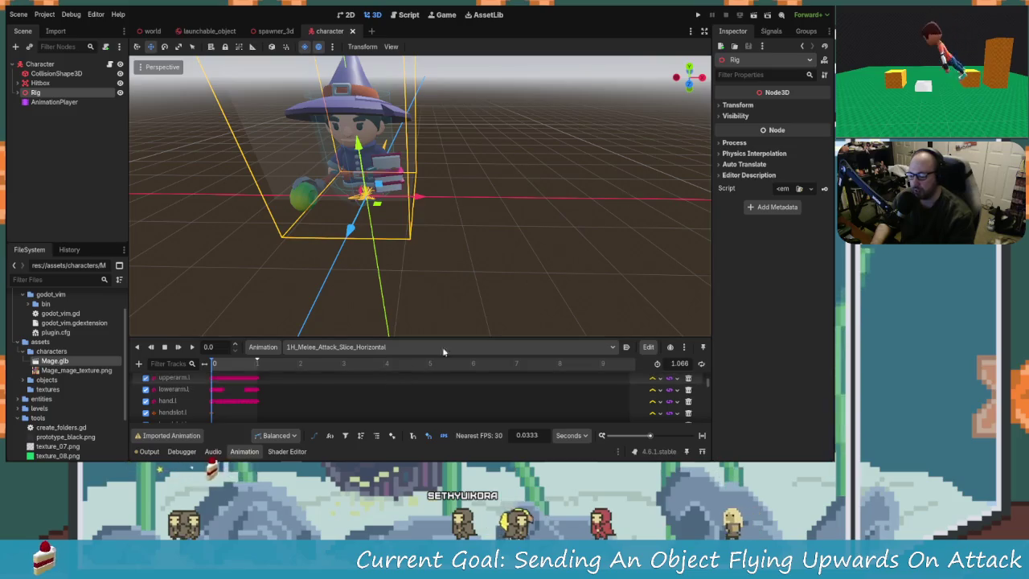
left_click(153, 31)
left_click(698, 15)
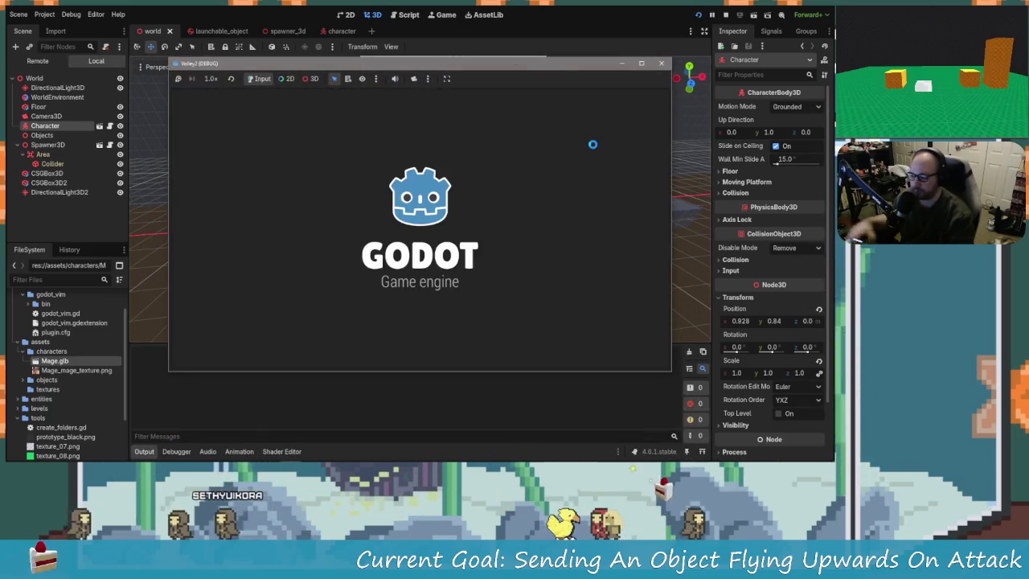
Move the mage left and right, attacking to fling spawned objects upward, then stop the game
key("Right")
key("Left")
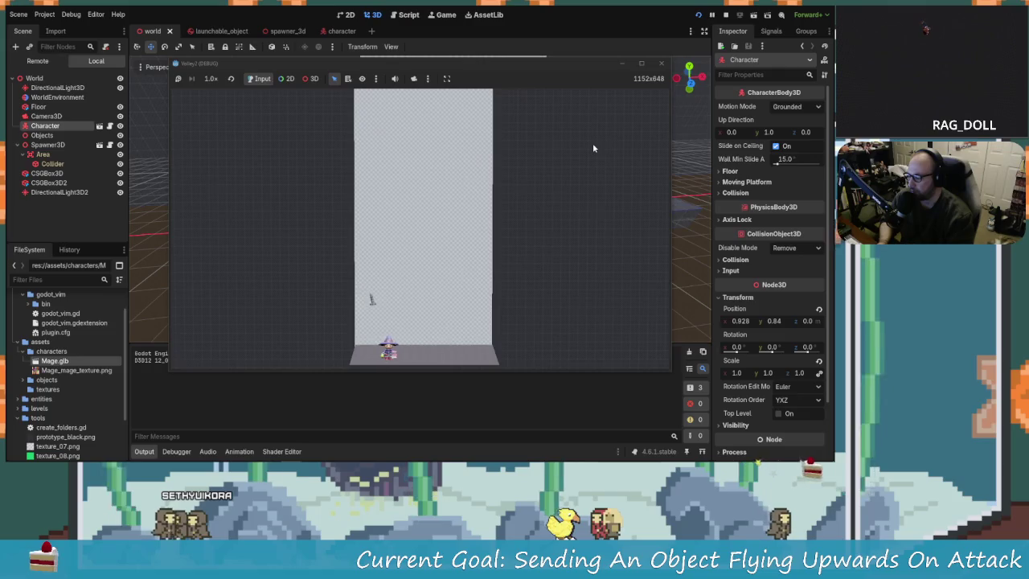
key("Right")
key("Right")
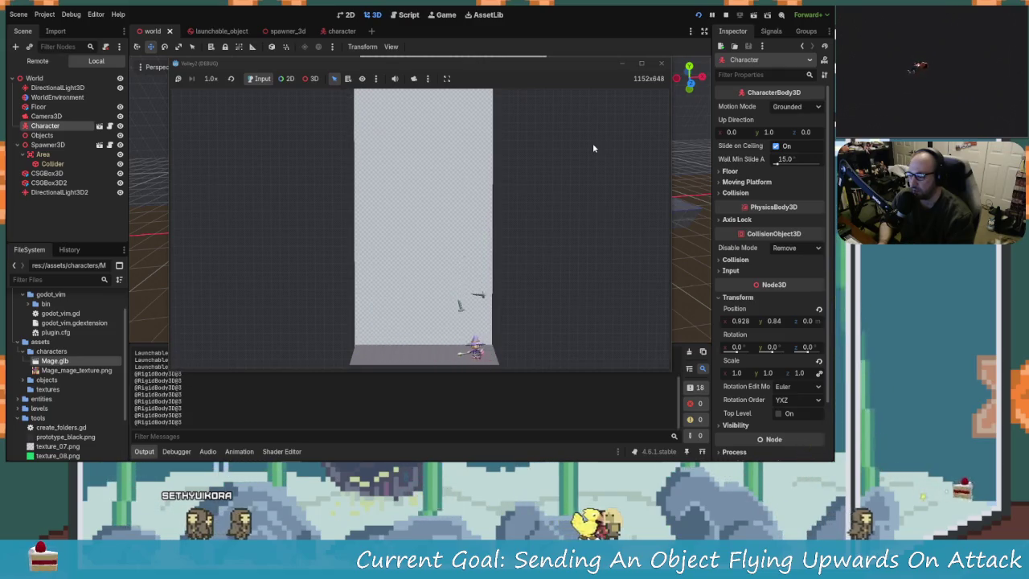
key("Left")
key("Right")
key("Left")
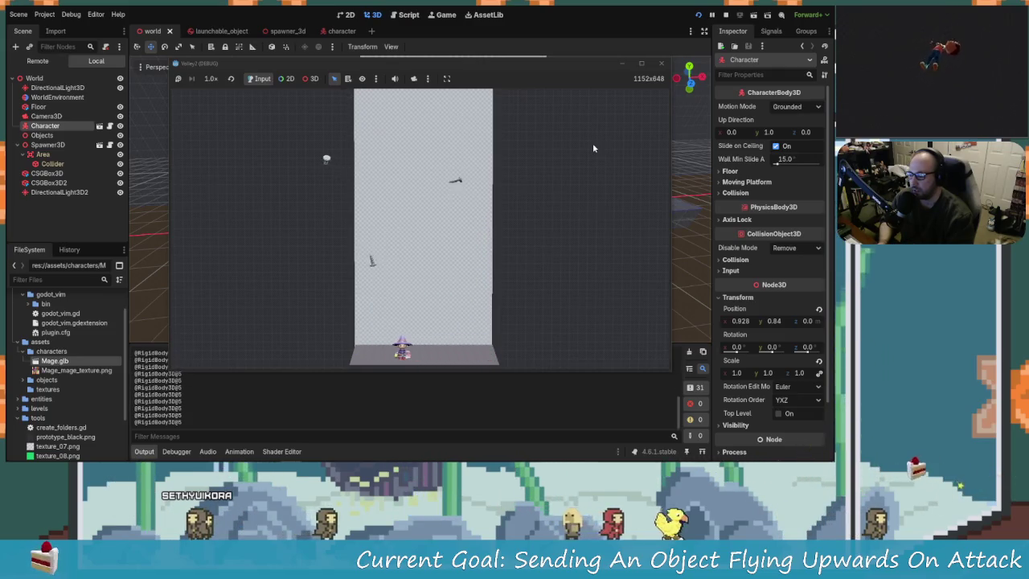
key("Right")
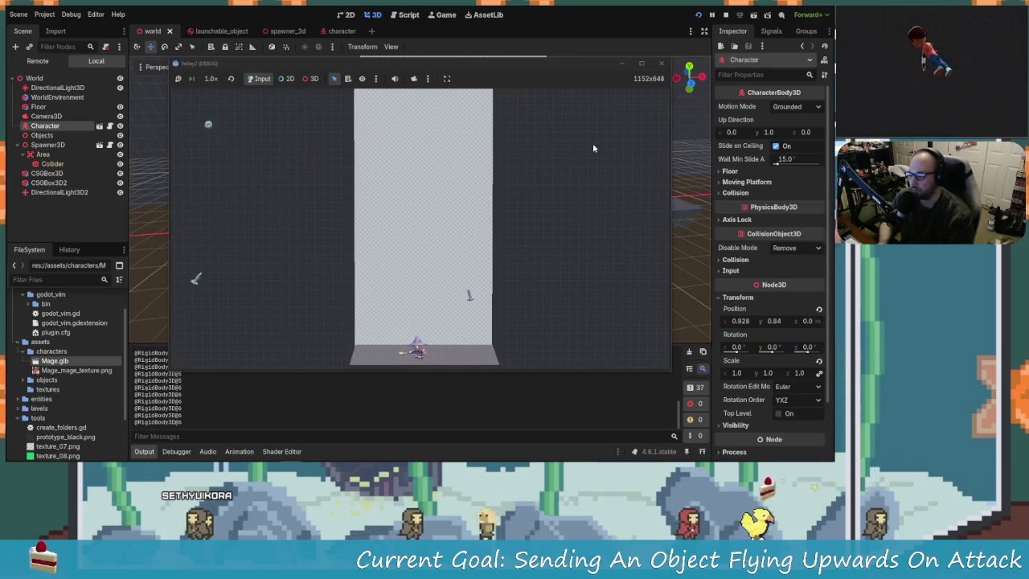
key("Left")
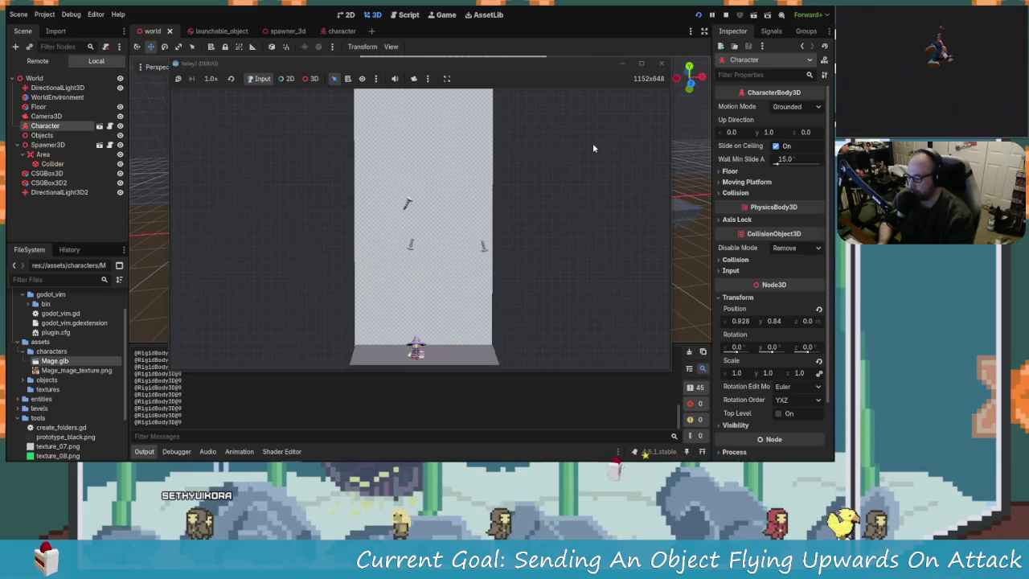
key("Right")
key("Right")
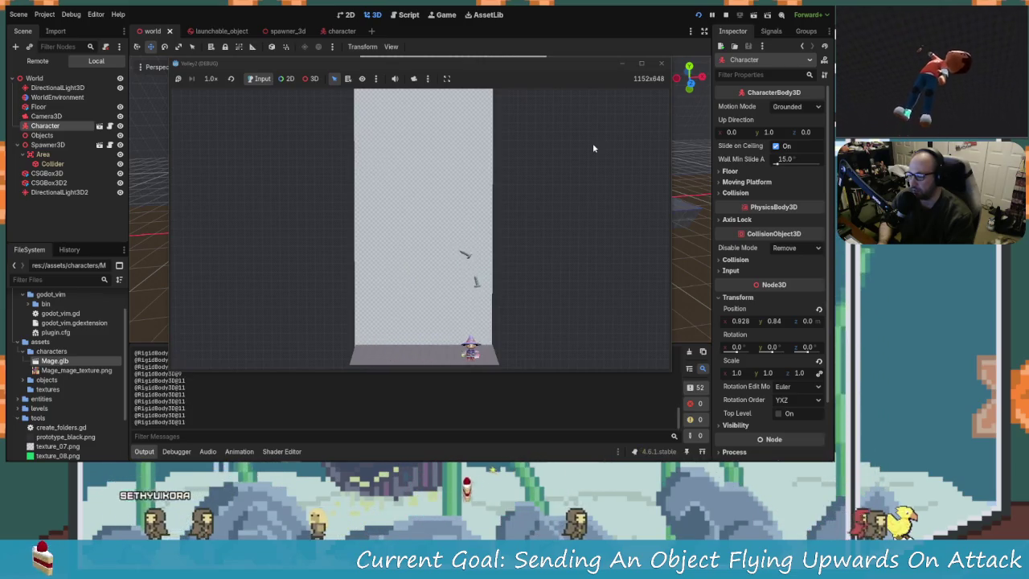
key("Left")
key("Right")
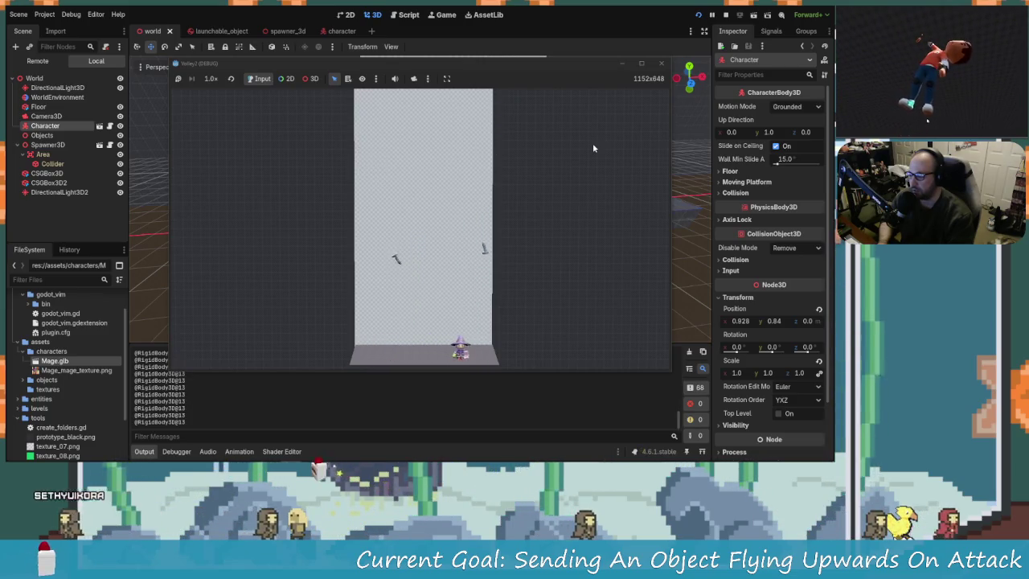
key("Left")
key("Left")
key("Right")
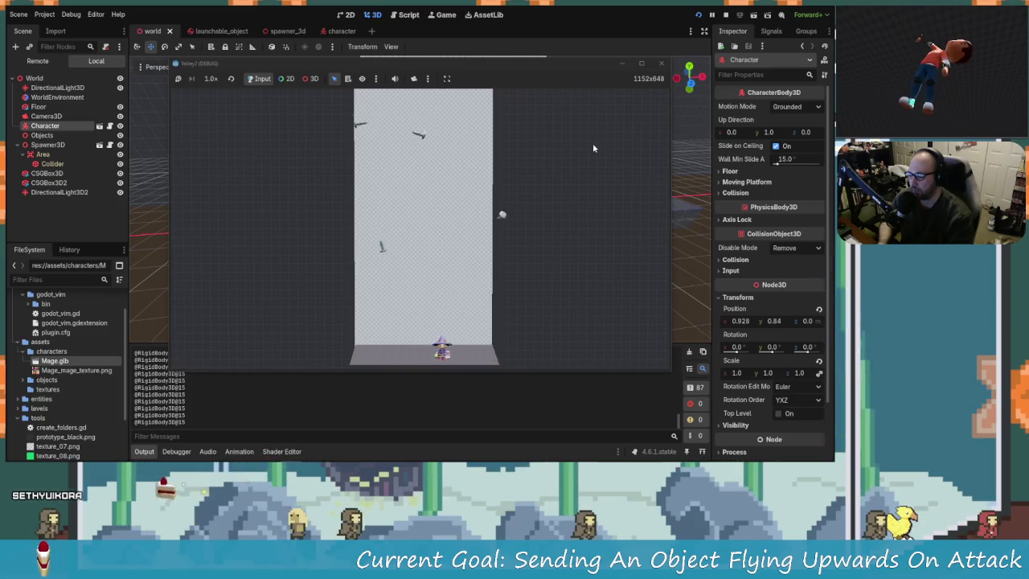
key("Left")
key("Left")
key("Right")
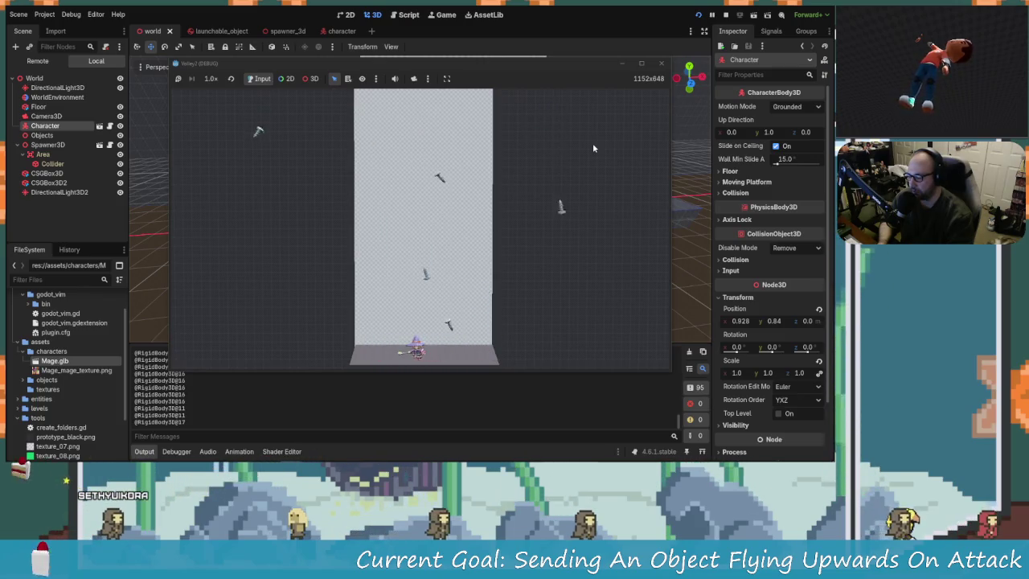
key("Left")
key("Right")
key("Left")
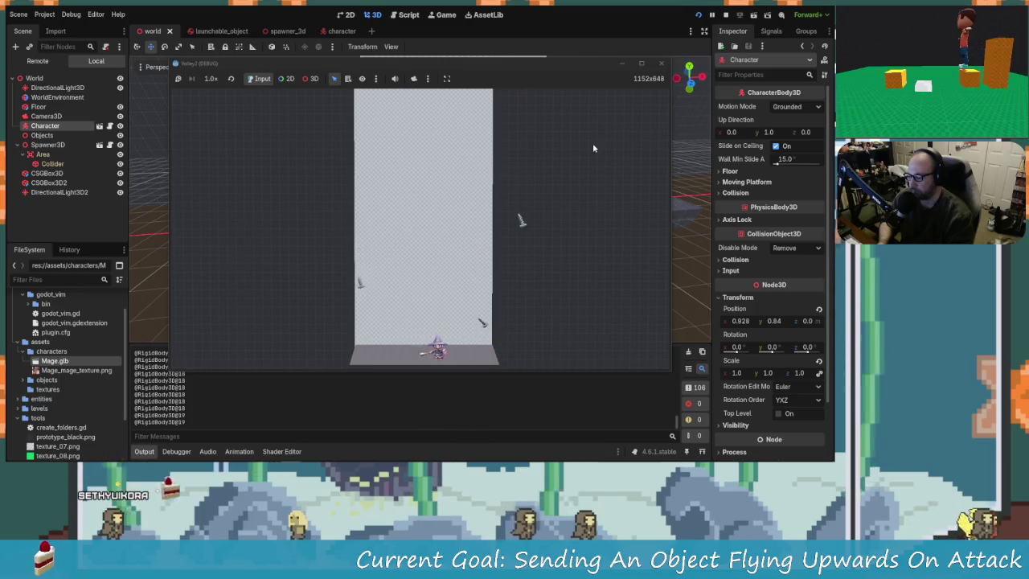
key("Right")
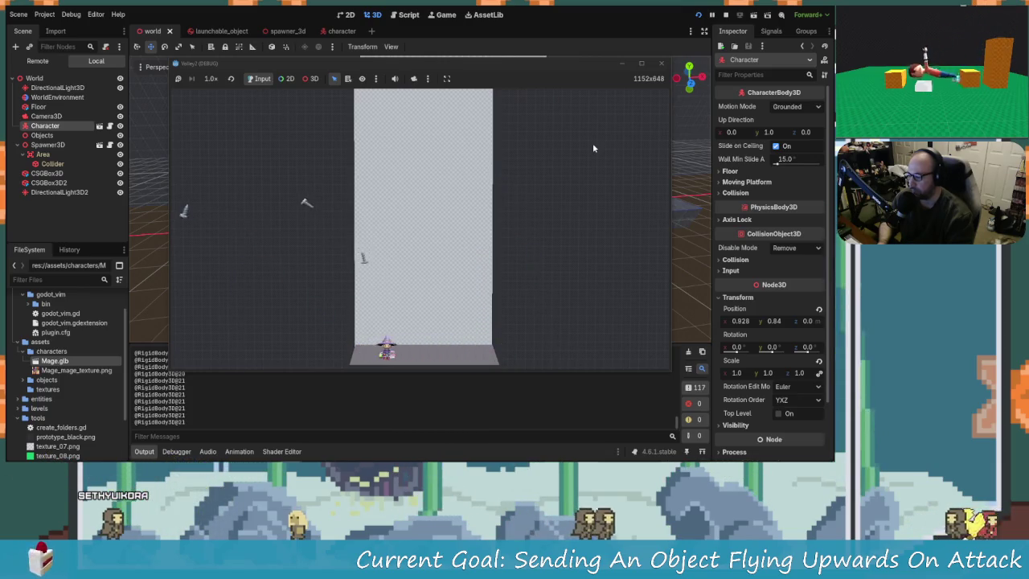
key("Left")
key("Right")
key("Left")
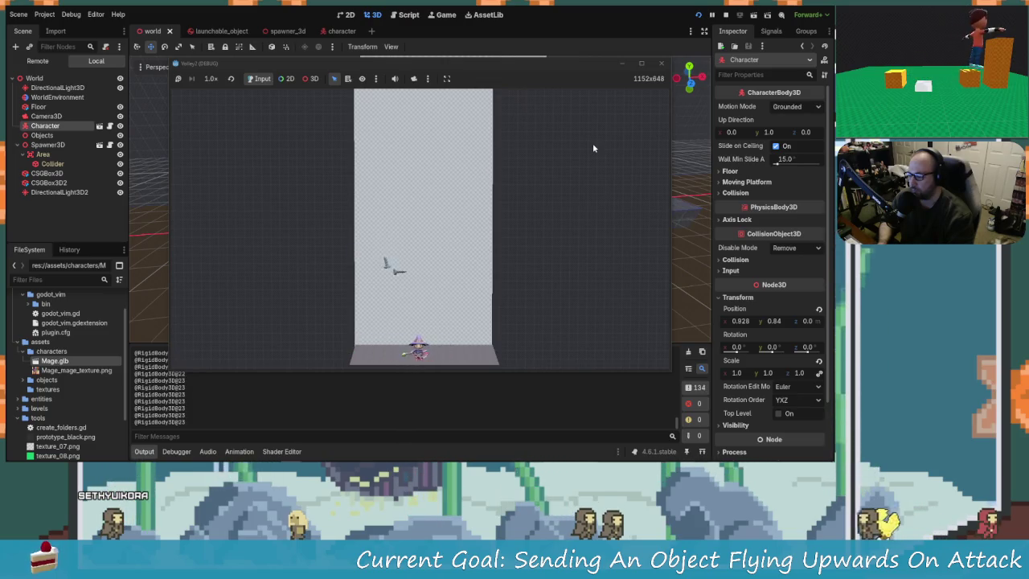
key("Left")
key("Right")
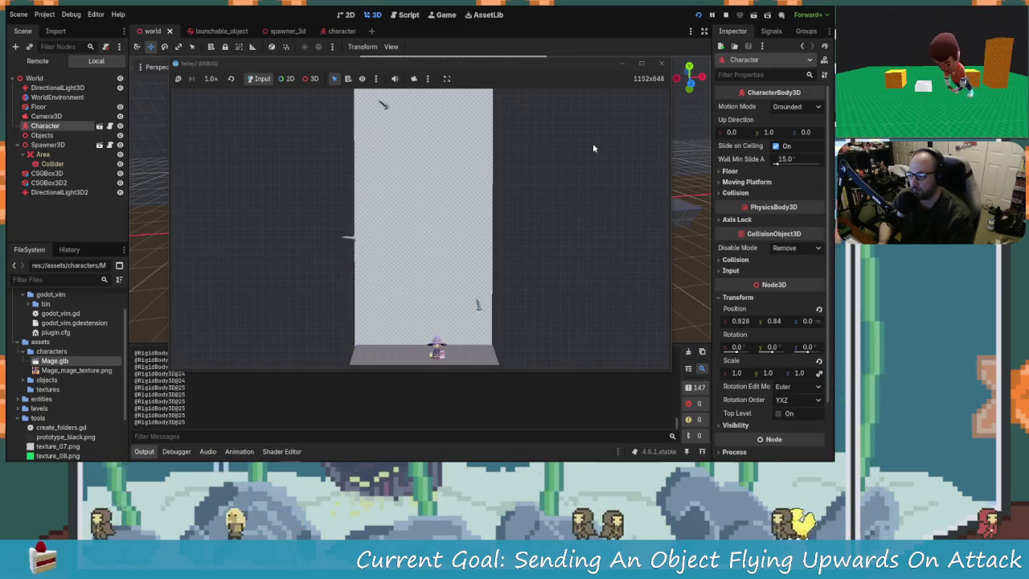
key("Right")
key("Left")
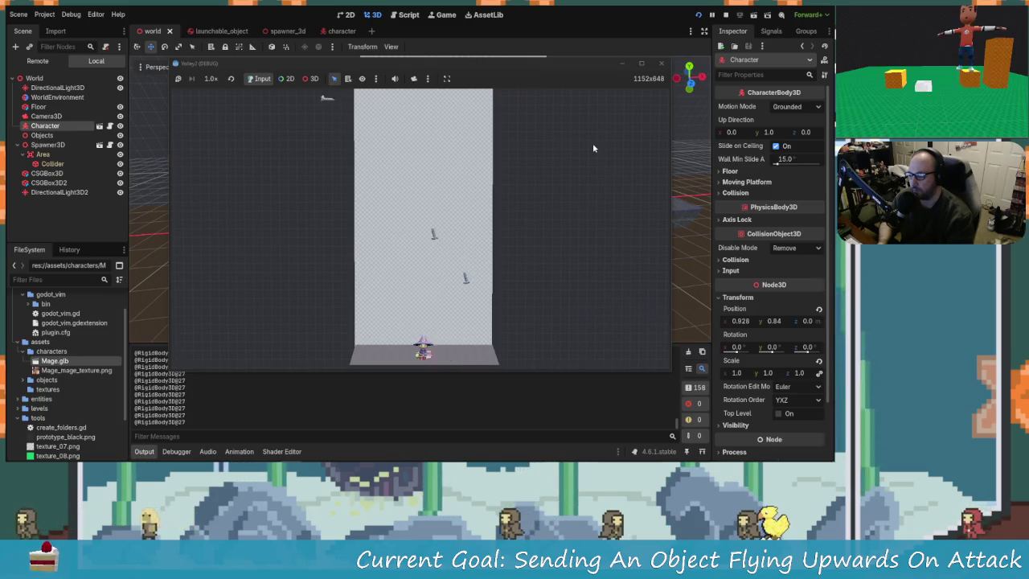
key("Right")
key("Left")
key("Right")
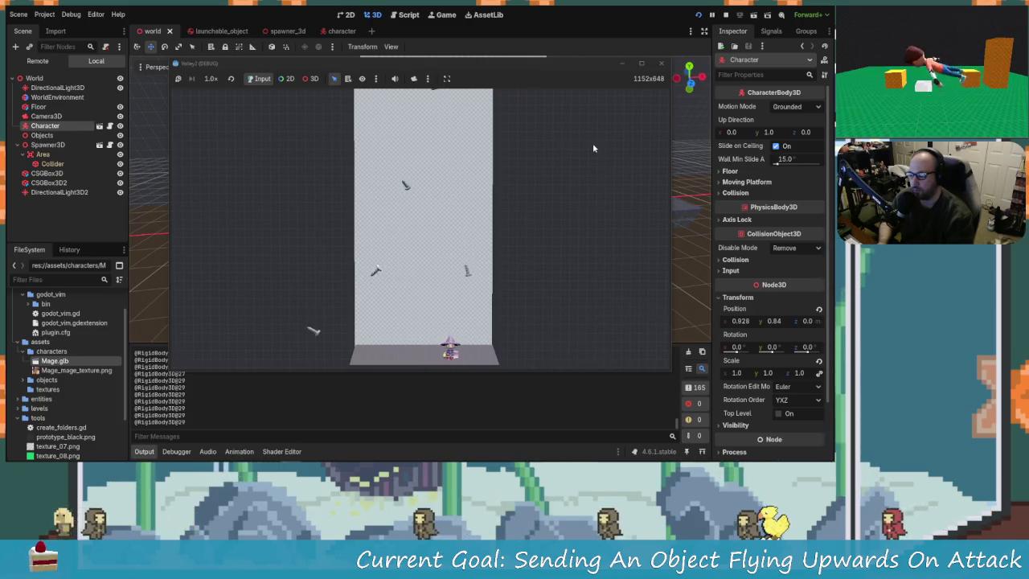
key("Left")
key("Right")
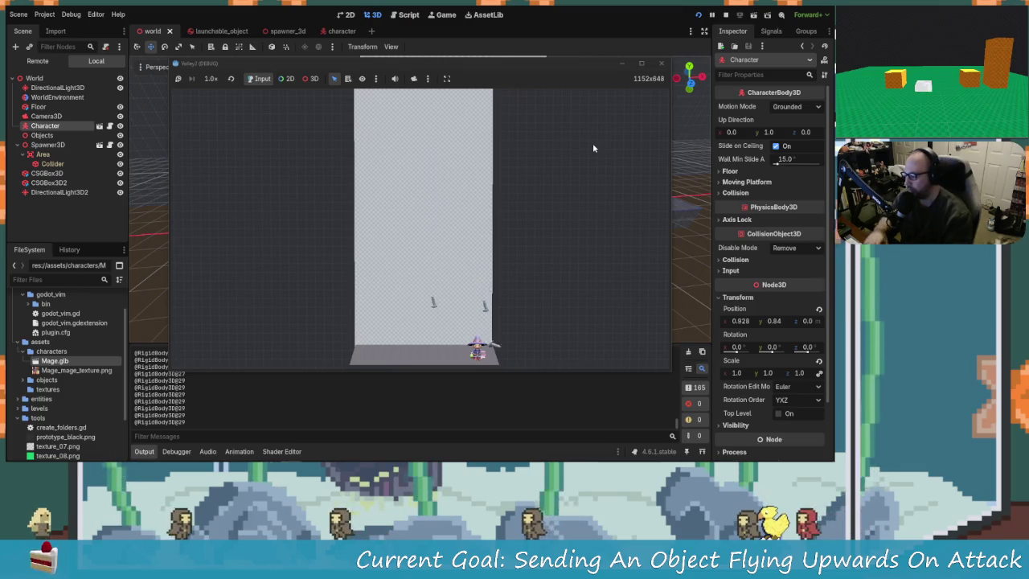
left_click(660, 62)
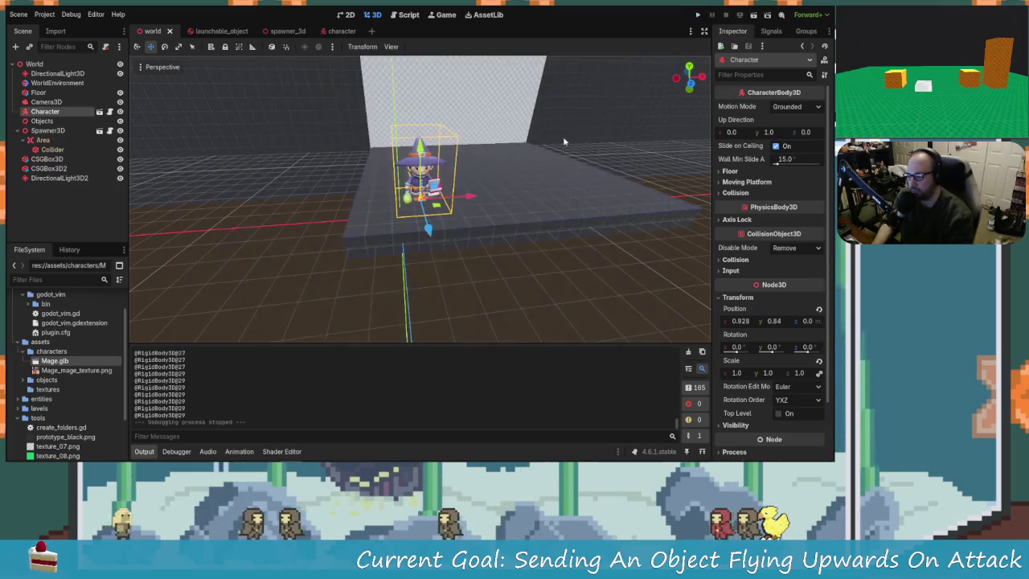
Review the character script, then go back to the 3D scene view
left_click(404, 14)
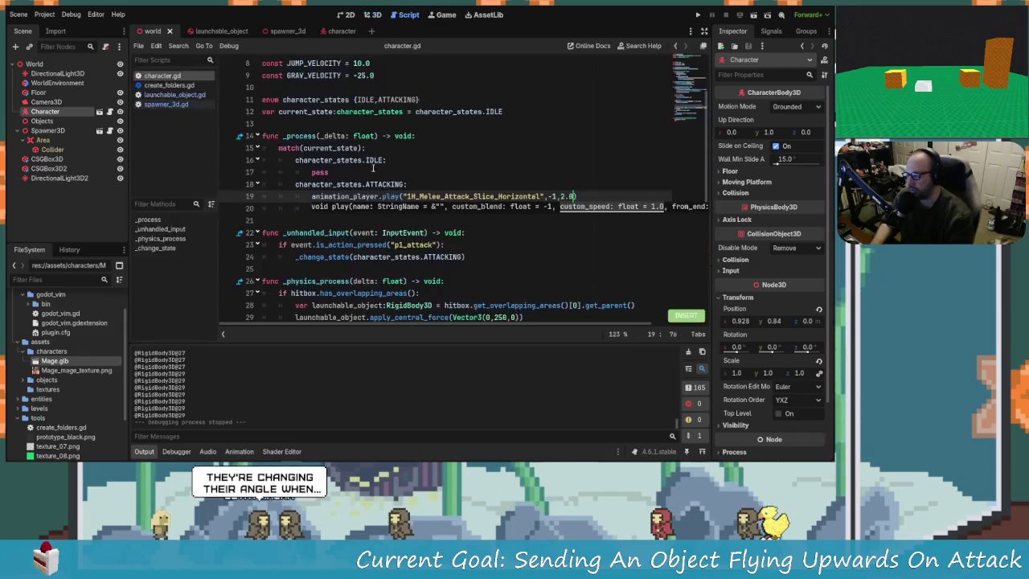
left_click(489, 232)
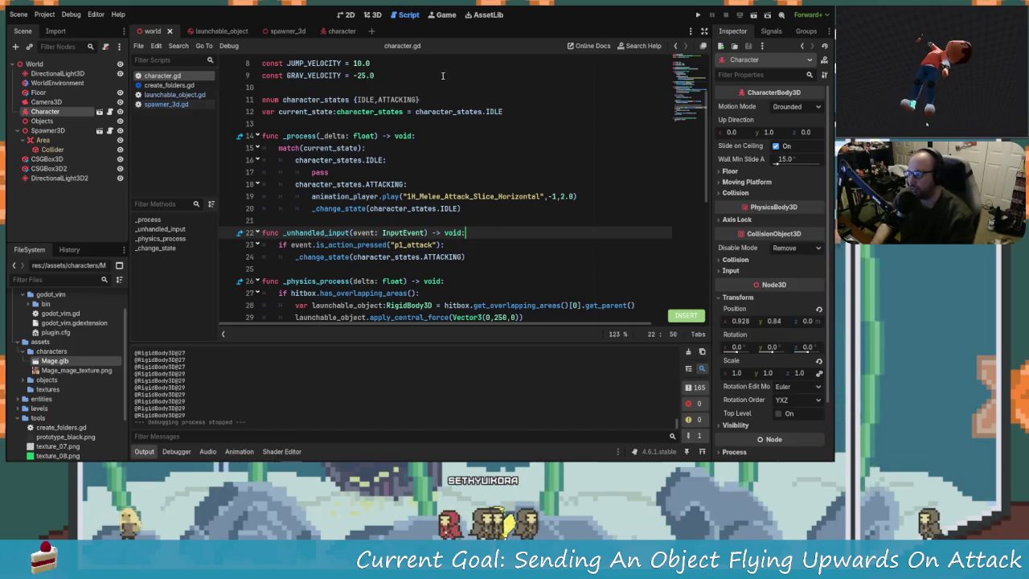
left_click(372, 15)
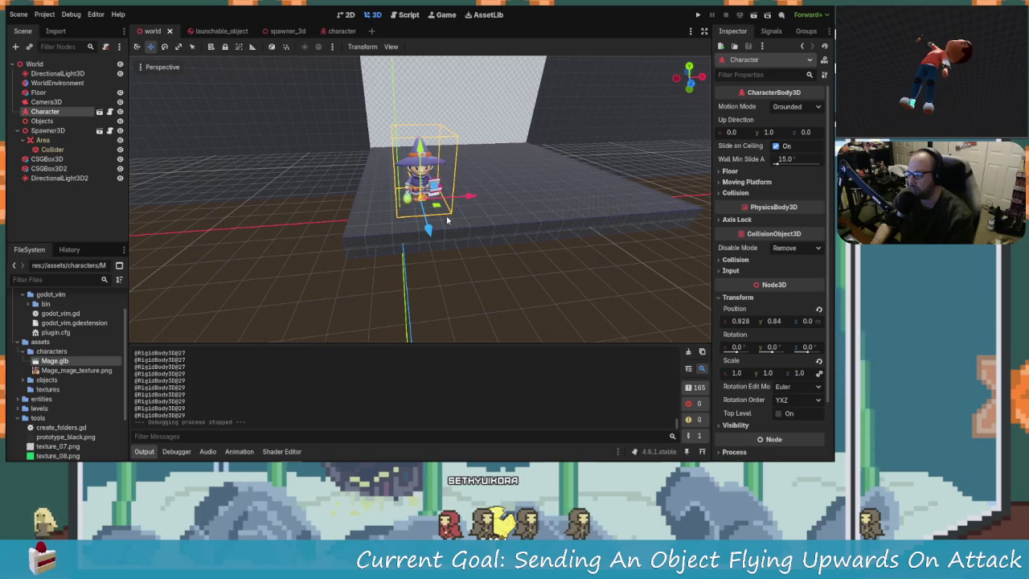
Enable Visible Collision Shapes in the Debug menu and run the game again
left_click(71, 14)
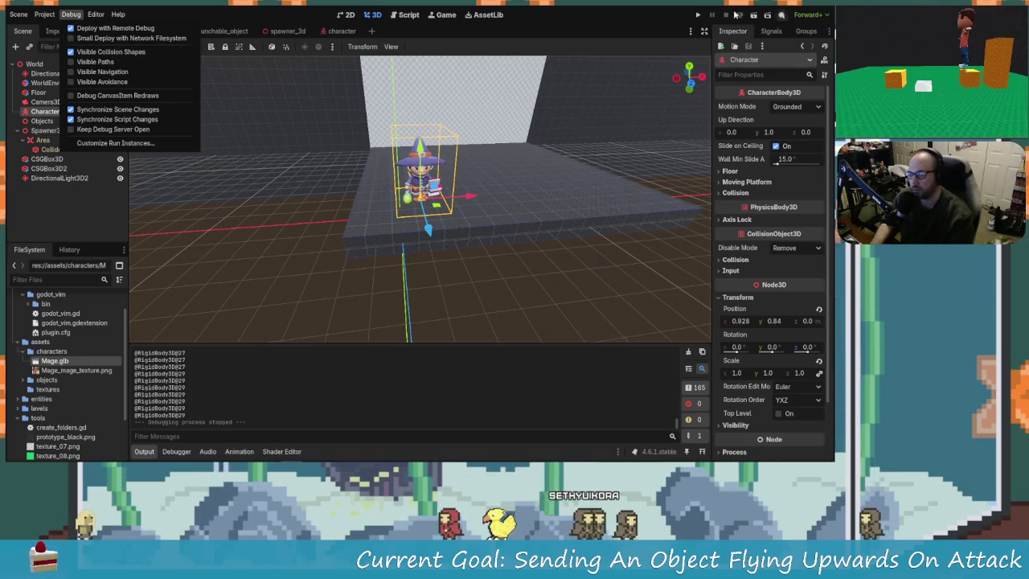
left_click(699, 24)
left_click(701, 16)
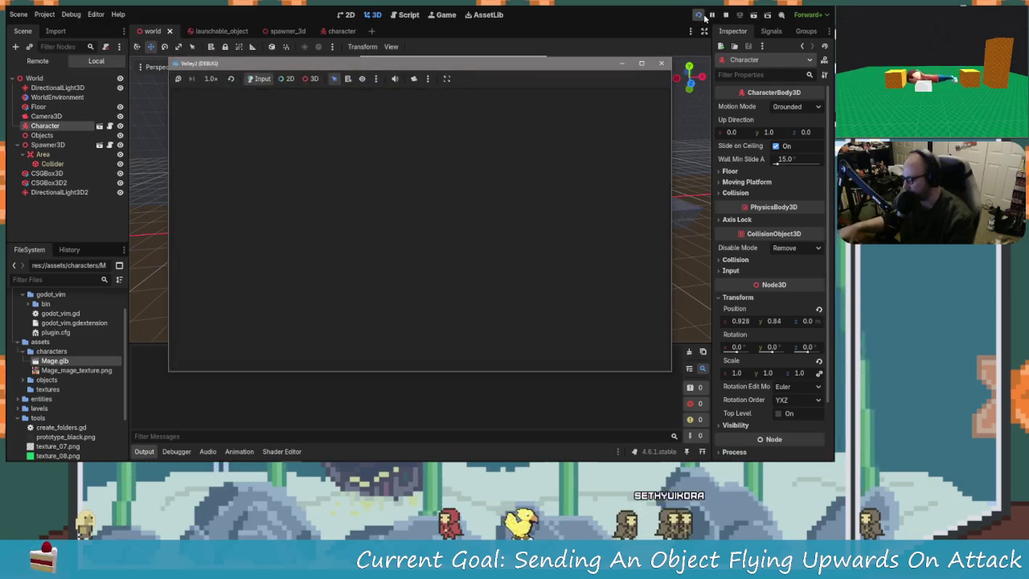